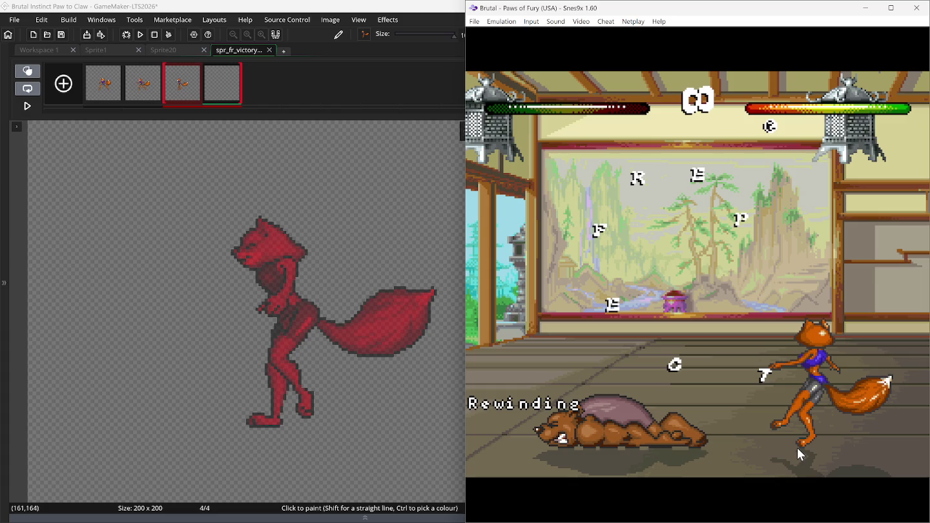
Step: Paste the fox pose into frame 4 and align it over the onion-skin outline
{"action": "key", "text": "ctrl+v"}
{"action": "mouse_move", "coordinate": [284, 258]}
{"action": "left_mouse_down"}
{"action": "mouse_move", "coordinate": [266, 239]}
{"action": "mouse_move", "coordinate": [253, 252]}
{"action": "mouse_move", "coordinate": [278, 195]}
{"action": "left_mouse_up"}
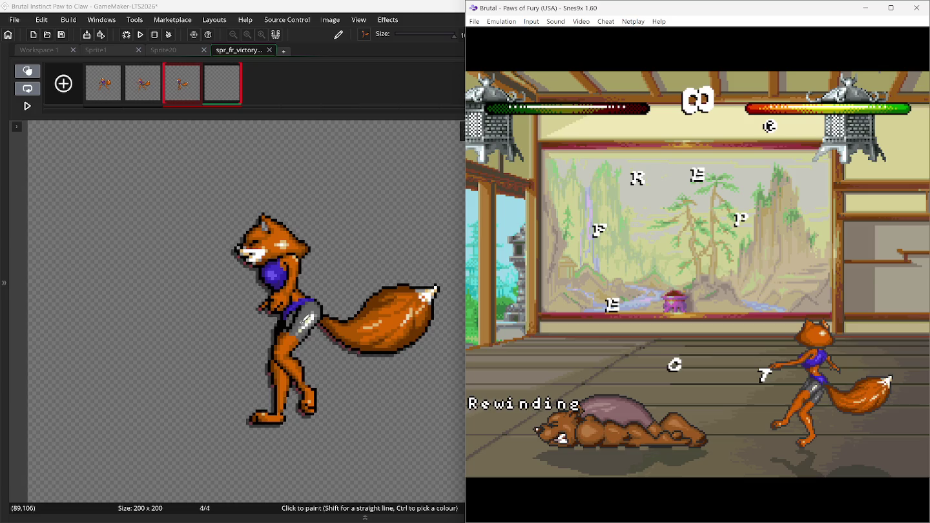
{"action": "left_click_drag", "start_coordinate": [305, 320], "coordinate": [302, 321]}
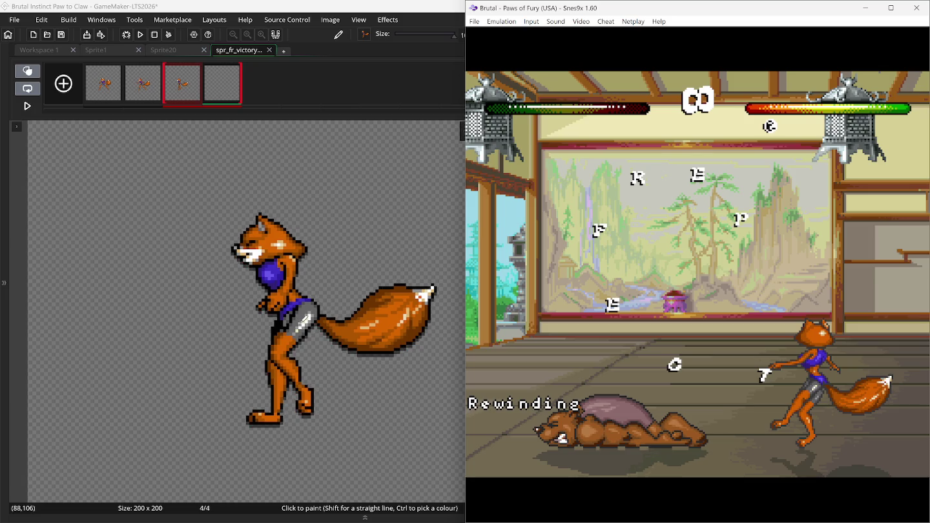
Step: With GameMaker maximized, add an empty fifth frame to spr_fr_victory_pose and select it
{"action": "left_click", "coordinate": [863, 8]}
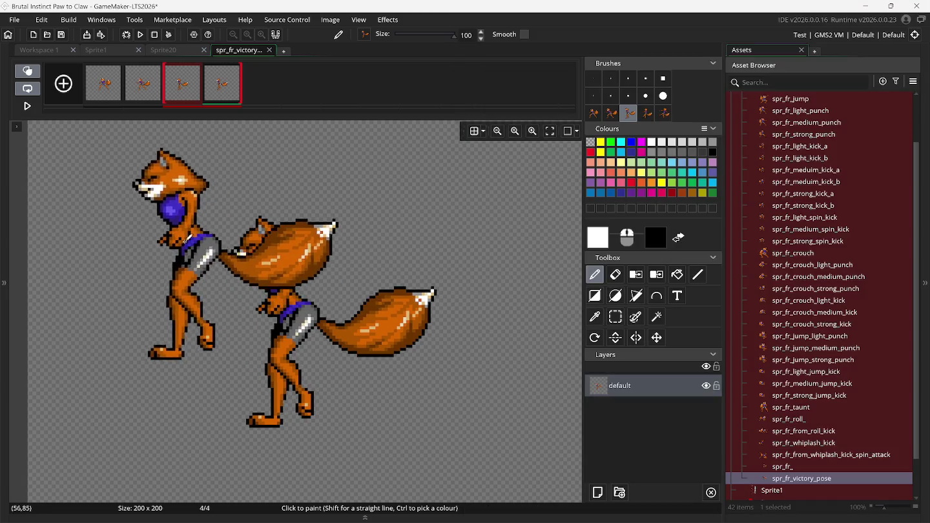
{"action": "left_click", "coordinate": [65, 87]}
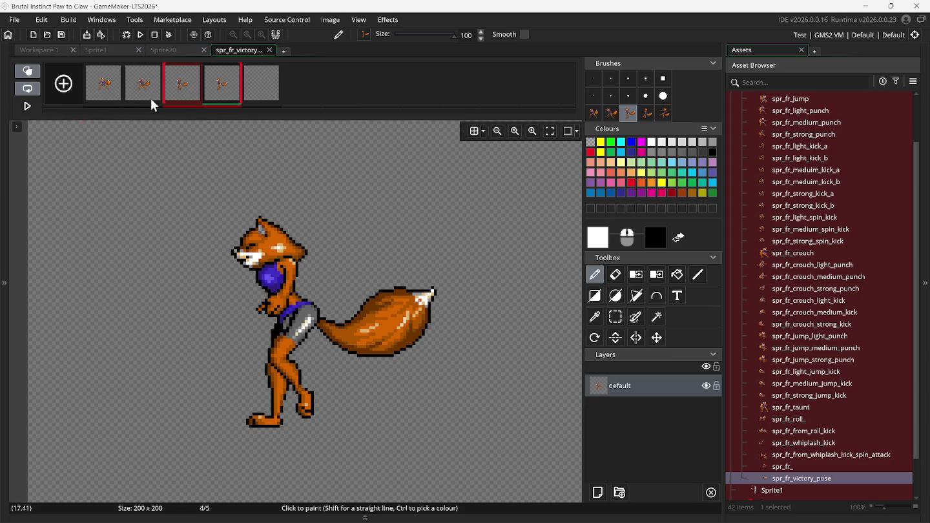
{"action": "left_click", "coordinate": [257, 98]}
{"action": "mouse_move", "coordinate": [660, 514]}
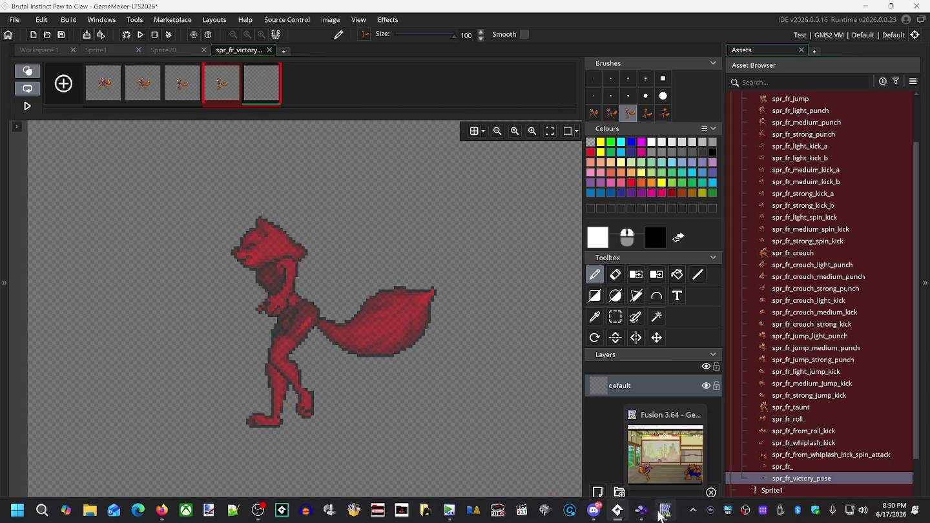
{"action": "left_click", "coordinate": [642, 511]}
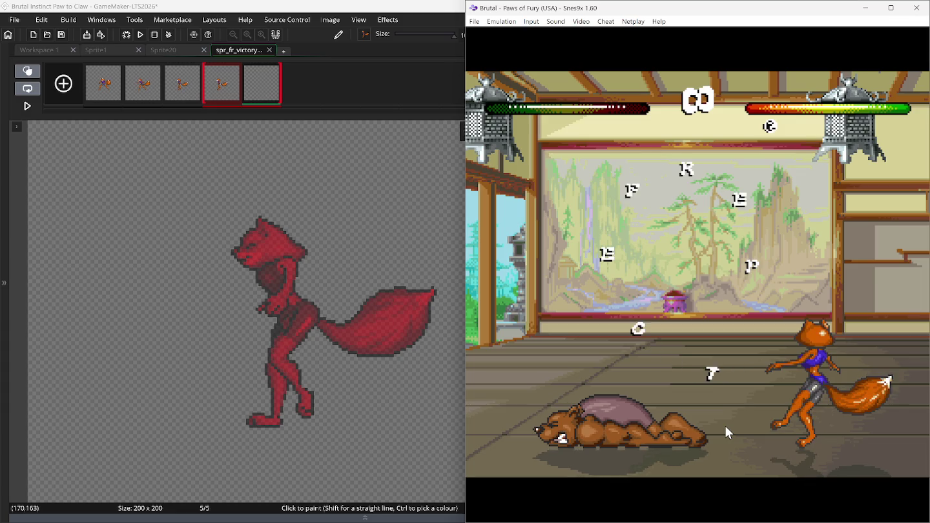
{"action": "key", "text": "BackSpace"}
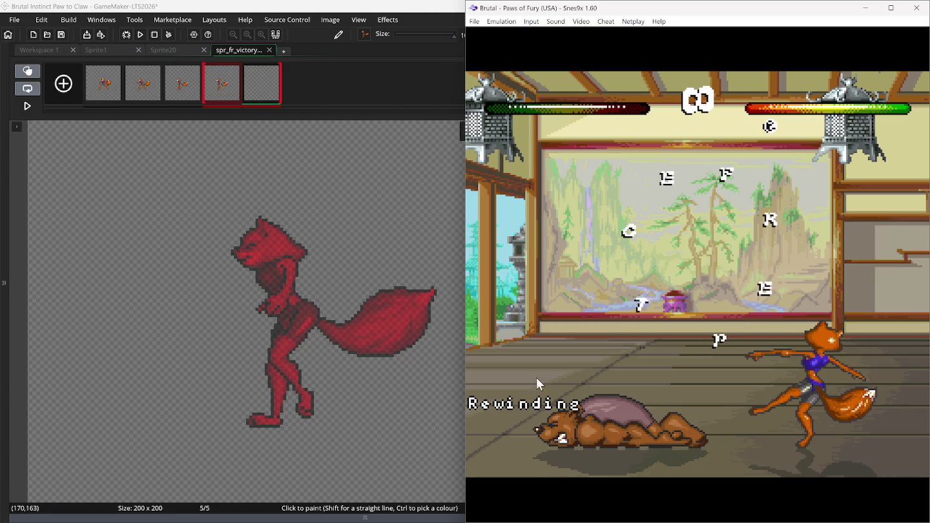
{"action": "key", "text": "ctrl+v"}
{"action": "left_click_drag", "start_coordinate": [262, 307], "coordinate": [216, 334]}
{"action": "left_click_drag", "start_coordinate": [300, 333], "coordinate": [457, 366]}
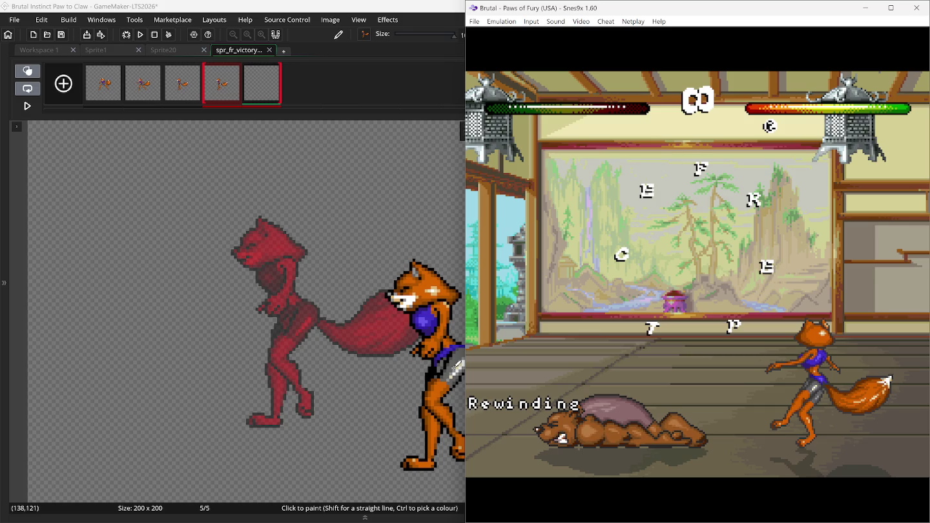
{"action": "left_click_drag", "start_coordinate": [456, 366], "coordinate": [648, 370]}
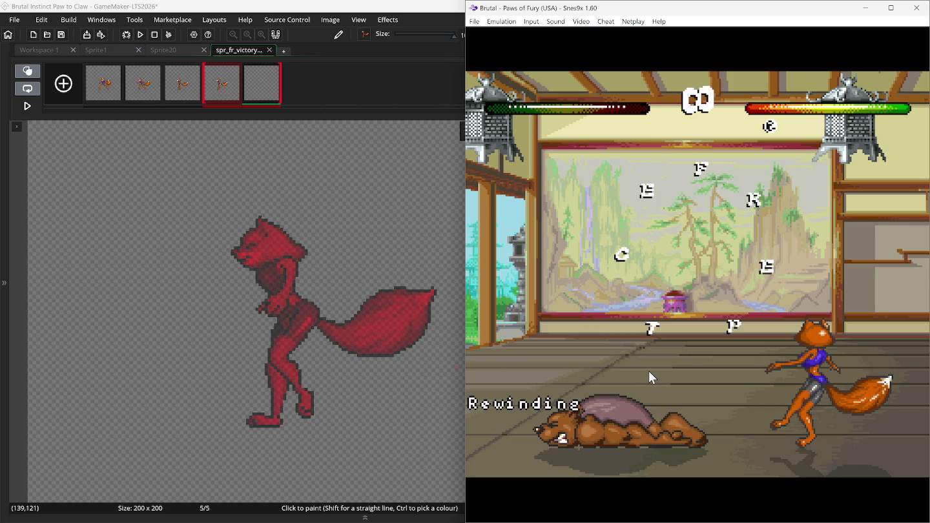
{"action": "key", "text": "BackSpace"}
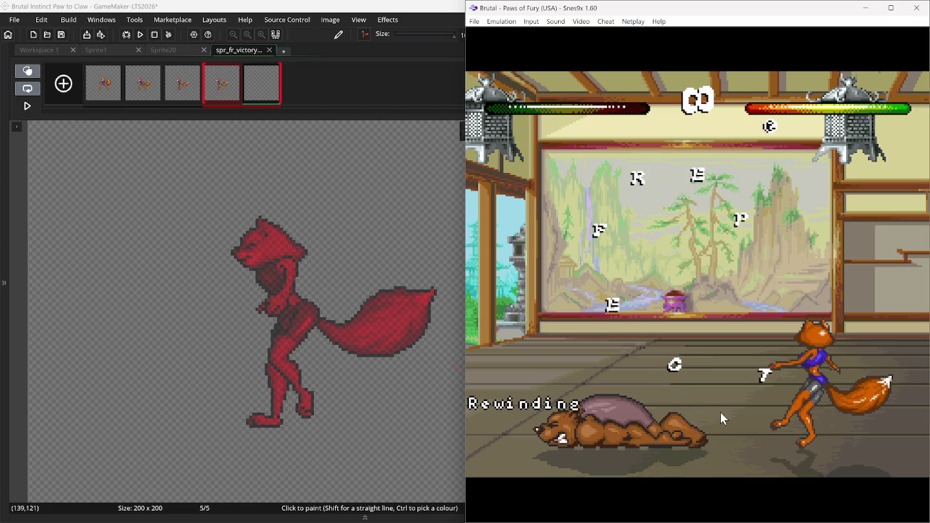
{"action": "key", "text": "ctrl+v"}
{"action": "mouse_move", "coordinate": [192, 254]}
{"action": "left_mouse_down"}
{"action": "mouse_move", "coordinate": [252, 152]}
{"action": "mouse_move", "coordinate": [291, 20]}
{"action": "left_mouse_up"}
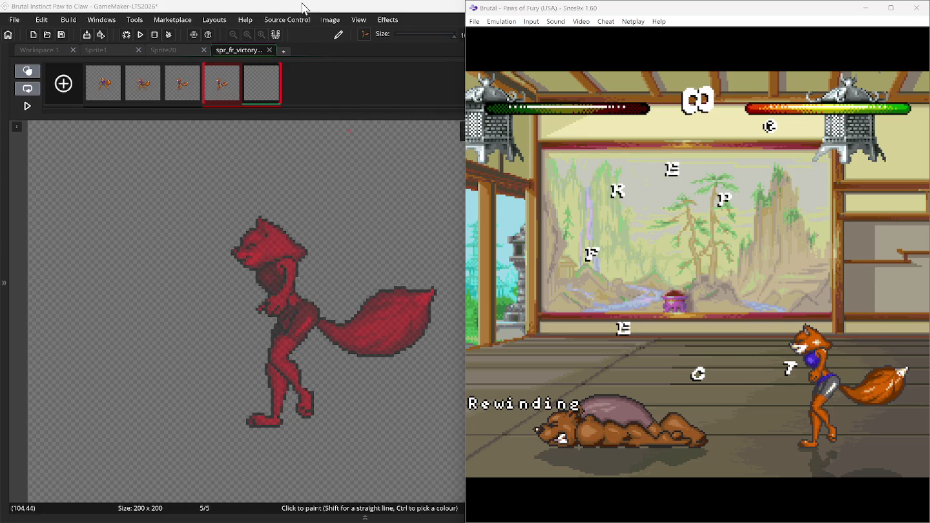
{"action": "double_click", "coordinate": [290, 6]}
{"action": "left_click", "coordinate": [198, 92]}
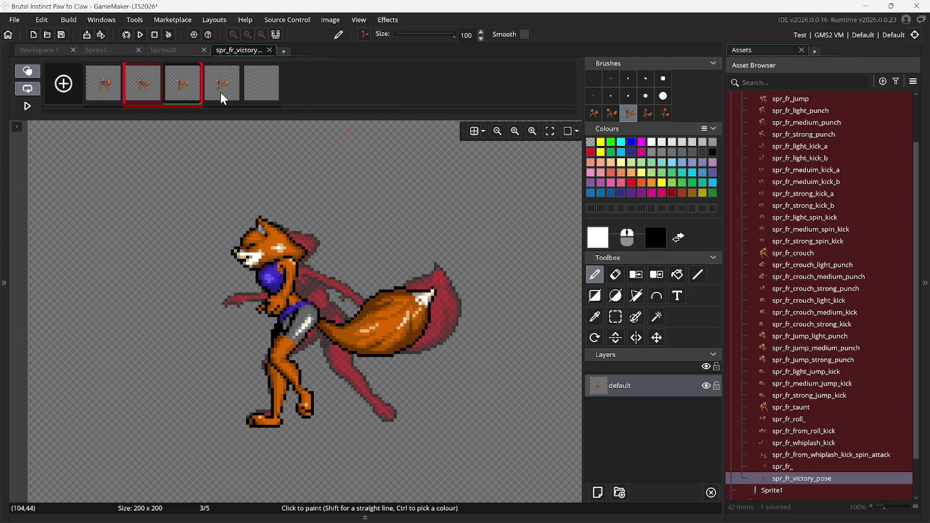
Step: Clear frame 4, pick the next fox brush, and add a fifth frame
{"action": "left_click", "coordinate": [225, 97]}
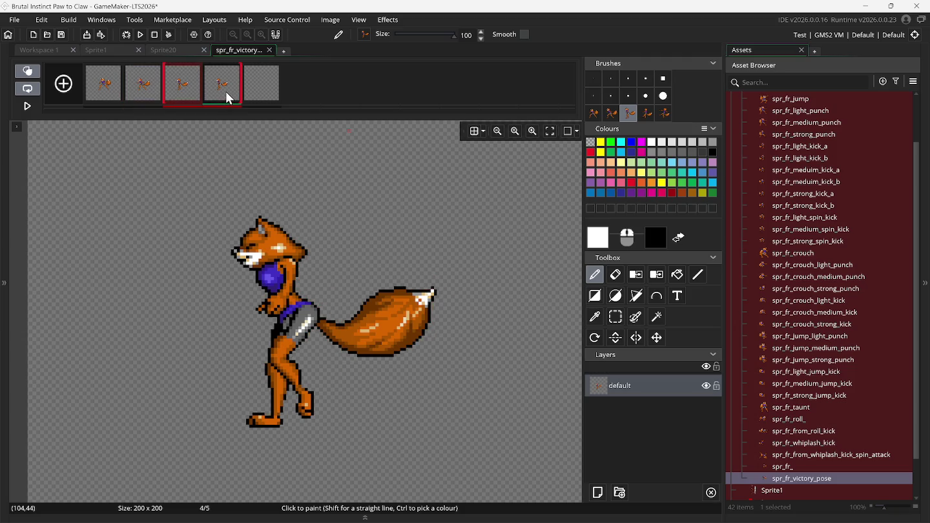
{"action": "key", "text": "Delete"}
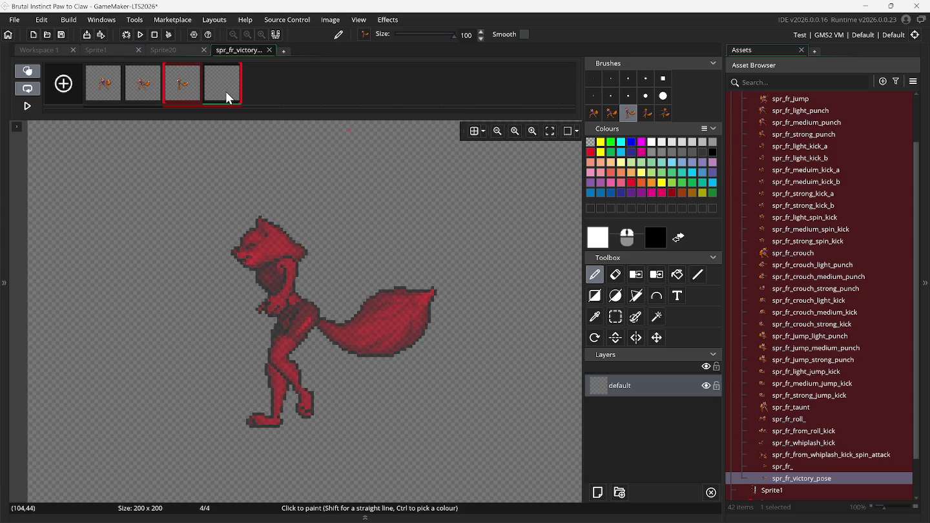
{"action": "left_click", "coordinate": [645, 113]}
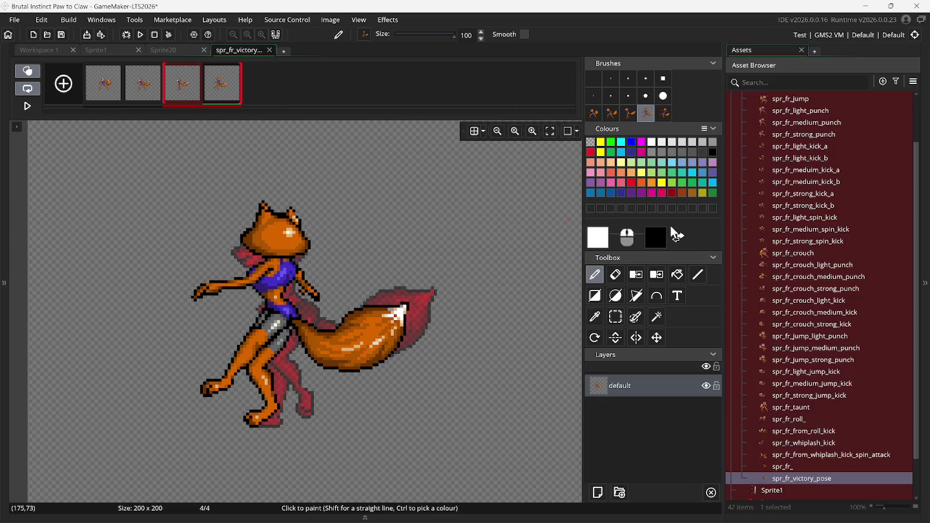
{"action": "left_click", "coordinate": [66, 84]}
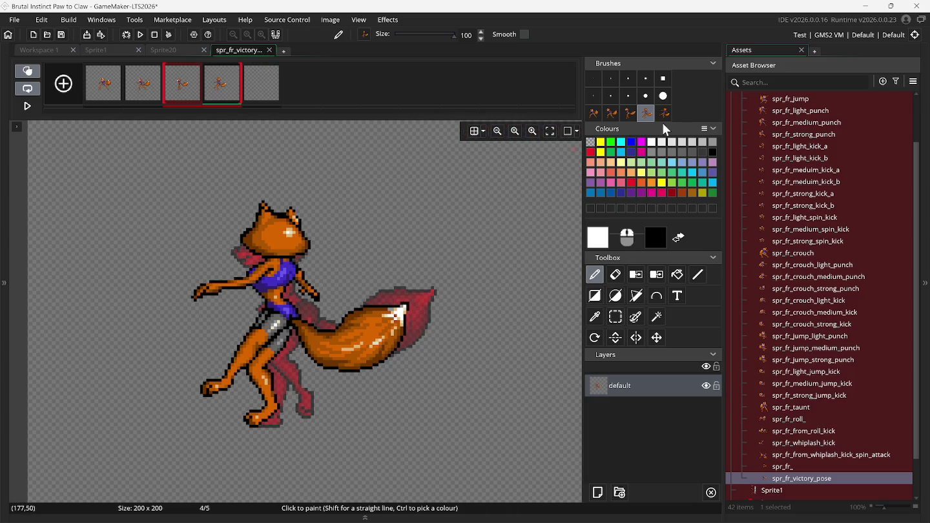
{"action": "left_click", "coordinate": [667, 117]}
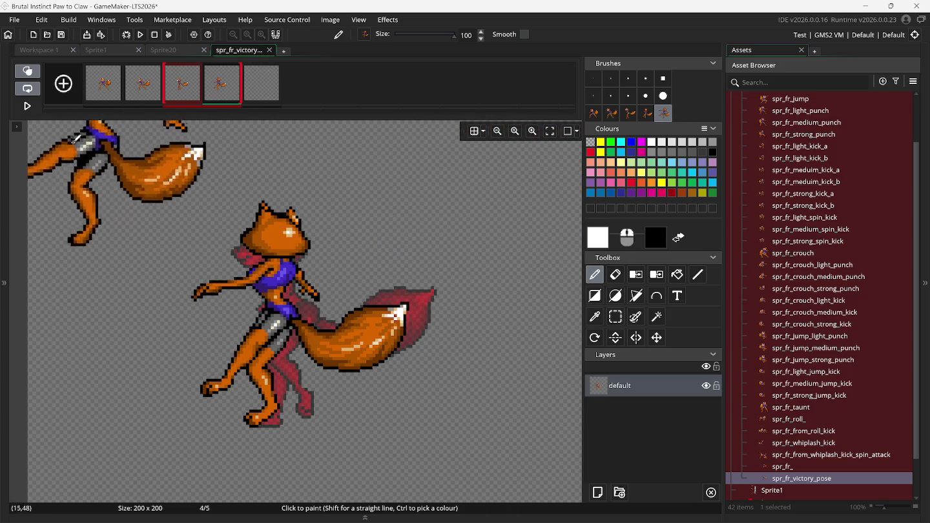
Step: Review frames 1–4 with onion skinning off, then turn onion skinning back on
{"action": "left_click", "coordinate": [27, 91]}
{"action": "left_click", "coordinate": [108, 84]}
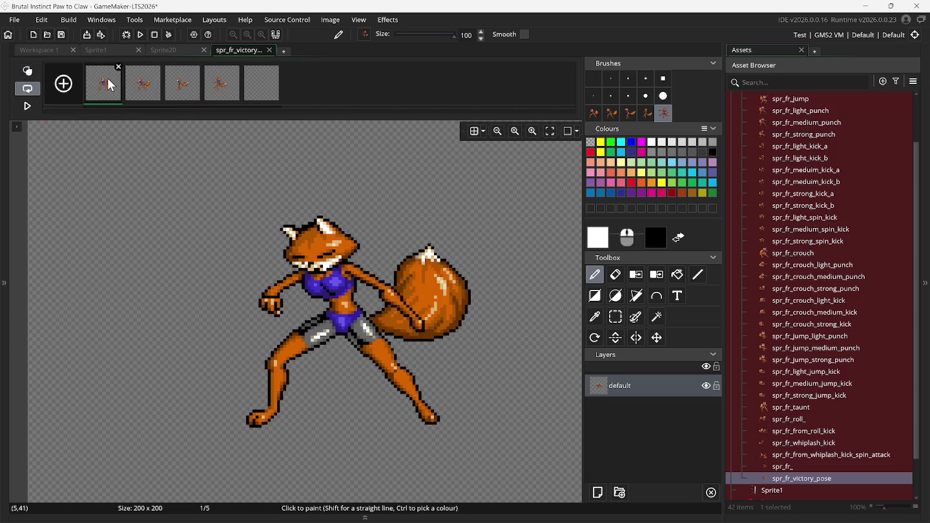
{"action": "left_click", "coordinate": [150, 94]}
{"action": "left_click", "coordinate": [183, 99]}
{"action": "left_click", "coordinate": [226, 100]}
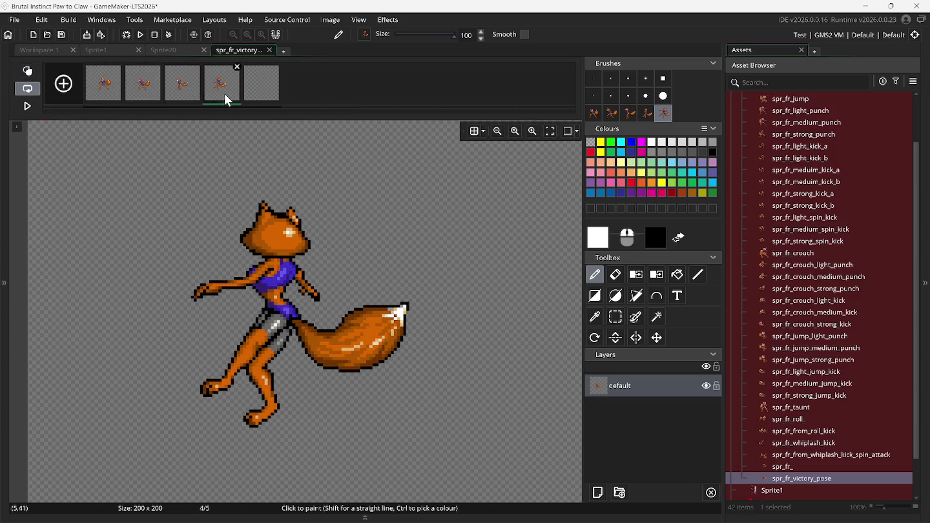
{"action": "left_click", "coordinate": [27, 71]}
Step: Paste a fox image into frame 5 and bring Snes9x to the front
{"action": "left_click", "coordinate": [263, 91]}
{"action": "key", "text": "ctrl+v"}
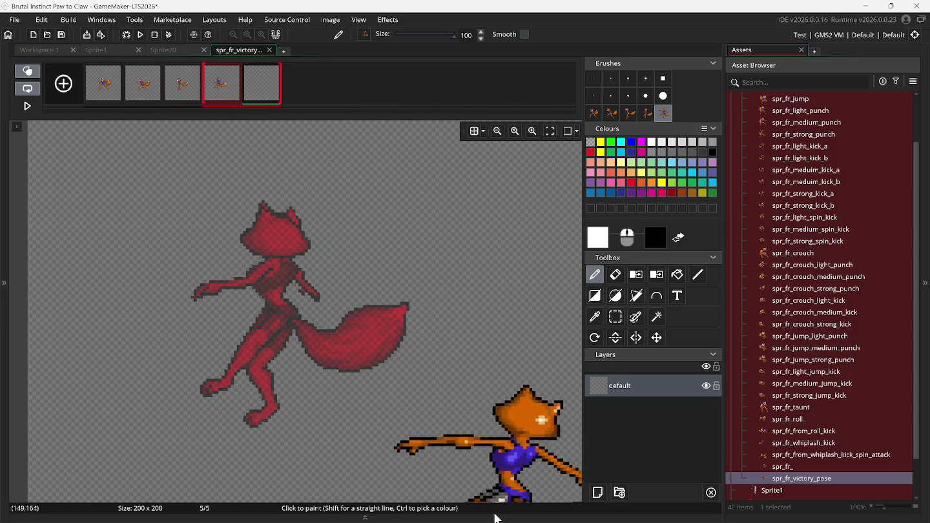
{"action": "mouse_move", "coordinate": [642, 514]}
{"action": "left_click", "coordinate": [639, 445]}
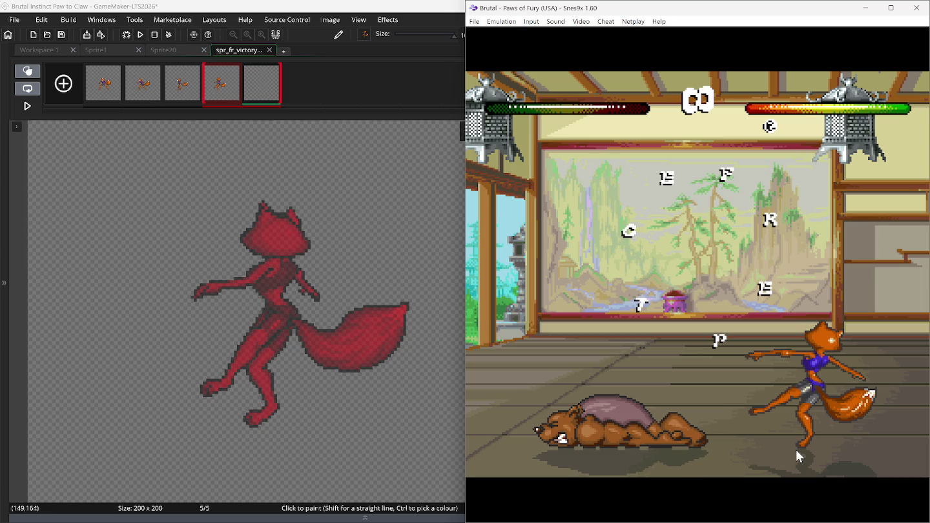
Step: Paste the captured fox pose into frame 5, align it over frame 4's ghost, and clear old brushes
{"action": "key", "text": "ctrl+v"}
{"action": "mouse_move", "coordinate": [228, 321]}
{"action": "left_mouse_down"}
{"action": "mouse_move", "coordinate": [218, 295]}
{"action": "mouse_move", "coordinate": [259, 320]}
{"action": "mouse_move", "coordinate": [381, 222]}
{"action": "mouse_move", "coordinate": [539, 264]}
{"action": "left_mouse_up"}
{"action": "key", "text": "super+Up"}
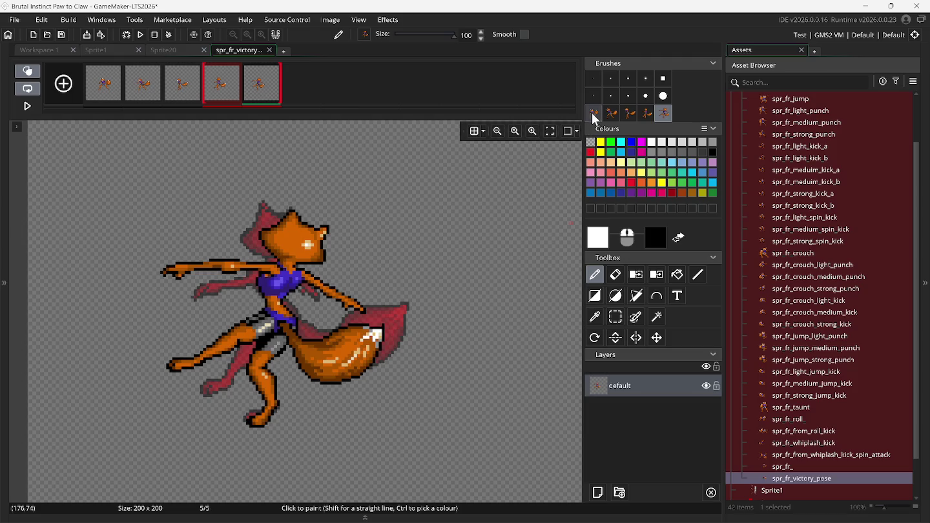
{"action": "left_click", "coordinate": [591, 118]}
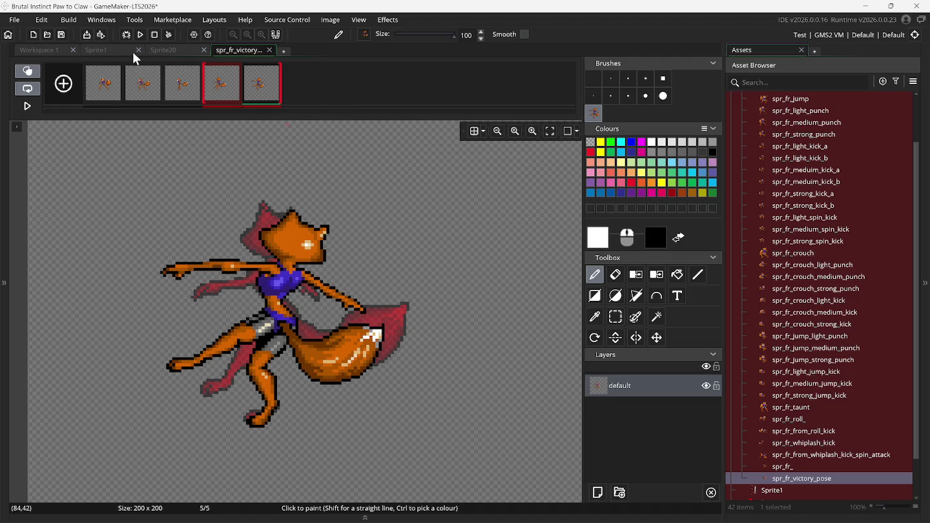
Step: On the Sprite1 sheet, save the kicking fox pose and the next pose as custom brushes
{"action": "left_click", "coordinate": [113, 56]}
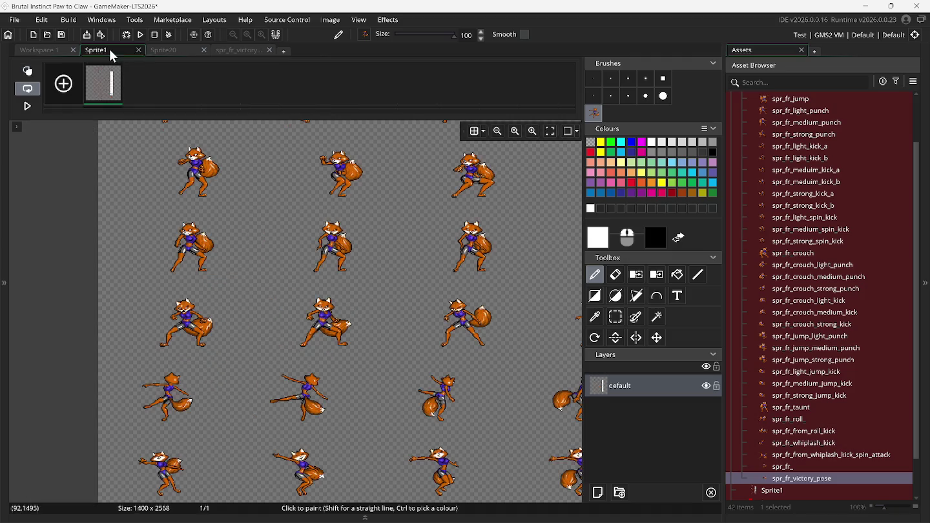
{"action": "left_click", "coordinate": [618, 319]}
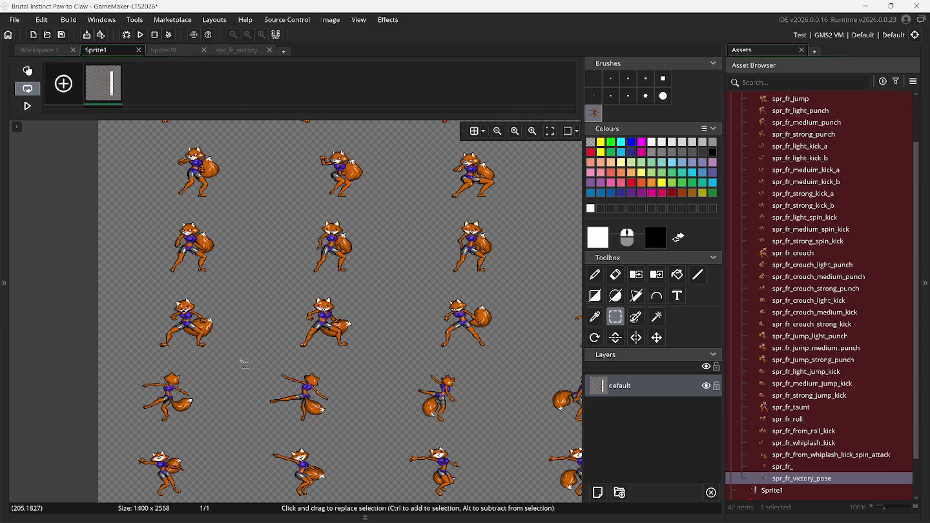
{"action": "left_click_drag", "start_coordinate": [257, 364], "coordinate": [346, 428]}
{"action": "key", "text": "ctrl+b"}
{"action": "left_click", "coordinate": [615, 320]}
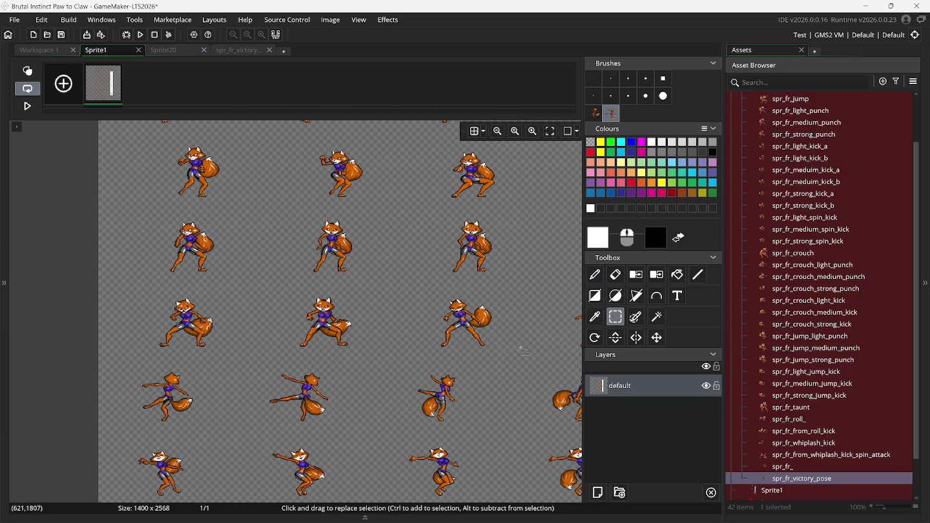
{"action": "mouse_move", "coordinate": [407, 364]}
{"action": "left_mouse_down"}
{"action": "mouse_move", "coordinate": [452, 398]}
{"action": "mouse_move", "coordinate": [464, 423]}
{"action": "left_mouse_up"}
{"action": "left_click_drag", "start_coordinate": [398, 370], "coordinate": [474, 430]}
{"action": "key", "text": "ctrl+b"}
Step: Save another fox pose further along the Sprite1 sheet as a custom brush
{"action": "scroll", "coordinate": [481, 416], "scroll_direction": "right", "scroll_amount": 3}
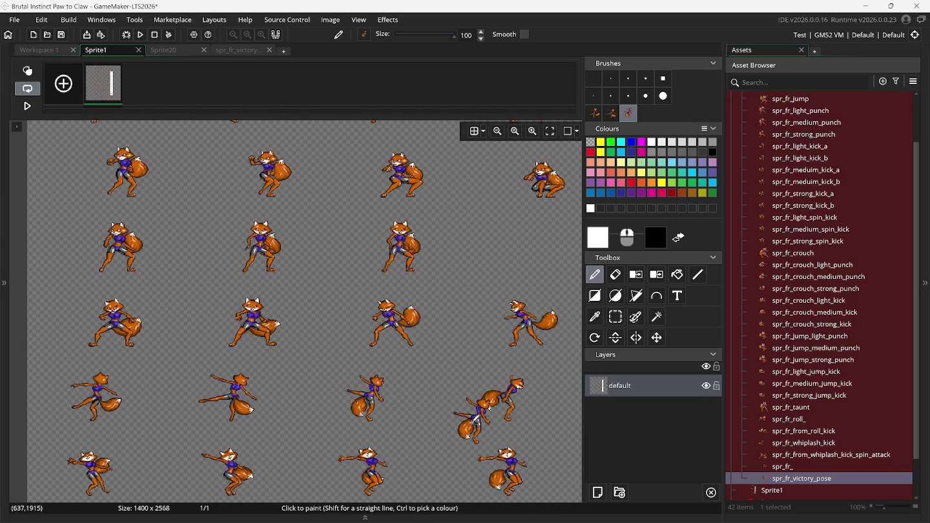
{"action": "left_click", "coordinate": [616, 317]}
{"action": "left_click_drag", "start_coordinate": [397, 370], "coordinate": [467, 427]}
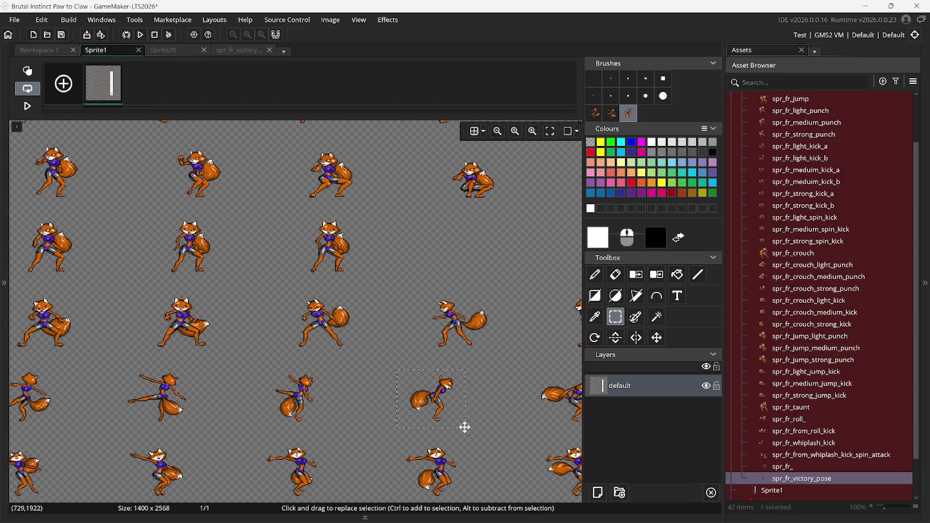
{"action": "key", "text": "ctrl+b"}
{"action": "left_click", "coordinate": [615, 316]}
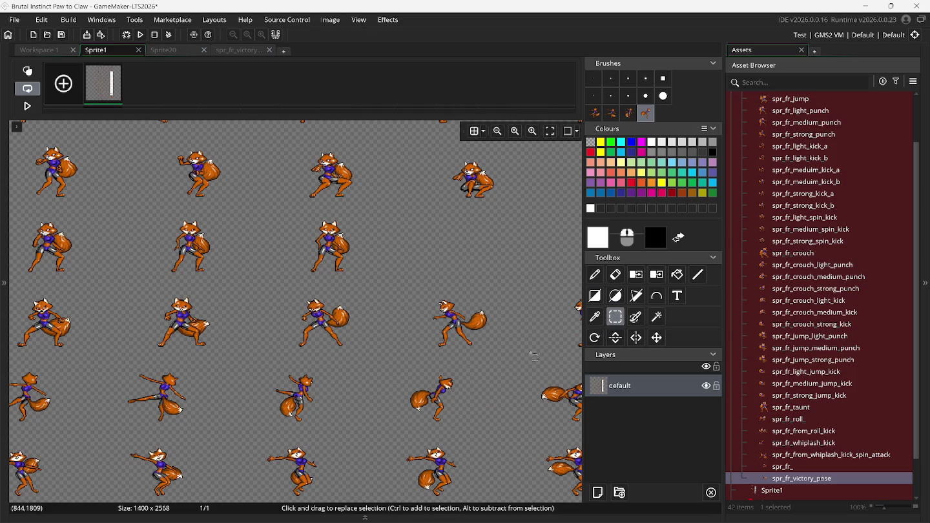
{"action": "scroll", "coordinate": [496, 363], "scroll_direction": "right", "scroll_amount": 1}
{"action": "scroll", "coordinate": [497, 364], "scroll_direction": "right", "scroll_amount": 3}
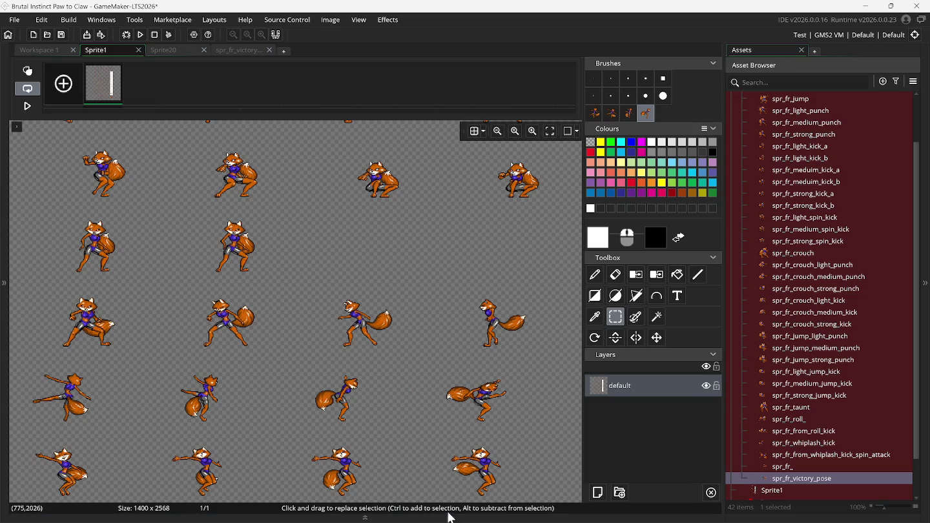
Step: Rewind Snes9x twice to replay the fox's victory pose timing
{"action": "mouse_move", "coordinate": [414, 520]}
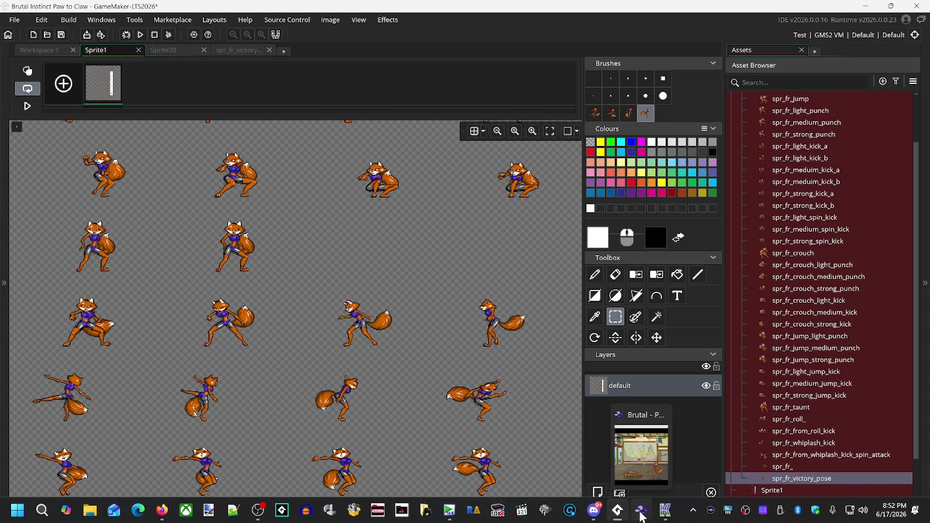
{"action": "left_click", "coordinate": [642, 510]}
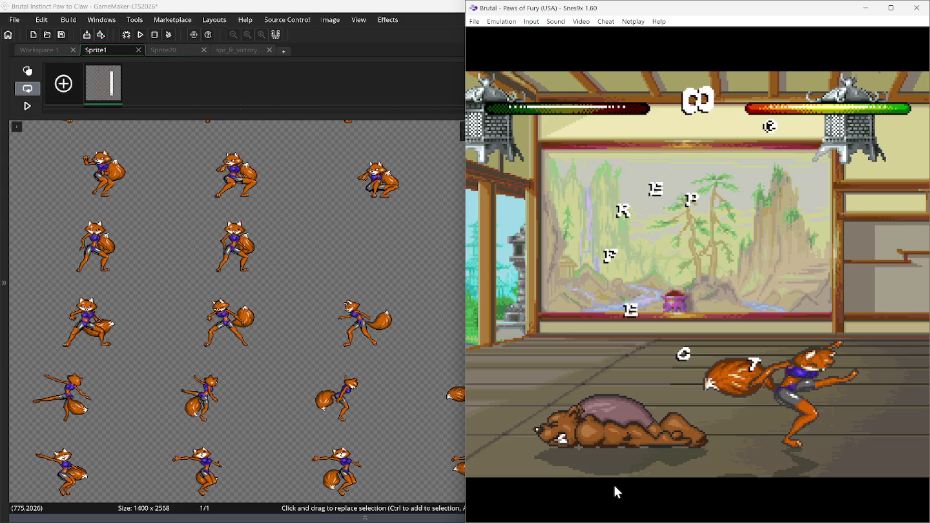
{"action": "key", "text": "BackSpace"}
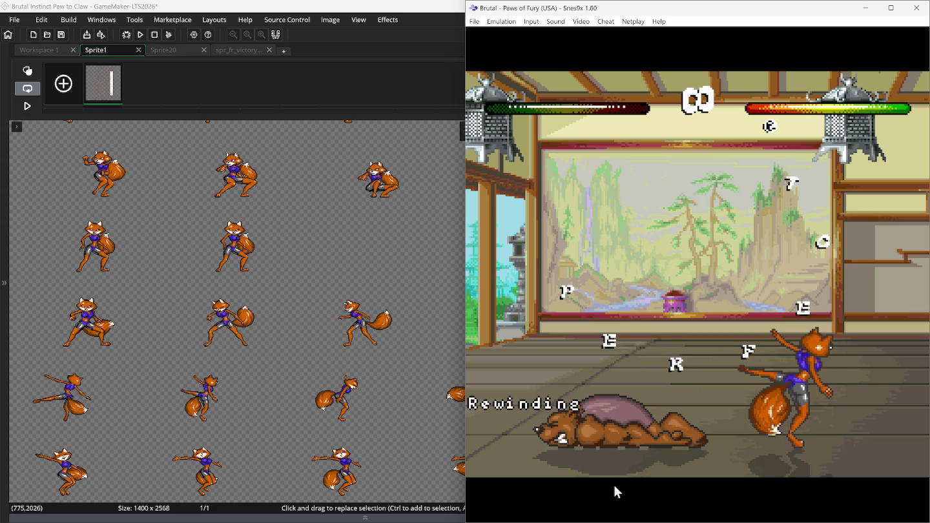
{"action": "key", "text": "BackSpace"}
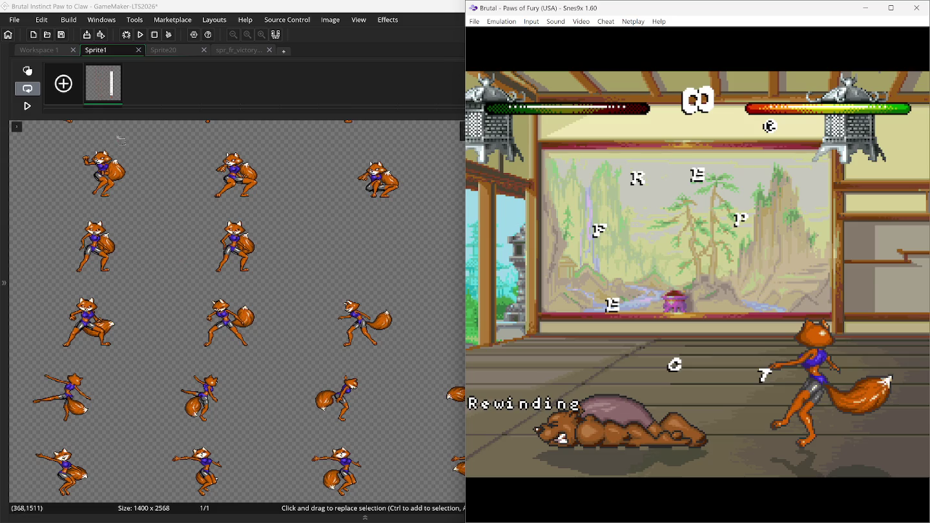
Step: Save the rolling fox pose on Sprite1 as a custom brush
{"action": "double_click", "coordinate": [141, 8]}
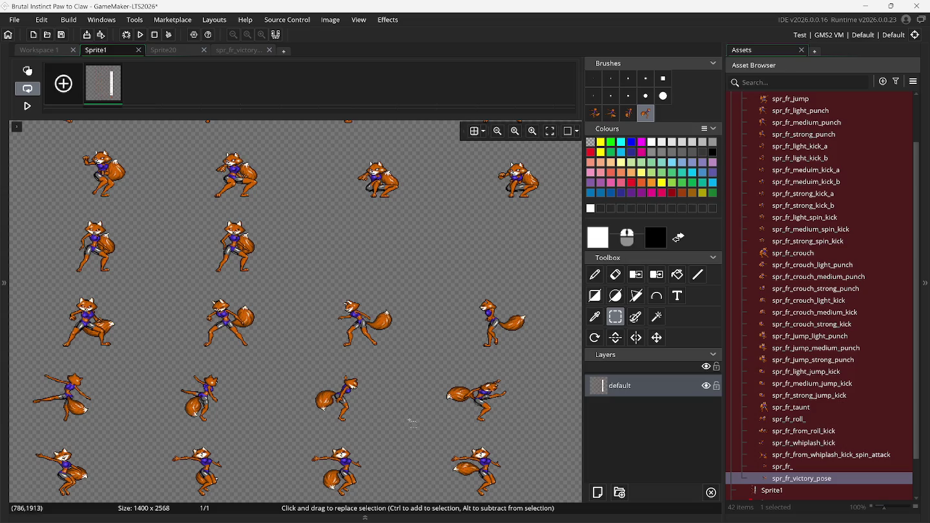
{"action": "left_click_drag", "start_coordinate": [434, 366], "coordinate": [519, 428]}
{"action": "key", "text": "ctrl+b"}
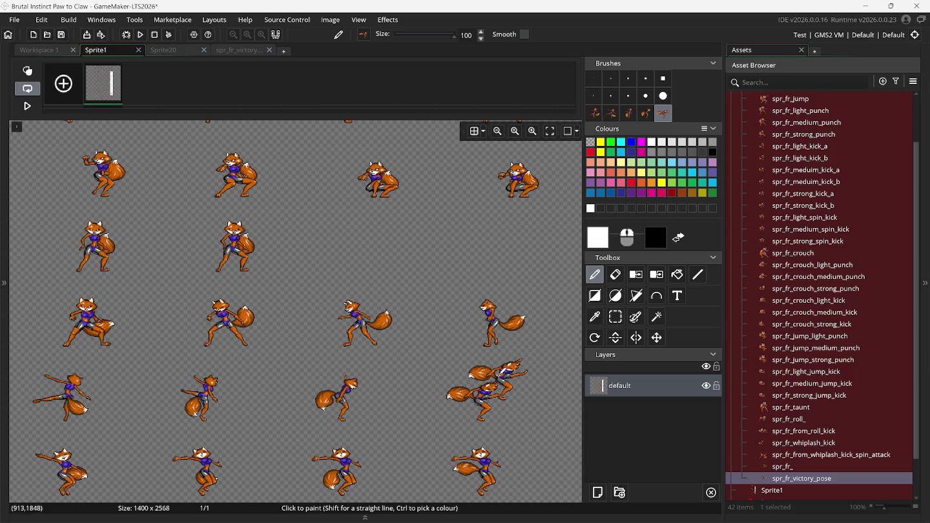
Step: Open spr_fr_victory_pose, add a sixth frame, pick a saved fox brush, and select frame 6
{"action": "left_click", "coordinate": [241, 51]}
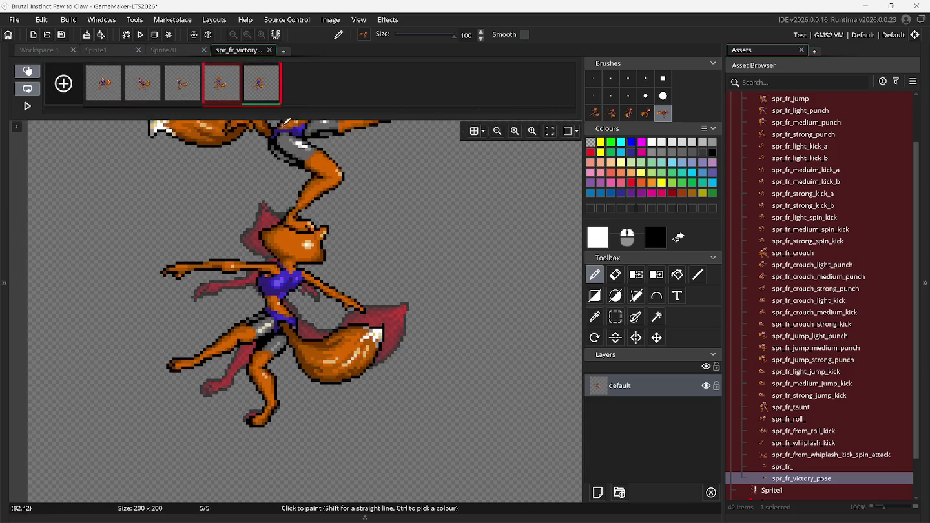
{"action": "left_click", "coordinate": [65, 85]}
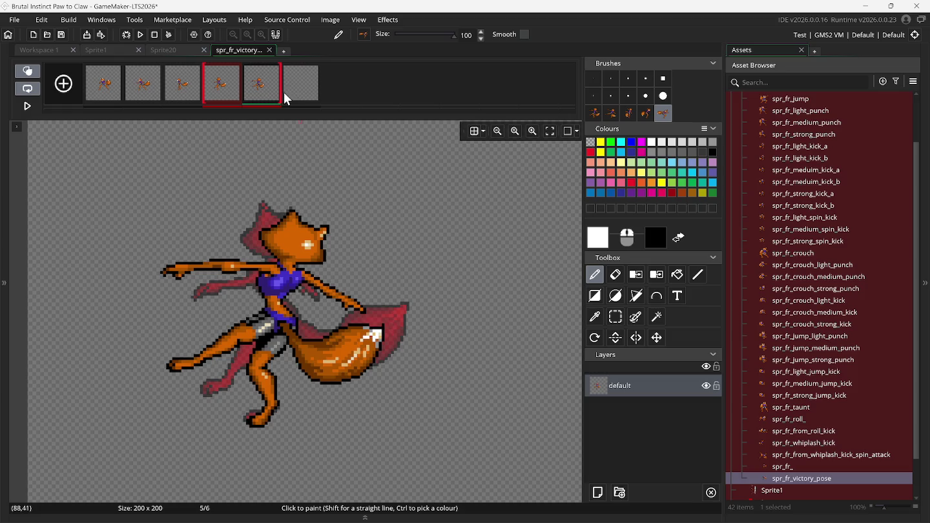
{"action": "left_click", "coordinate": [591, 117]}
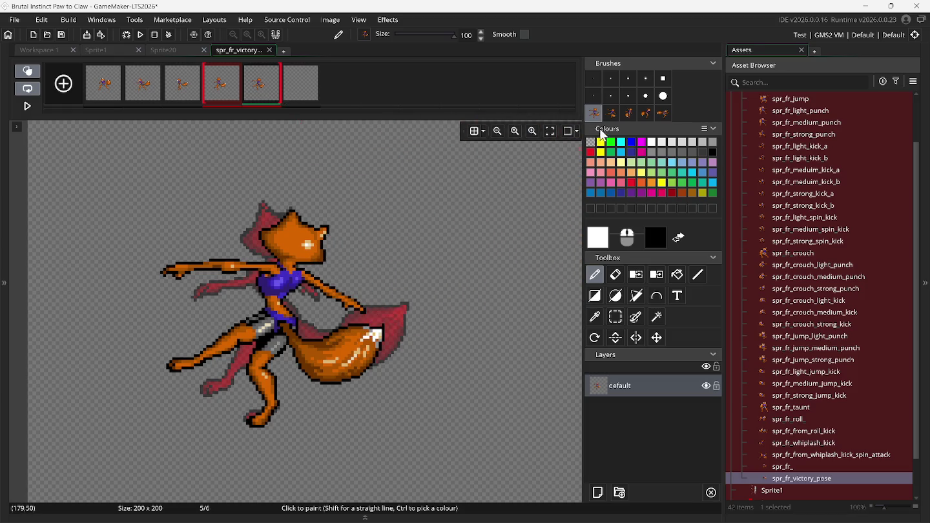
{"action": "left_click", "coordinate": [611, 118]}
{"action": "left_click", "coordinate": [311, 84]}
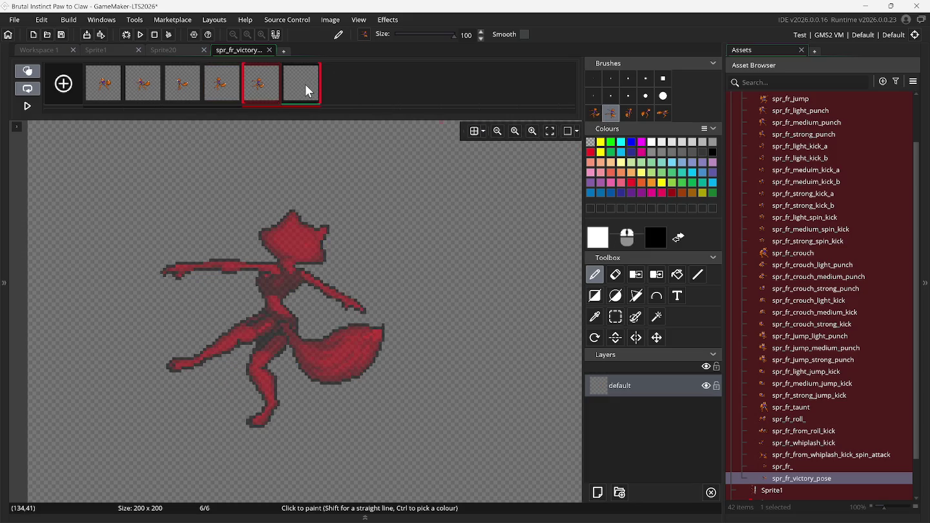
Step: Check the pose in Snes9x, then place the matching fox on frame 6 over the onion skin
{"action": "left_click", "coordinate": [642, 514]}
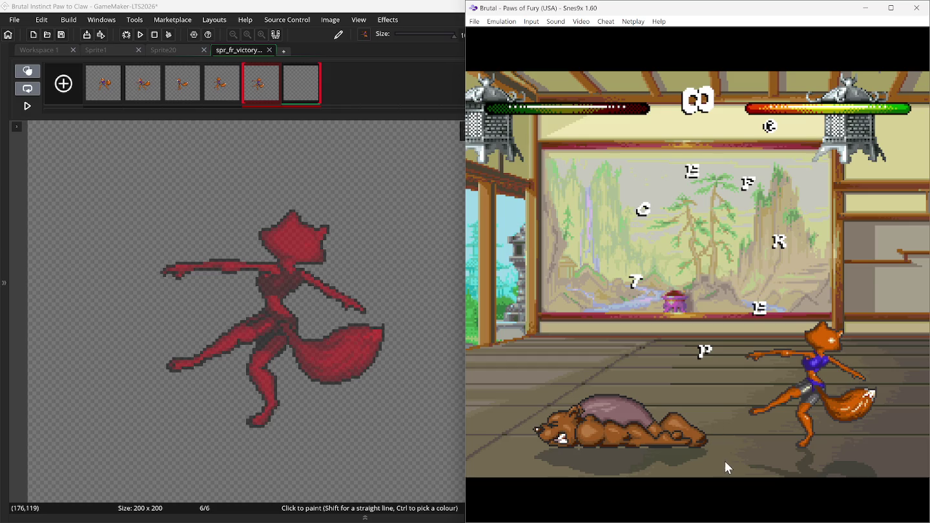
{"action": "key", "text": "BackSpace"}
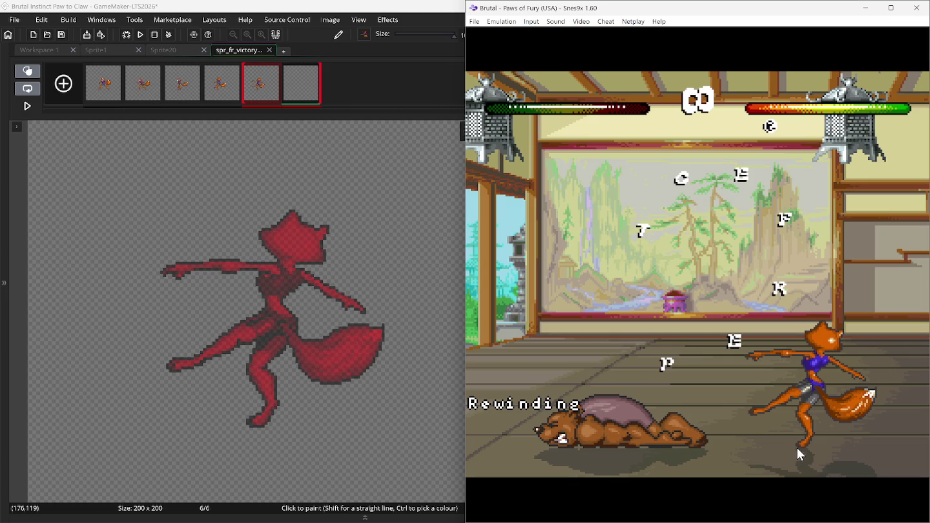
{"action": "key", "text": "ctrl+v"}
{"action": "left_click_drag", "start_coordinate": [287, 350], "coordinate": [251, 309]}
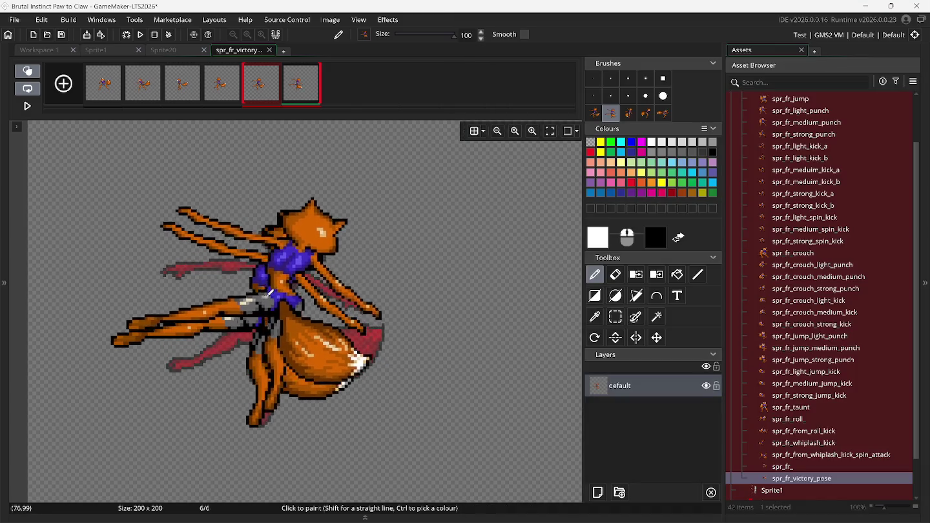
Step: Add an empty seventh frame, pick the third fox brush, and select frame 7
{"action": "left_click", "coordinate": [64, 85]}
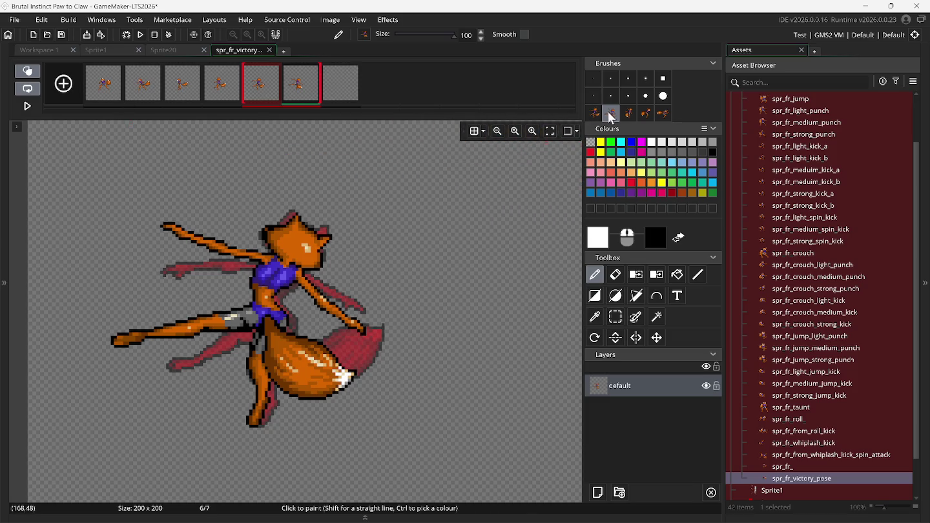
{"action": "left_click", "coordinate": [628, 114]}
{"action": "left_click", "coordinate": [341, 89]}
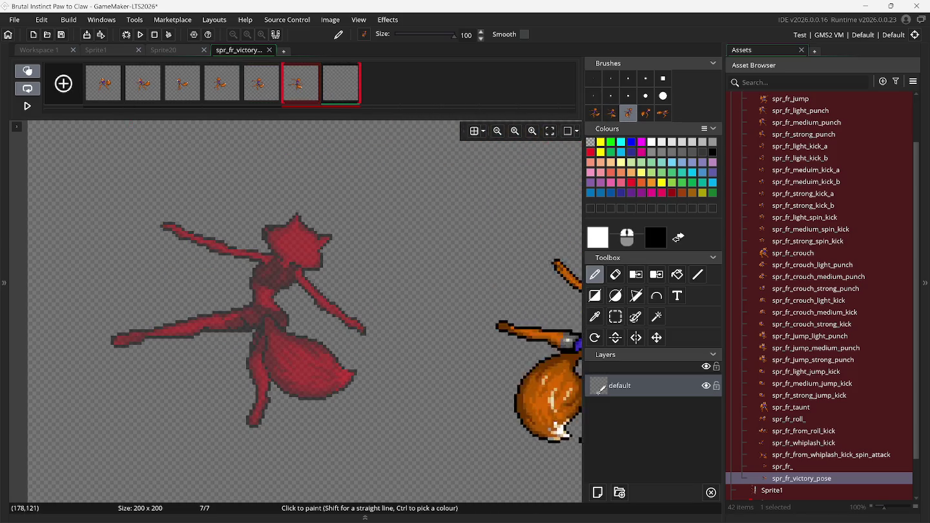
{"action": "left_click", "coordinate": [691, 514]}
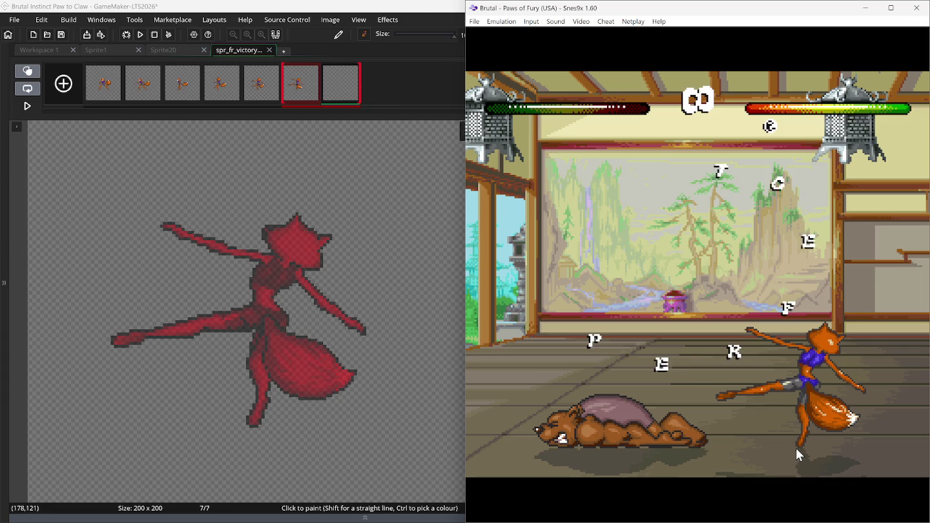
Step: Rewind Snes9x to see the next pose, then place that fox on frame 7 over frame 6's onion skin
{"action": "key", "text": "BackSpace"}
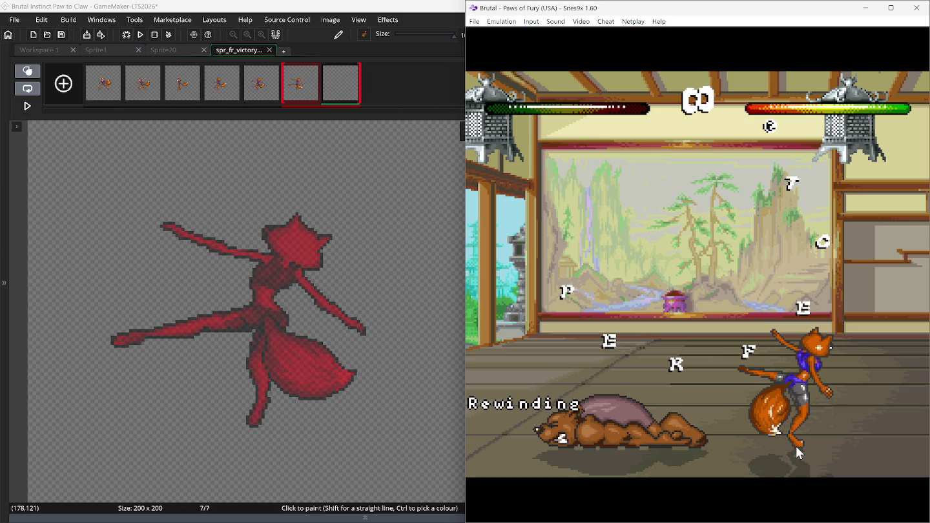
{"action": "key", "text": "ctrl+v"}
{"action": "mouse_move", "coordinate": [313, 336]}
{"action": "left_mouse_down"}
{"action": "mouse_move", "coordinate": [230, 331]}
{"action": "mouse_move", "coordinate": [226, 277]}
{"action": "mouse_move", "coordinate": [235, 330]}
{"action": "left_mouse_up"}
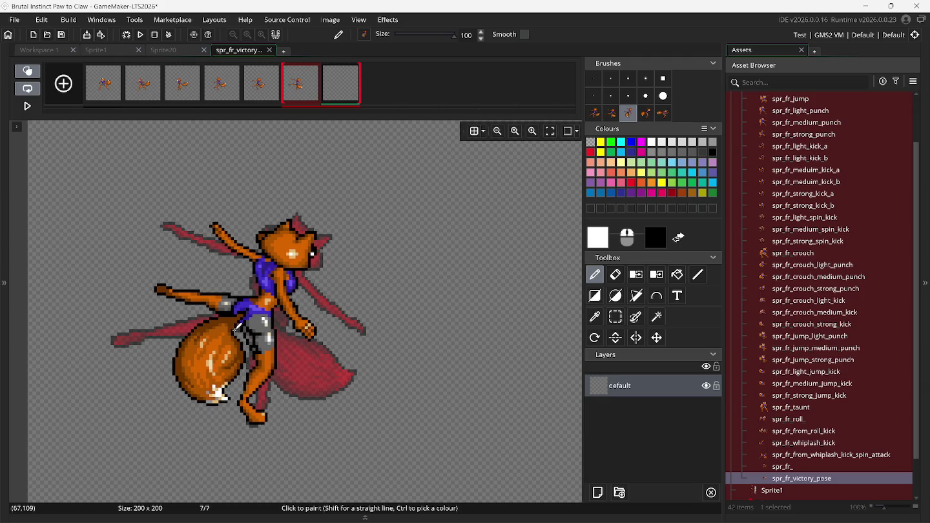
Step: Nudge the frame 7 fox down and left into alignment with the previous frame
{"action": "left_click", "coordinate": [615, 317]}
{"action": "mouse_move", "coordinate": [102, 170]}
{"action": "left_mouse_down"}
{"action": "mouse_move", "coordinate": [129, 206]}
{"action": "mouse_move", "coordinate": [417, 455]}
{"action": "left_mouse_up"}
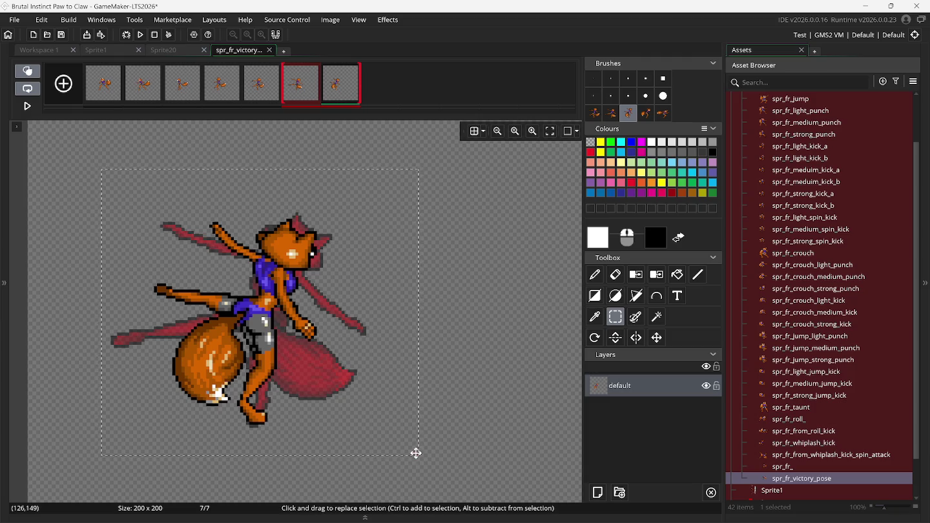
{"action": "key", "text": "Down"}
{"action": "key", "text": "Left"}
{"action": "key", "text": "Left"}
{"action": "key", "text": "Left"}
{"action": "left_click", "coordinate": [462, 409]}
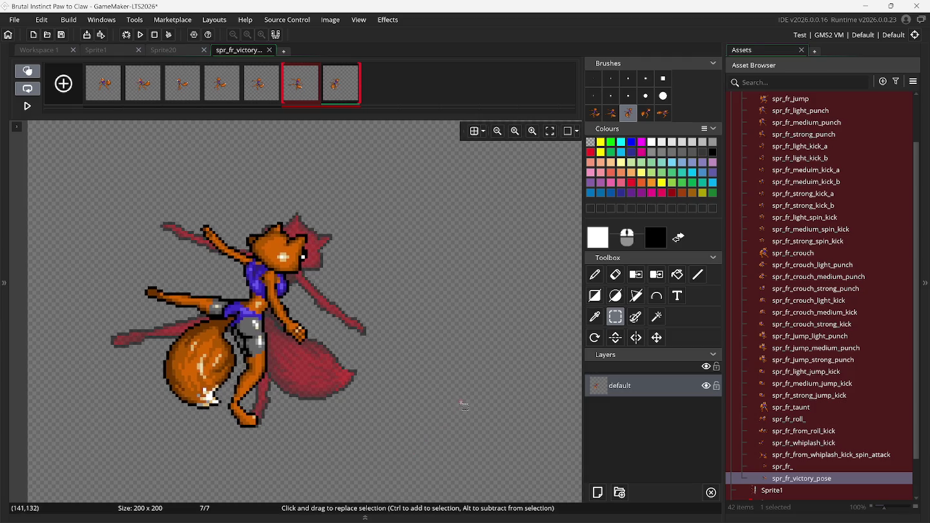
Step: Add an eighth frame and bring the fourth fox brush over the onion skin
{"action": "left_click", "coordinate": [72, 86]}
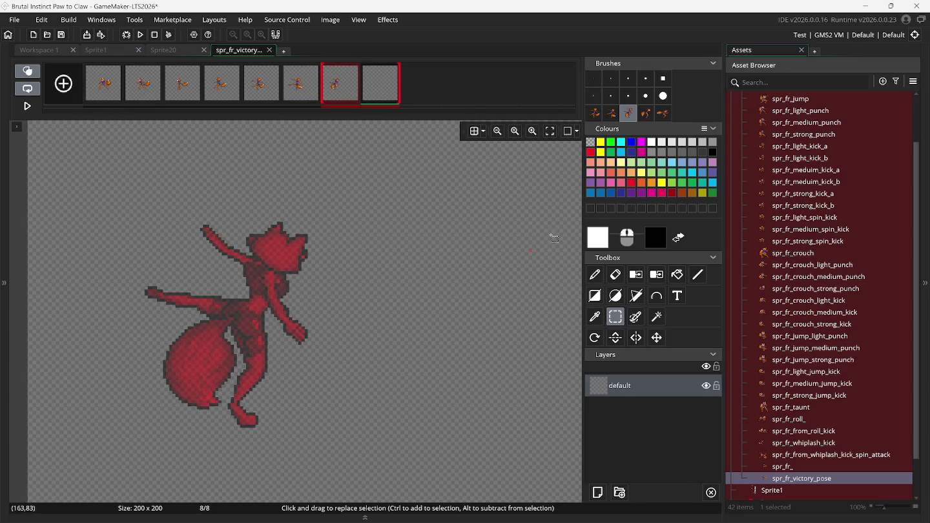
{"action": "left_click", "coordinate": [645, 113]}
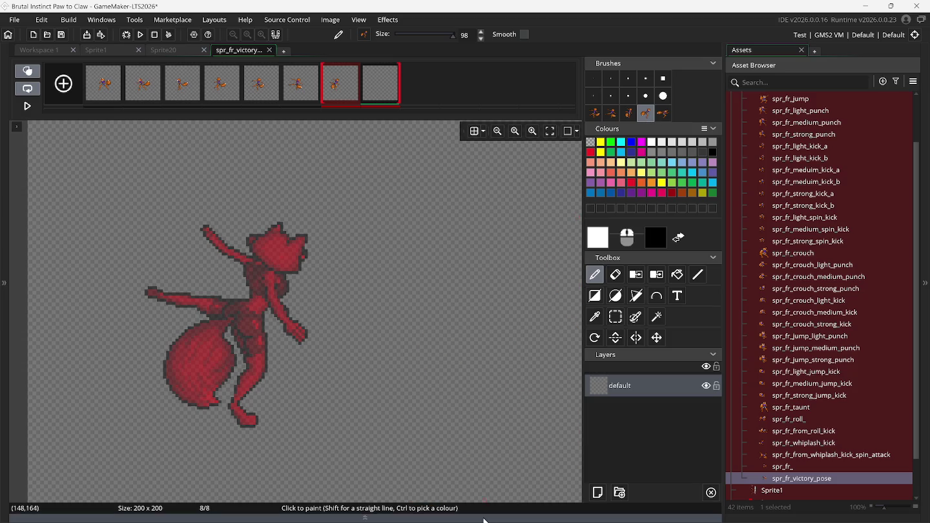
{"action": "left_click", "coordinate": [641, 510]}
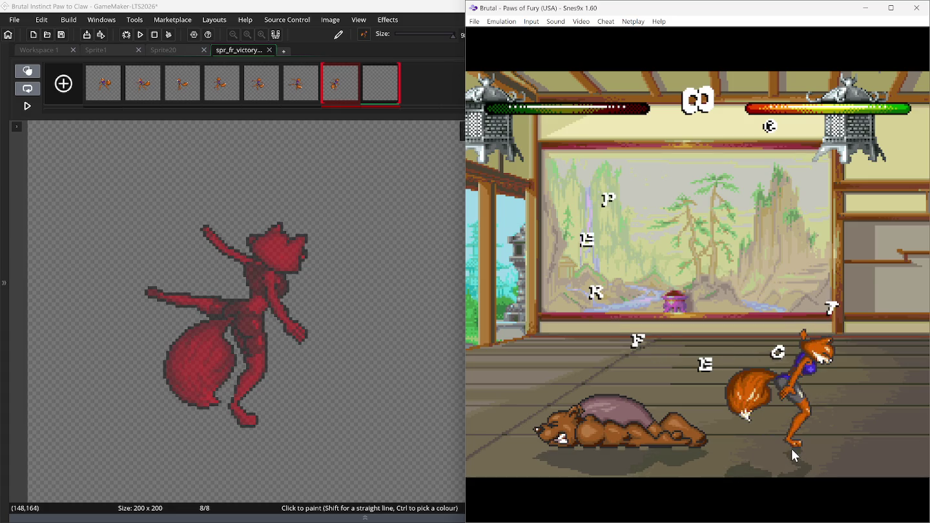
{"action": "key", "text": "ctrl+v"}
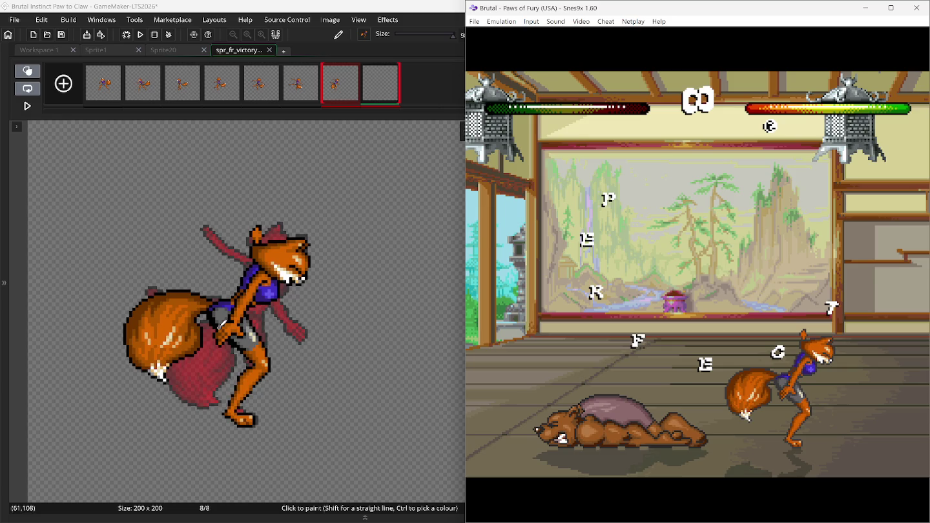
Step: Stamp the fox into frame 8, then add a ninth frame with the kicking fox pose, undoing extra placements
{"action": "left_click", "coordinate": [222, 325]}
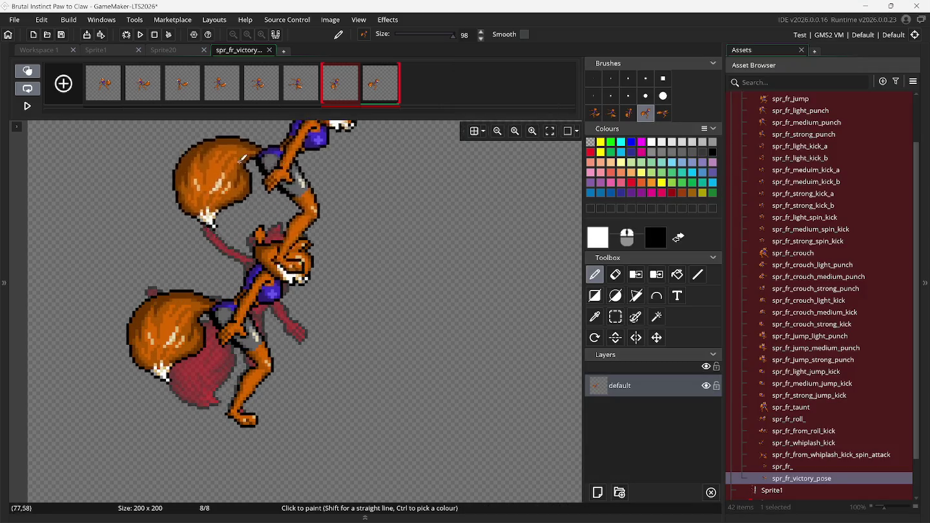
{"action": "left_click", "coordinate": [73, 84]}
{"action": "left_click", "coordinate": [664, 115]}
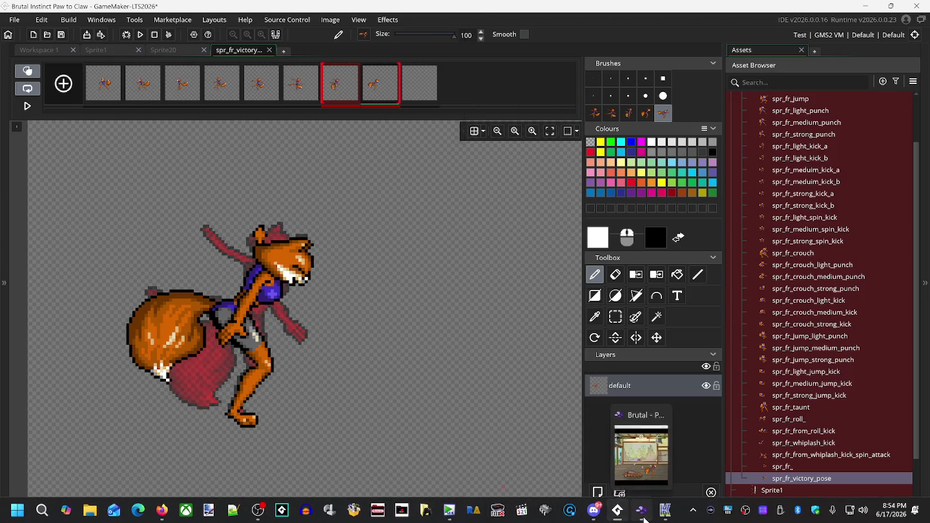
{"action": "left_click", "coordinate": [643, 514]}
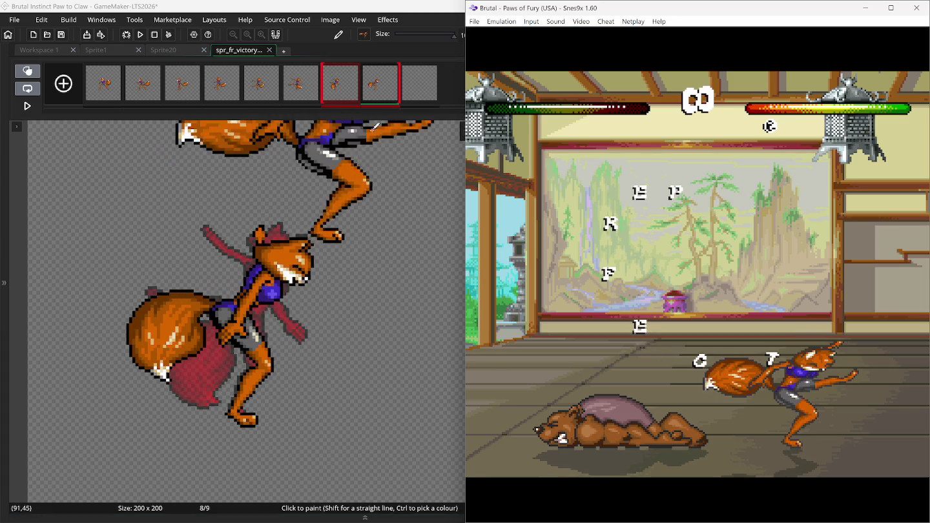
{"action": "left_click", "coordinate": [412, 96]}
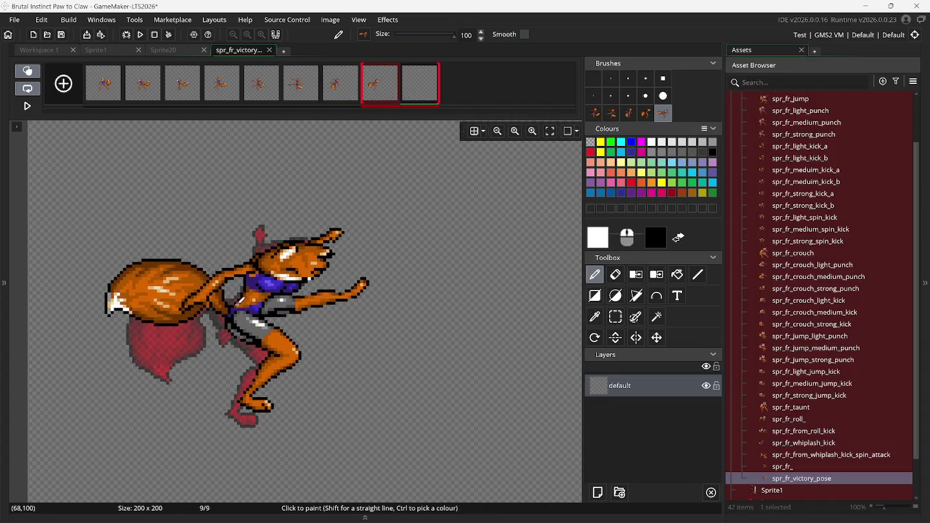
{"action": "key", "text": "ctrl+z"}
{"action": "key", "text": "ctrl+z"}
{"action": "key", "text": "ctrl+z"}
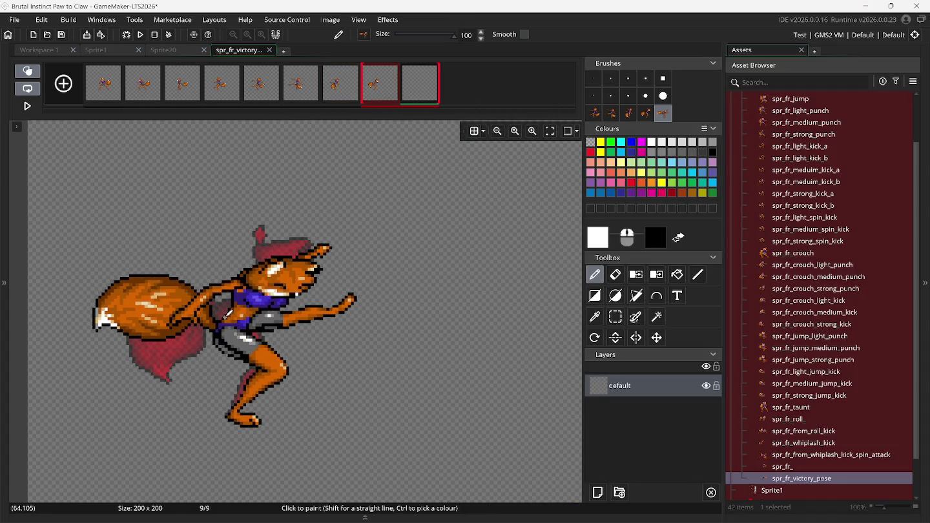
{"action": "key", "text": "ctrl+z"}
{"action": "key", "text": "ctrl+z"}
{"action": "key", "text": "ctrl+z"}
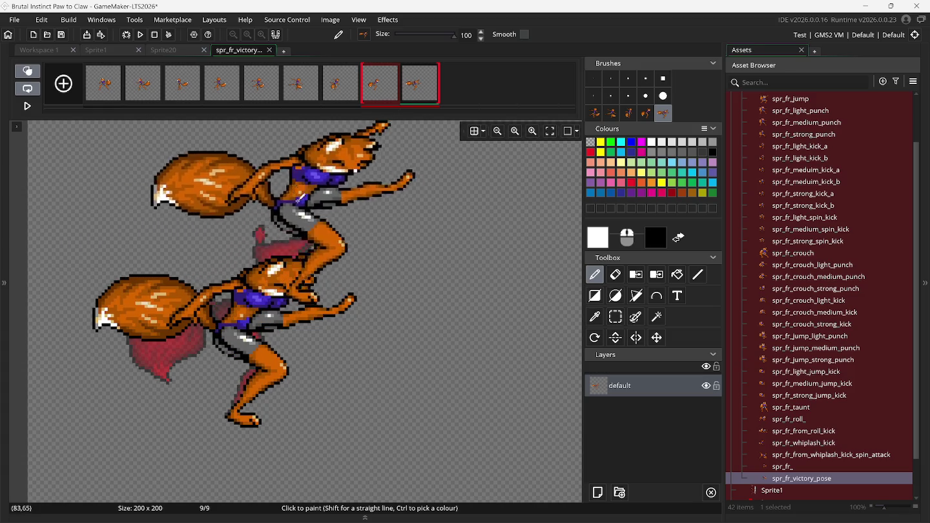
Step: Add an empty tenth frame and remove the used fox brushes
{"action": "left_click", "coordinate": [64, 85]}
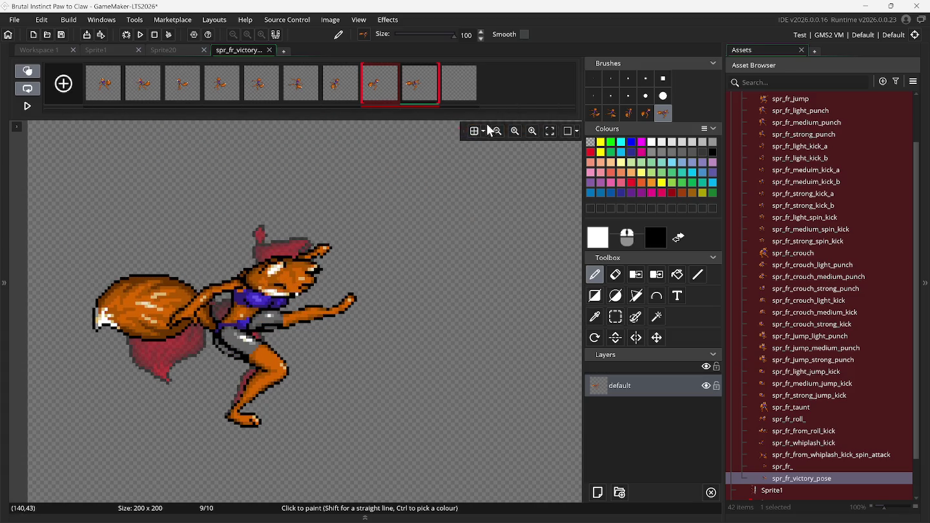
{"action": "left_click", "coordinate": [592, 114]}
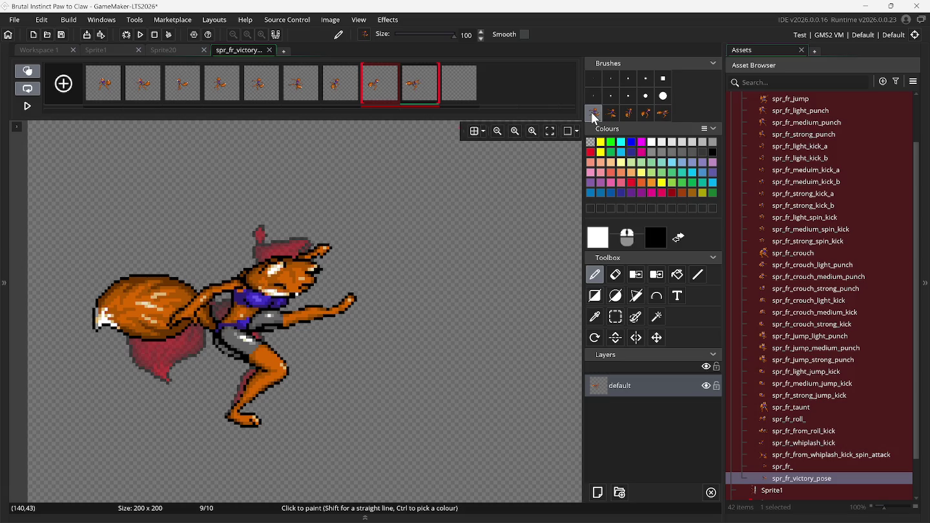
{"action": "key", "text": "ctrl+z"}
{"action": "key", "text": "ctrl+z"}
{"action": "key", "text": "ctrl+z"}
{"action": "key", "text": "ctrl+z"}
Step: Save another Sprite1 fox pose as a brush, then reopen spr_fr_victory_pose on frame 10
{"action": "left_click", "coordinate": [109, 50]}
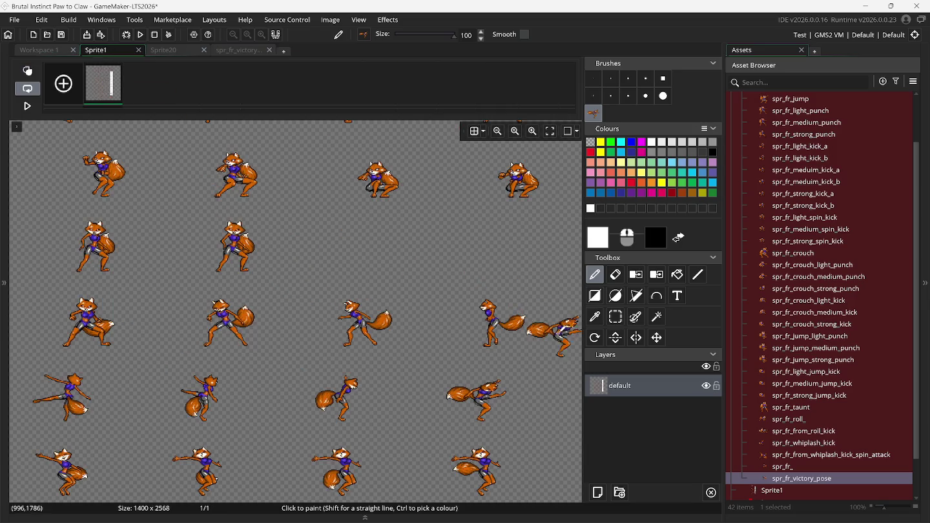
{"action": "left_click", "coordinate": [622, 319]}
{"action": "scroll", "coordinate": [481, 373], "scroll_direction": "down", "scroll_amount": 3}
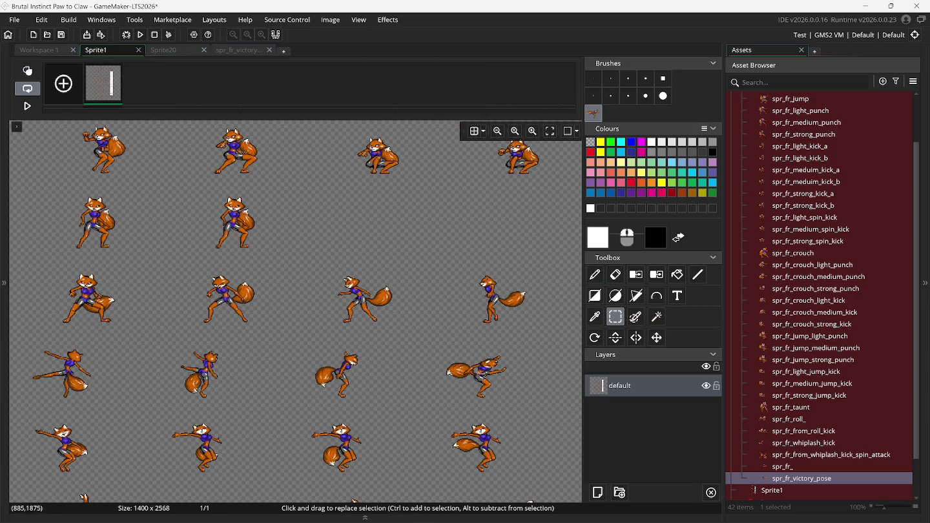
{"action": "scroll", "coordinate": [478, 375], "scroll_direction": "right", "scroll_amount": 3}
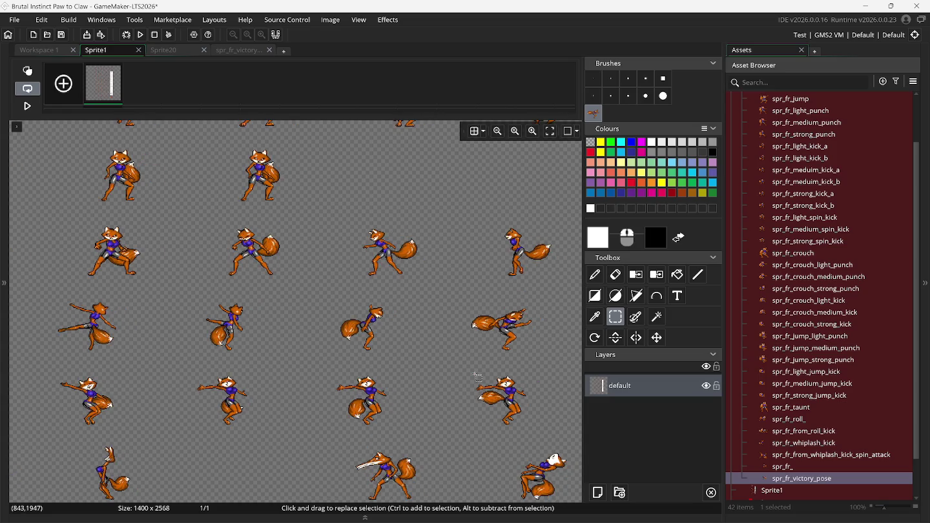
{"action": "scroll", "coordinate": [478, 374], "scroll_direction": "right", "scroll_amount": 3}
{"action": "left_click_drag", "start_coordinate": [443, 300], "coordinate": [518, 359]}
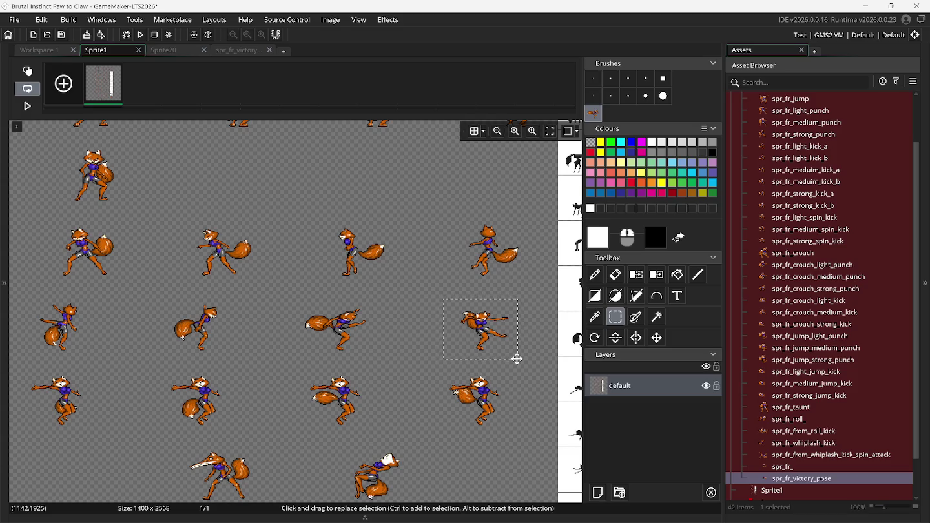
{"action": "key", "text": "ctrl+b"}
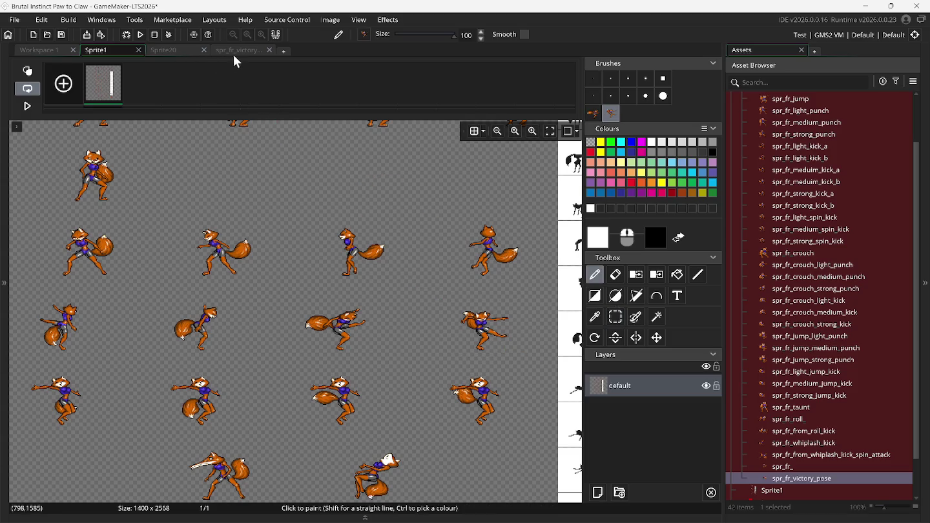
{"action": "left_click", "coordinate": [235, 49]}
{"action": "left_click", "coordinate": [455, 90]}
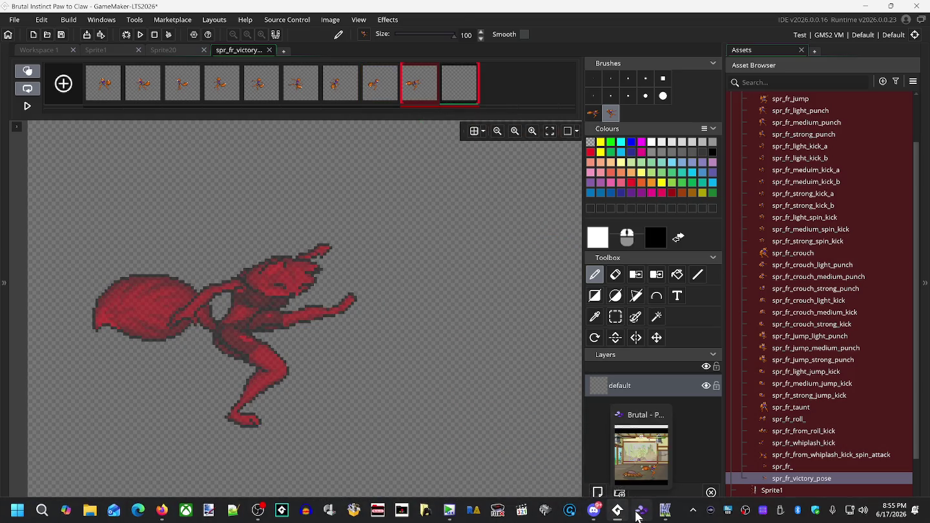
Step: Replay the Snes9x victory and stamp the matching pointing, kicking fox pose onto frame 10
{"action": "left_click", "coordinate": [638, 515]}
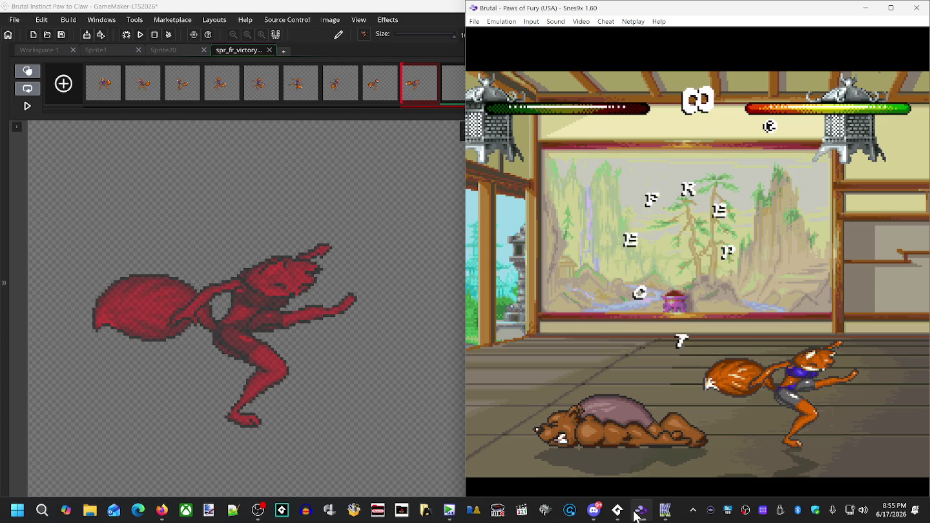
{"action": "key", "text": "BackSpace"}
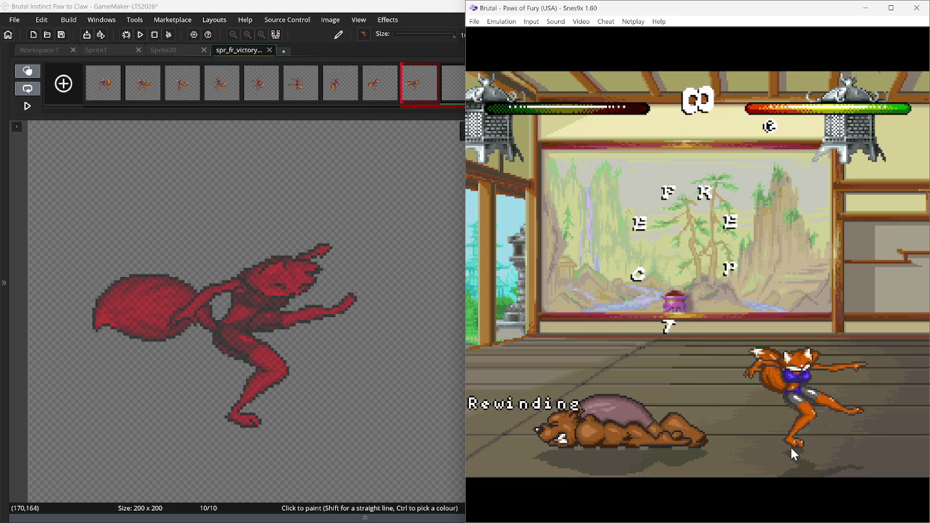
{"action": "key", "text": "ctrl+v"}
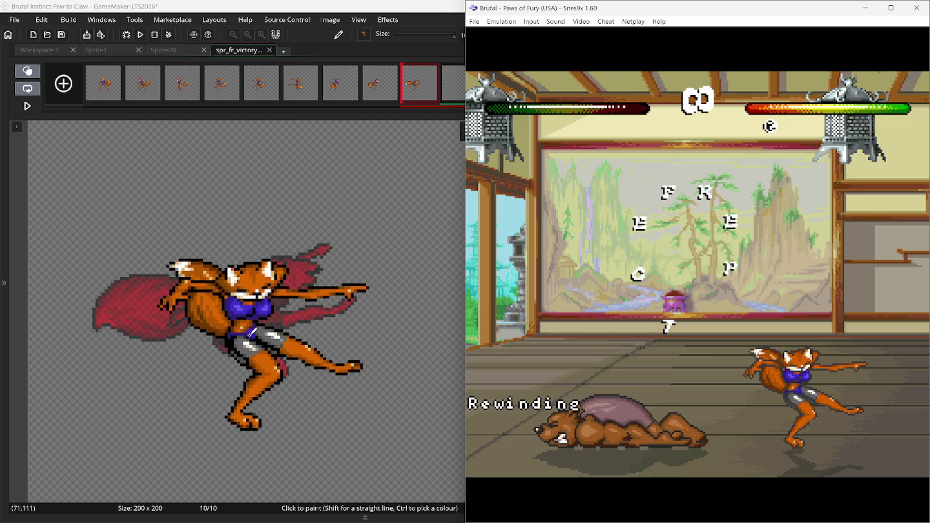
{"action": "left_click", "coordinate": [259, 329]}
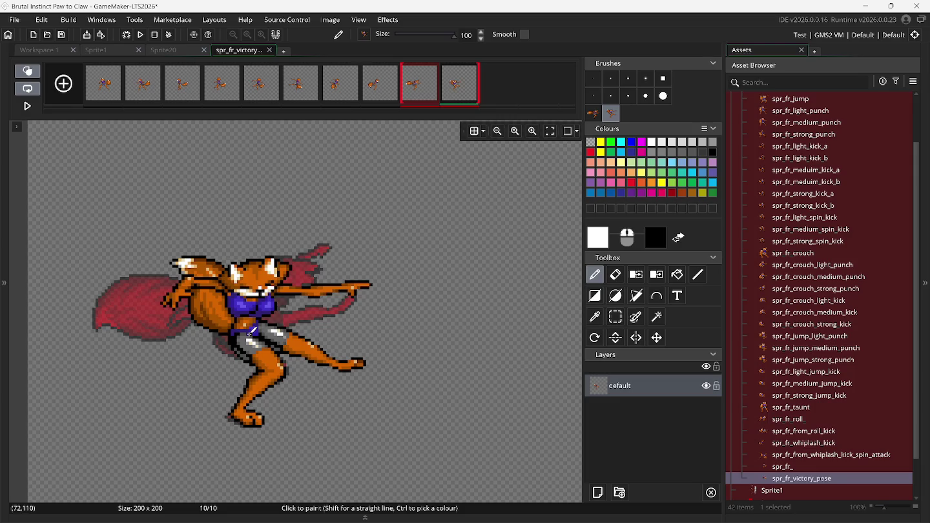
Step: Select the frame 10 fox, nudge it left and undo so it stays in place
{"action": "left_click", "coordinate": [610, 323]}
{"action": "left_click_drag", "start_coordinate": [119, 207], "coordinate": [415, 452]}
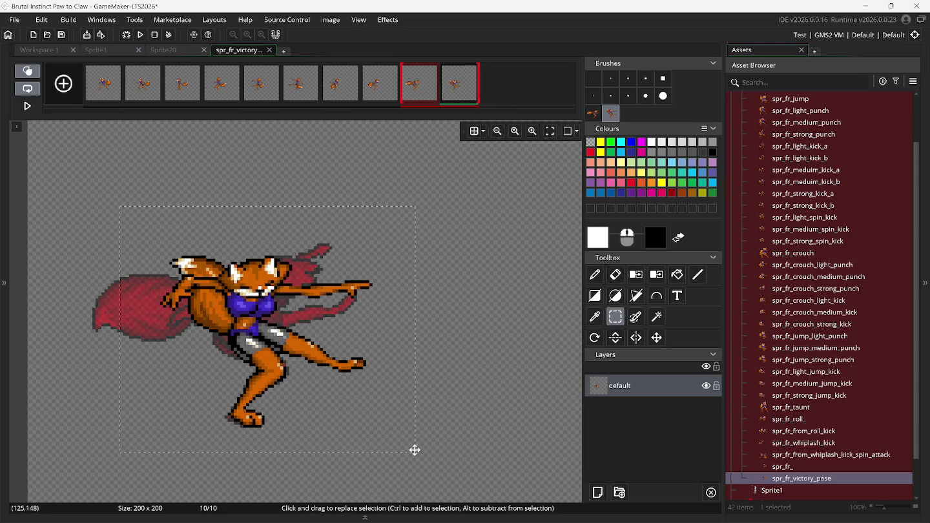
{"action": "key", "text": "Left"}
{"action": "key", "text": "Left"}
{"action": "key", "text": "Left"}
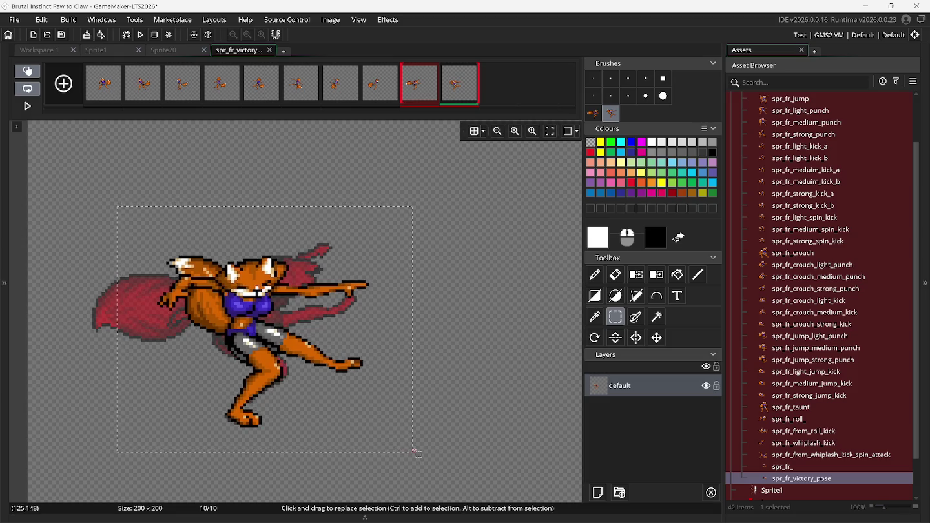
{"action": "key", "text": "ctrl+z"}
{"action": "left_click", "coordinate": [472, 409]}
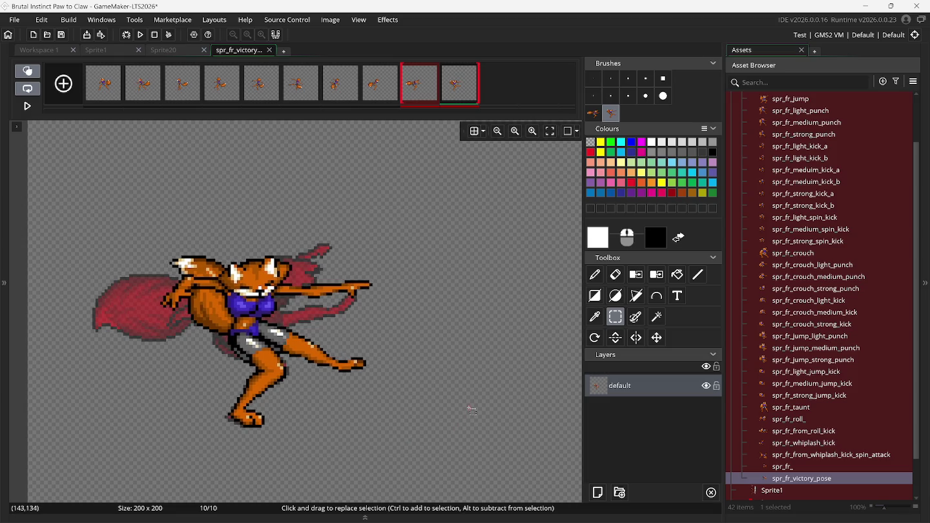
Step: Add an empty frame 11 and pick the first custom fox brush
{"action": "left_click", "coordinate": [67, 85]}
{"action": "left_click", "coordinate": [501, 94]}
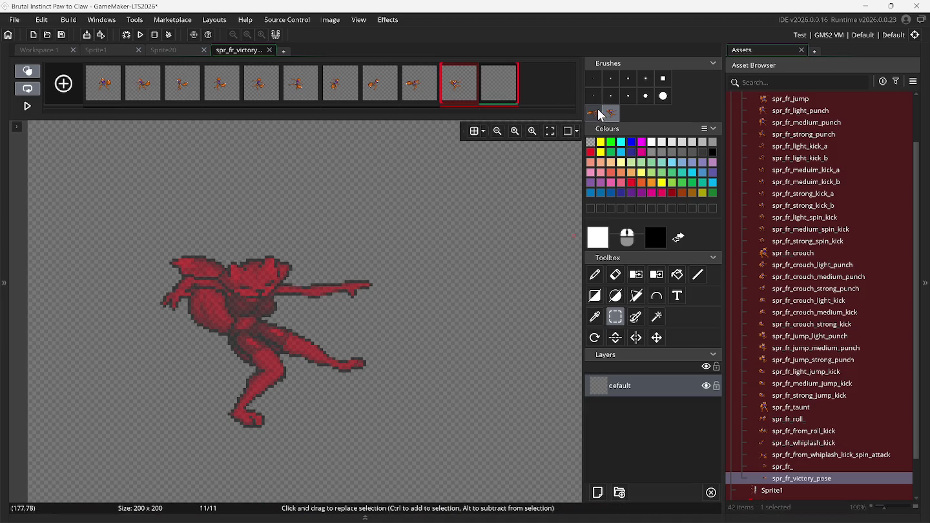
{"action": "left_click", "coordinate": [595, 117]}
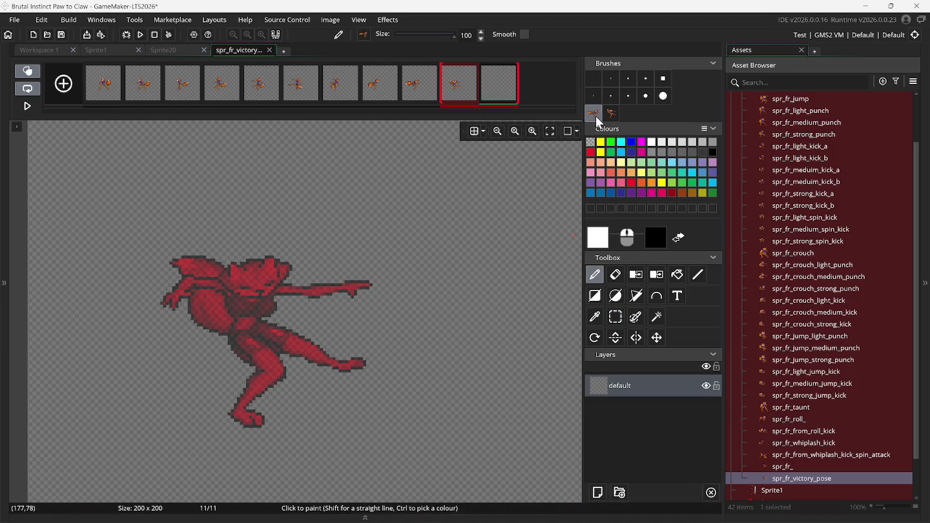
{"action": "left_click", "coordinate": [108, 49]}
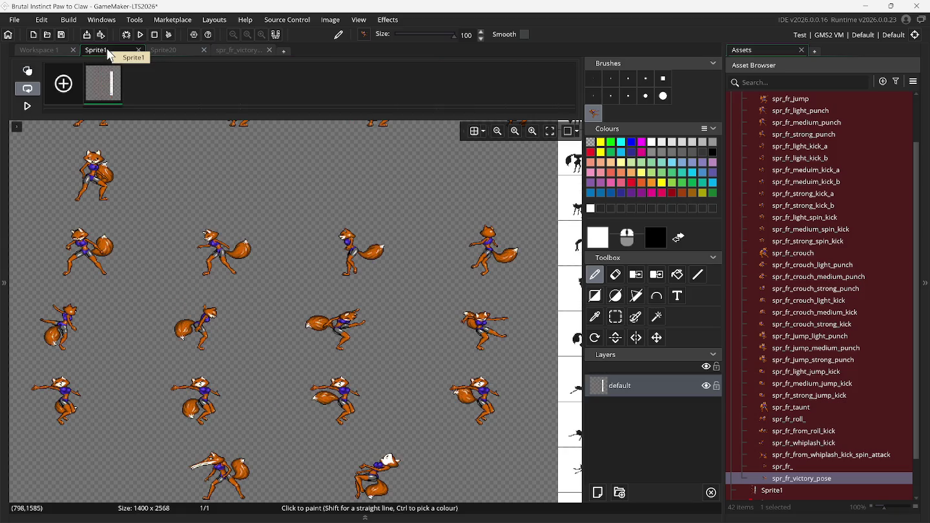
Step: Save three fox poses from the Sprite1 sheet as custom brushes
{"action": "left_click", "coordinate": [620, 319]}
{"action": "scroll", "coordinate": [518, 388], "scroll_direction": "left", "scroll_amount": 3}
{"action": "scroll", "coordinate": [518, 388], "scroll_direction": "left", "scroll_amount": 10}
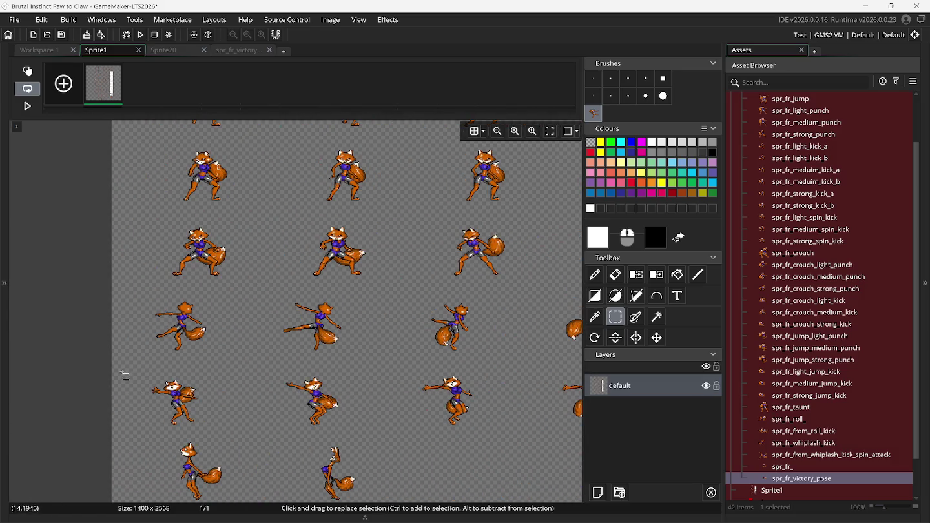
{"action": "left_click_drag", "start_coordinate": [143, 370], "coordinate": [222, 433]}
{"action": "key", "text": "ctrl+b"}
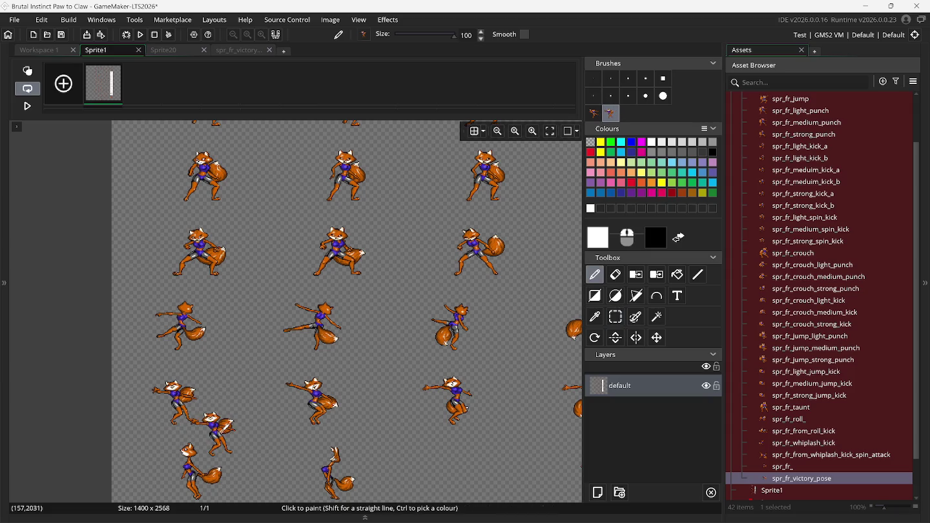
{"action": "left_click", "coordinate": [616, 323]}
{"action": "left_click_drag", "start_coordinate": [286, 370], "coordinate": [358, 431]}
{"action": "key", "text": "ctrl+b"}
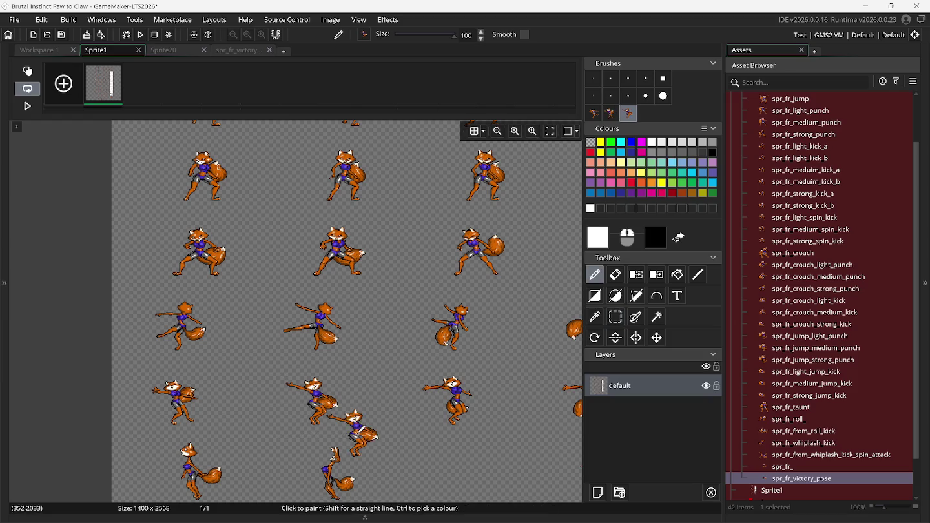
{"action": "left_click", "coordinate": [616, 317]}
{"action": "left_click_drag", "start_coordinate": [417, 367], "coordinate": [489, 431]}
{"action": "key", "text": "ctrl+b"}
Step: Save more fox poses as brushes, bringing the set to five, and select the first
{"action": "scroll", "coordinate": [489, 426], "scroll_direction": "right", "scroll_amount": 3}
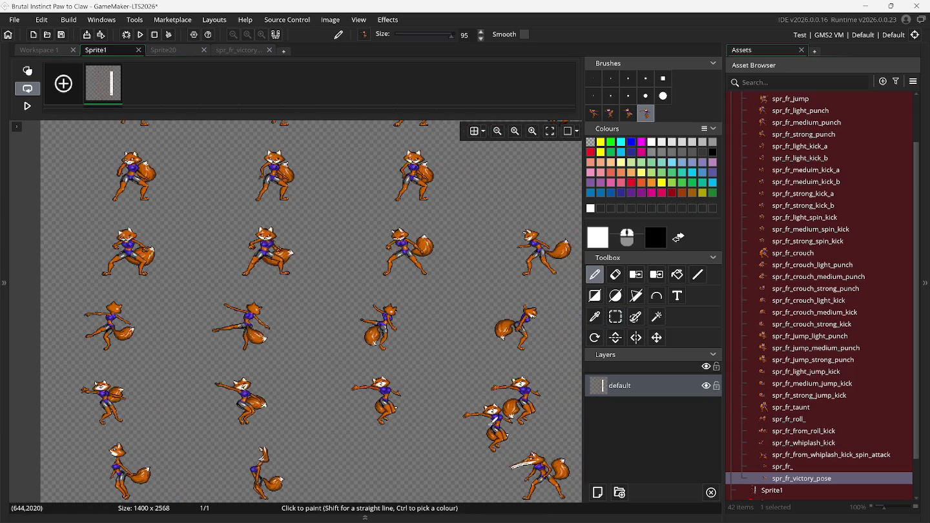
{"action": "key", "text": "s"}
{"action": "left_click_drag", "start_coordinate": [411, 371], "coordinate": [484, 429]}
{"action": "key", "text": "ctrl+b"}
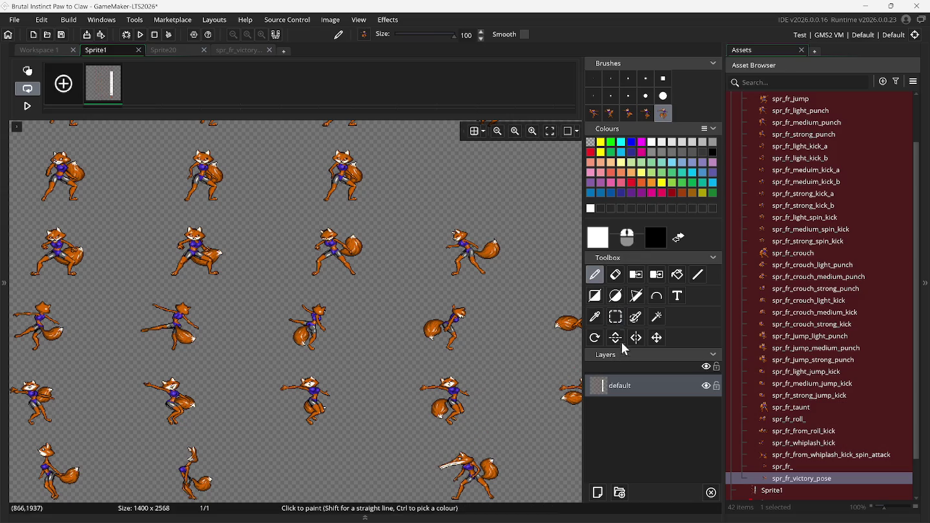
{"action": "left_click", "coordinate": [621, 323]}
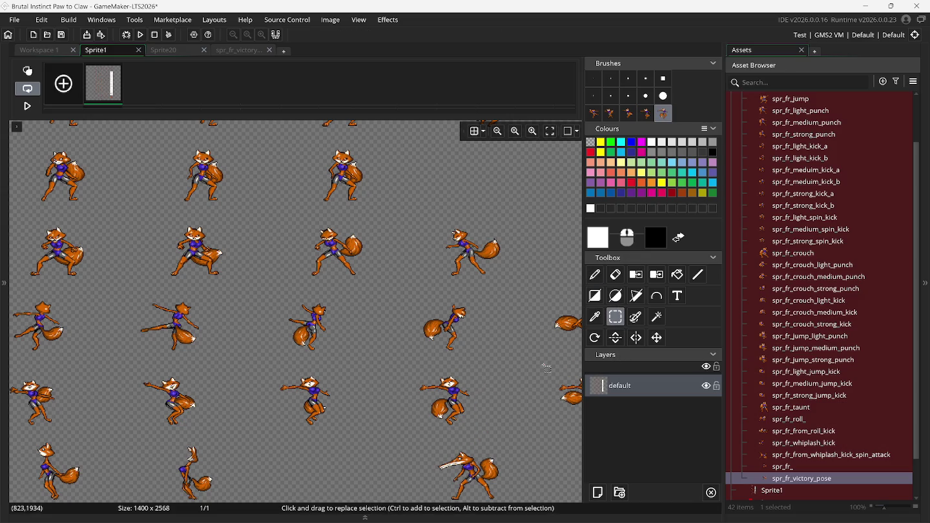
{"action": "scroll", "coordinate": [547, 369], "scroll_direction": "right", "scroll_amount": 5}
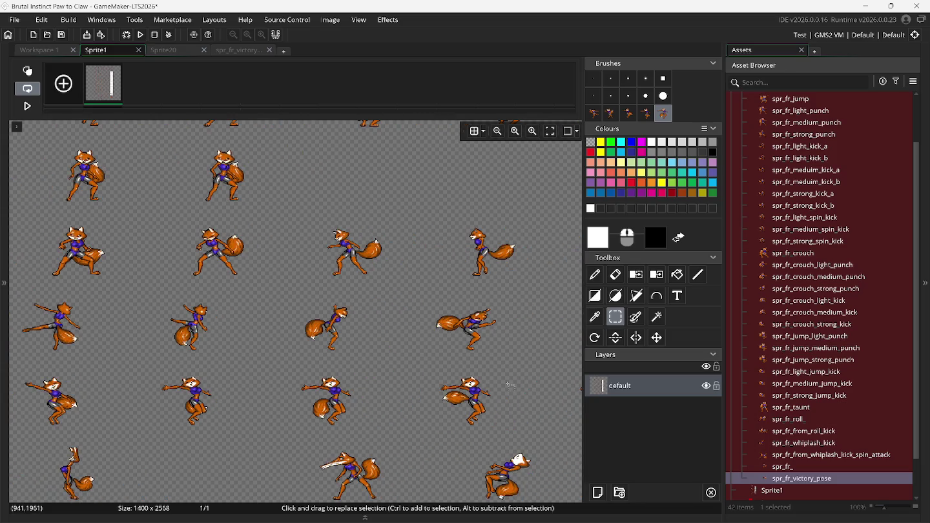
{"action": "mouse_move", "coordinate": [431, 371]}
{"action": "left_mouse_down"}
{"action": "mouse_move", "coordinate": [501, 394]}
{"action": "mouse_move", "coordinate": [507, 420]}
{"action": "left_mouse_up"}
{"action": "key", "text": "d"}
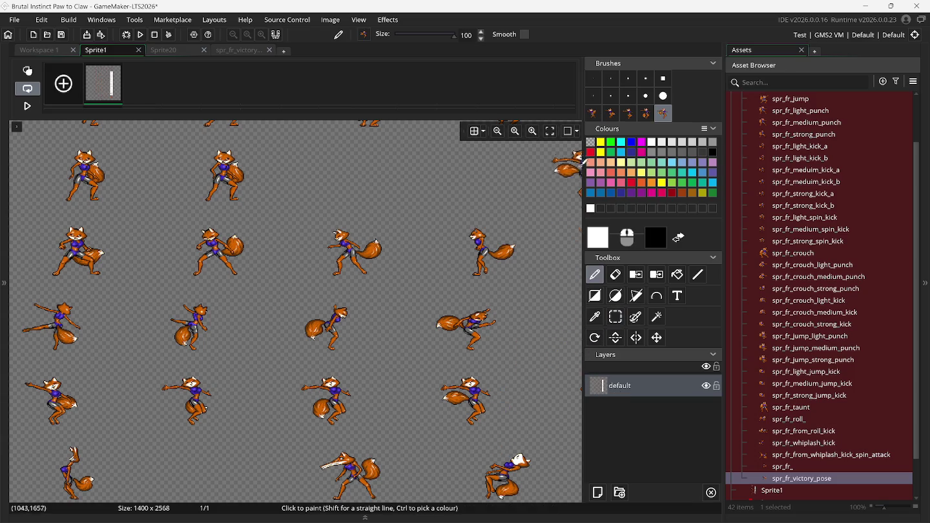
{"action": "left_click", "coordinate": [594, 113]}
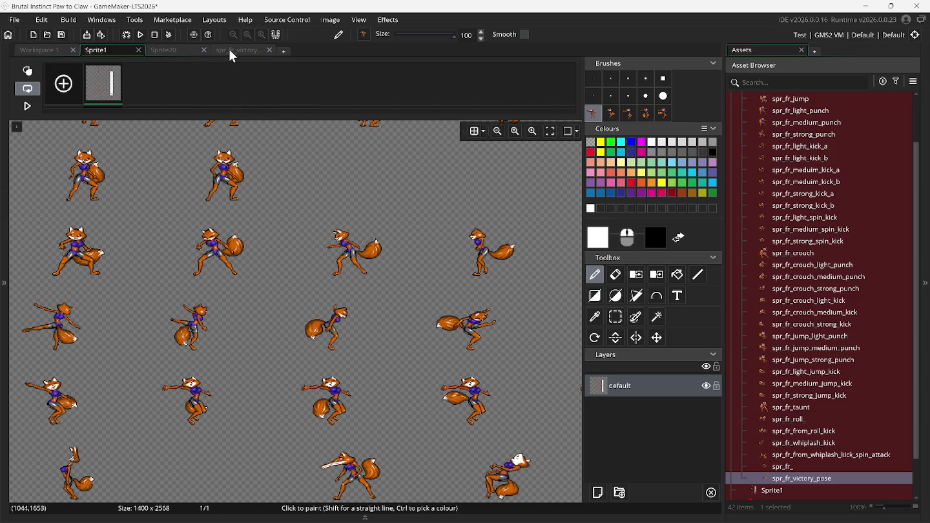
Step: Back in spr_fr_victory_pose, review the victory pose in Snes9x and pick the first fox brush
{"action": "left_click", "coordinate": [230, 49]}
{"action": "mouse_move", "coordinate": [577, 515]}
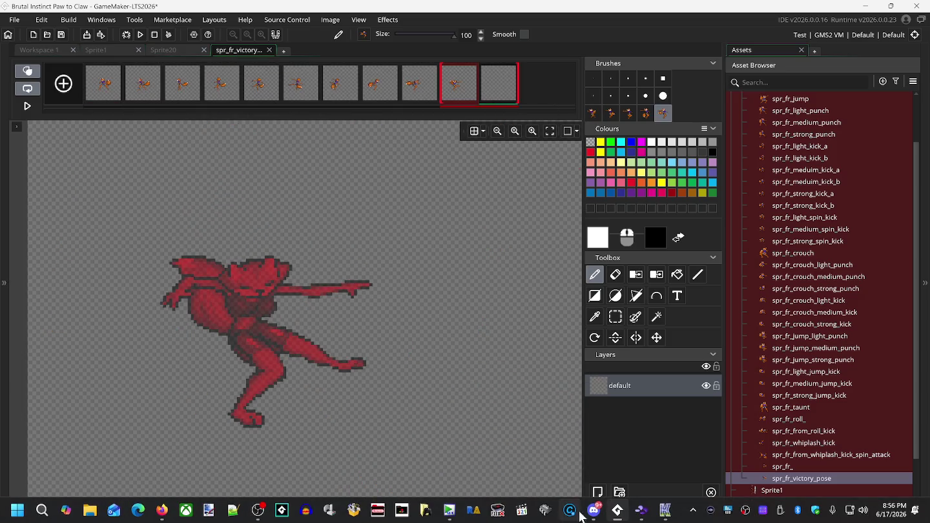
{"action": "left_click", "coordinate": [643, 511]}
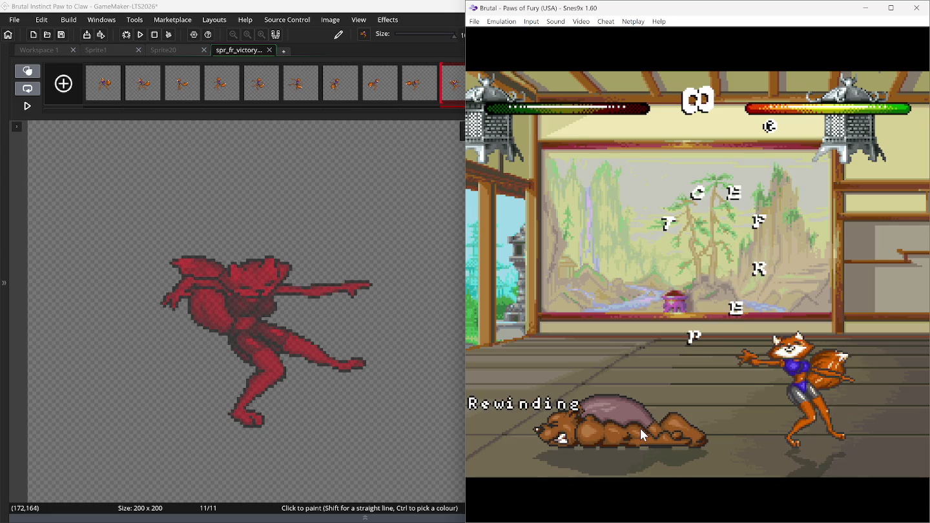
{"action": "key", "text": "ctrl+v"}
{"action": "mouse_move", "coordinate": [279, 328]}
{"action": "left_mouse_down"}
{"action": "mouse_move", "coordinate": [414, 194]}
{"action": "mouse_move", "coordinate": [407, 6]}
{"action": "left_mouse_up"}
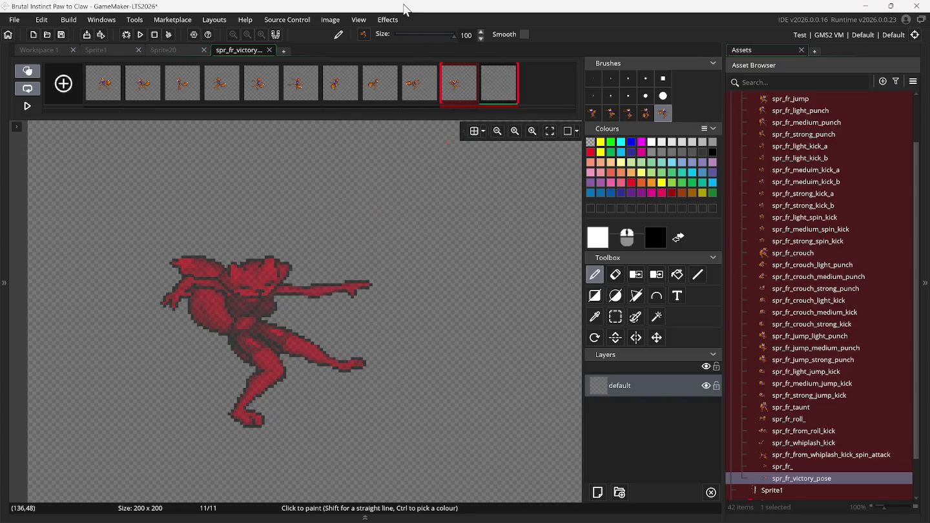
{"action": "left_click", "coordinate": [592, 115]}
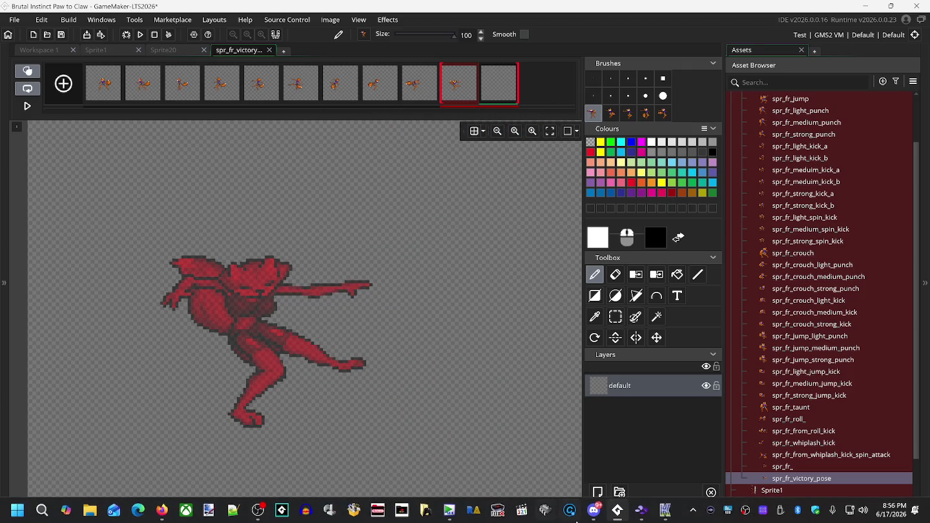
Step: Stamp the arms-out, tail-raised fox pose onto frame 11 and add an empty frame 12
{"action": "left_click", "coordinate": [618, 510]}
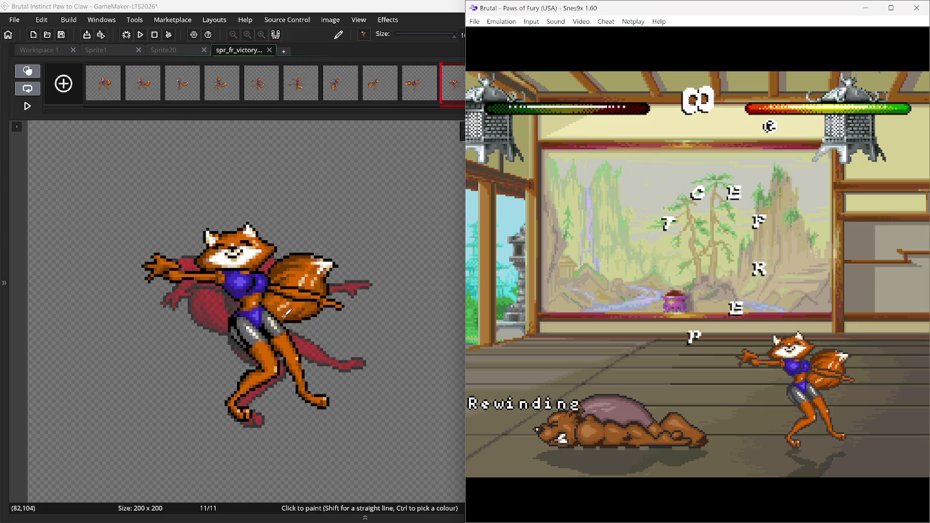
{"action": "left_click", "coordinate": [291, 317]}
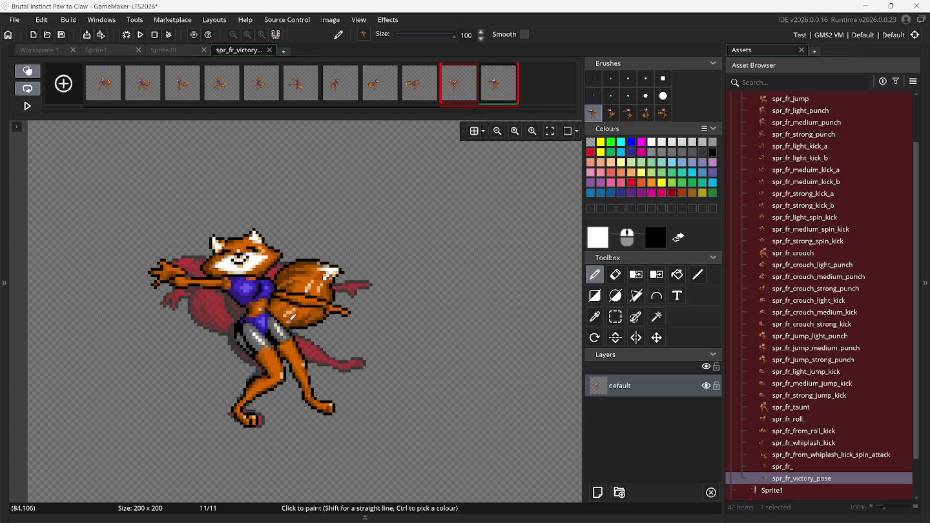
{"action": "left_click", "coordinate": [66, 84]}
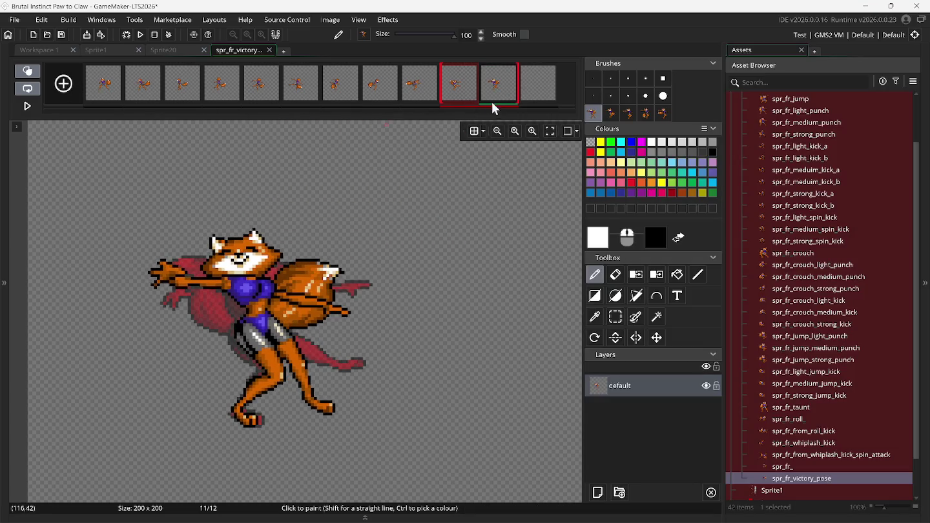
Step: Fill frame 12 with the second brush's pointing, leaning fox pose and add an empty frame 13
{"action": "left_click", "coordinate": [538, 95]}
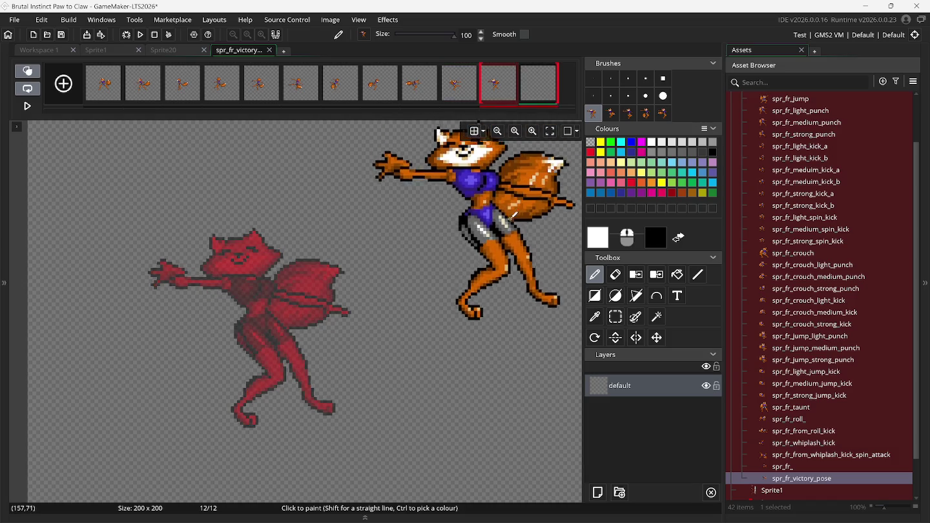
{"action": "mouse_move", "coordinate": [596, 517]}
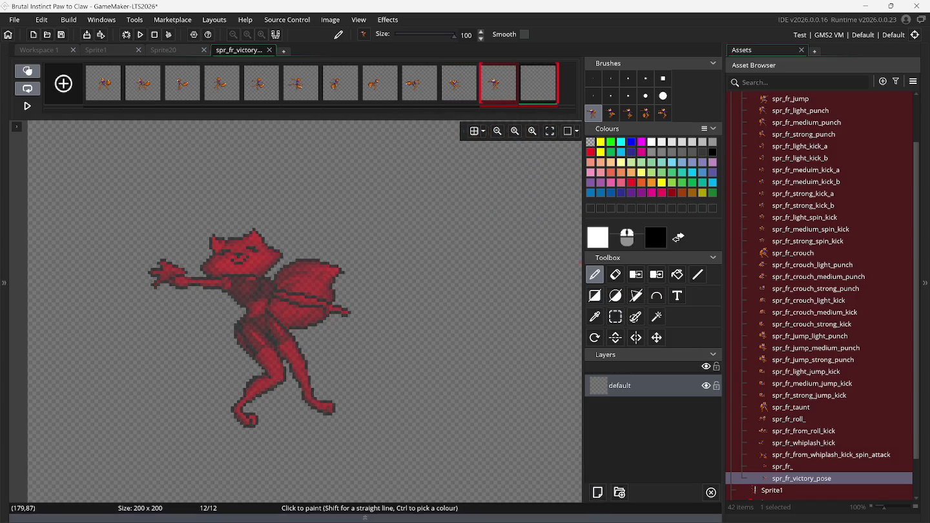
{"action": "left_click", "coordinate": [642, 510]}
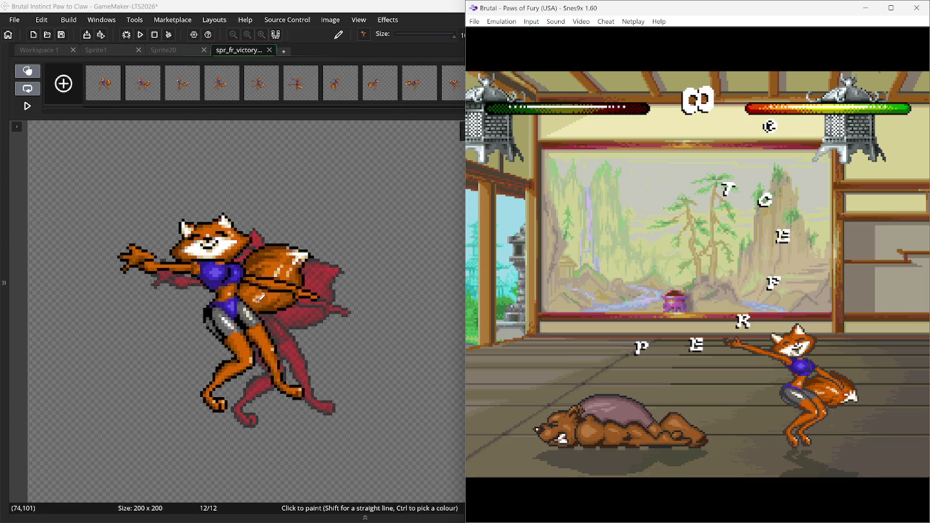
{"action": "left_click", "coordinate": [432, 11]}
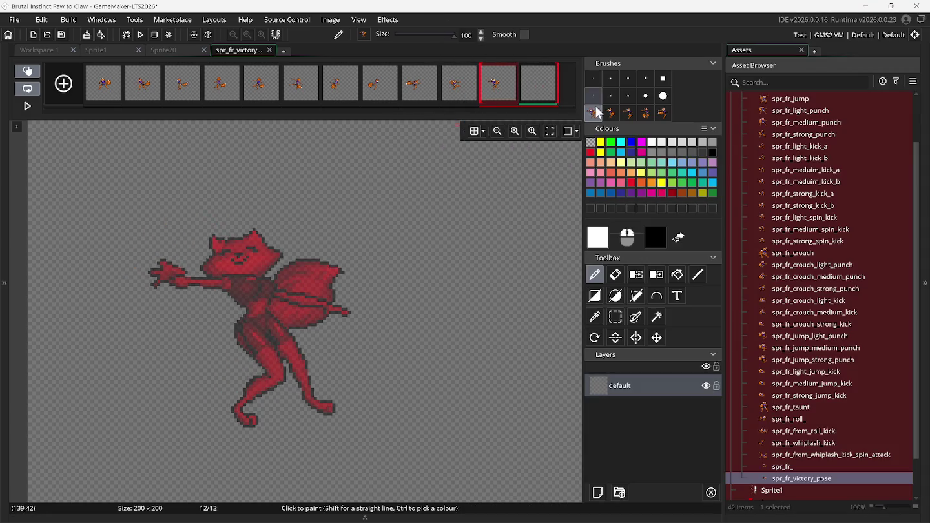
{"action": "left_click", "coordinate": [611, 113]}
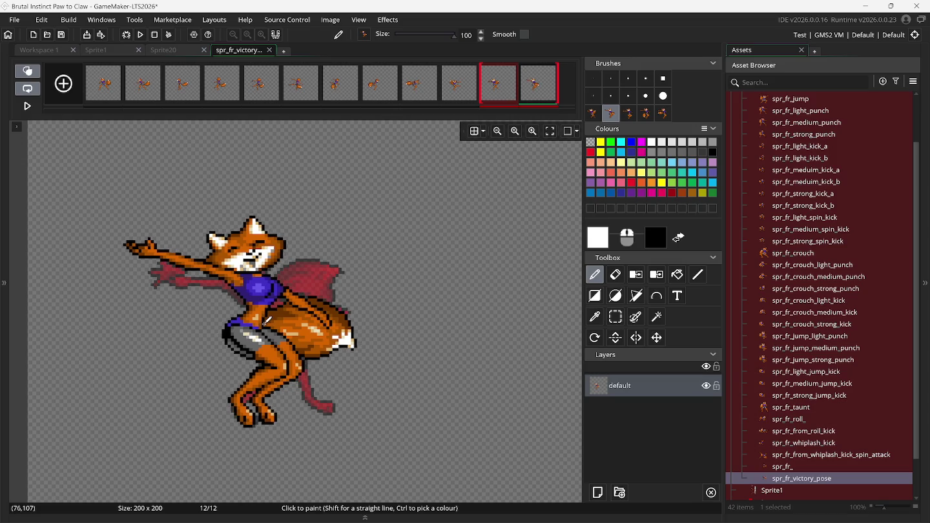
{"action": "left_click", "coordinate": [66, 84]}
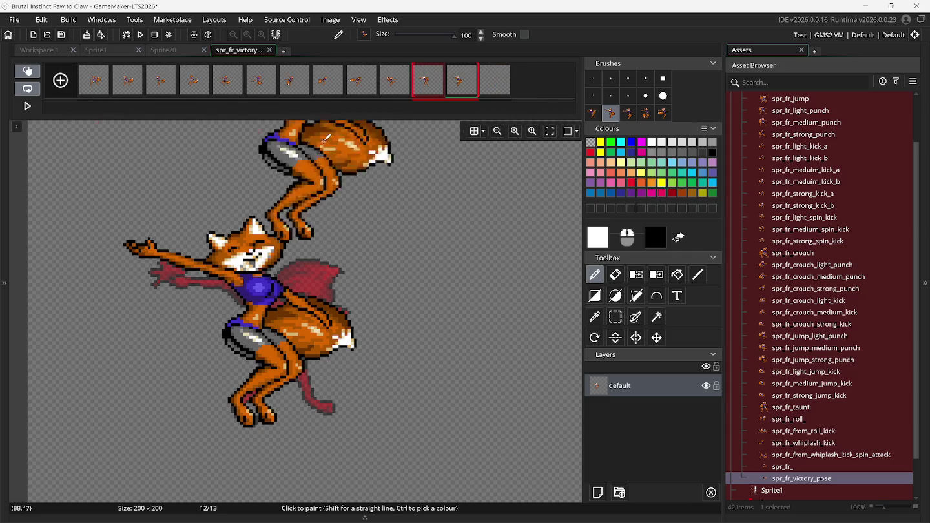
Step: Paste the arms-outstretched, crouching fox onto frame 13, align it with the ghost, and add frame 14
{"action": "left_click", "coordinate": [492, 92]}
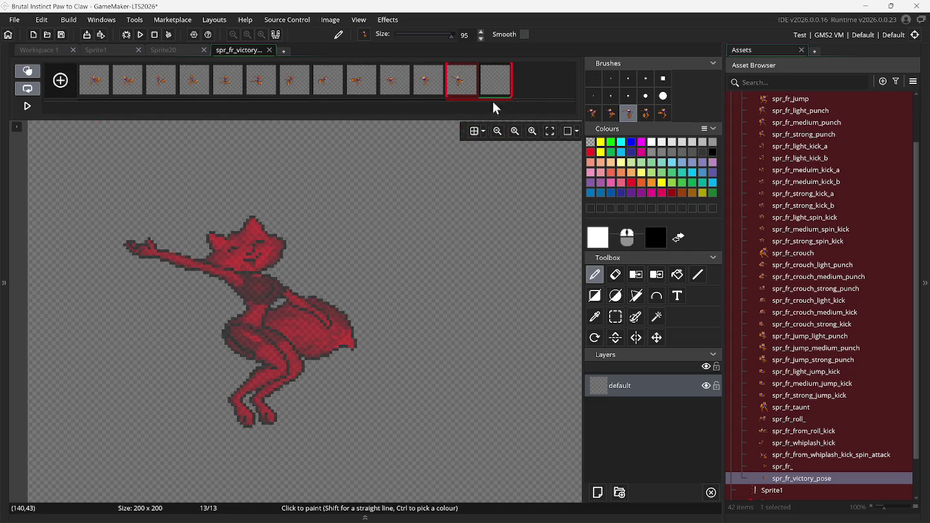
{"action": "mouse_move", "coordinate": [482, 520]}
{"action": "mouse_move", "coordinate": [642, 510]}
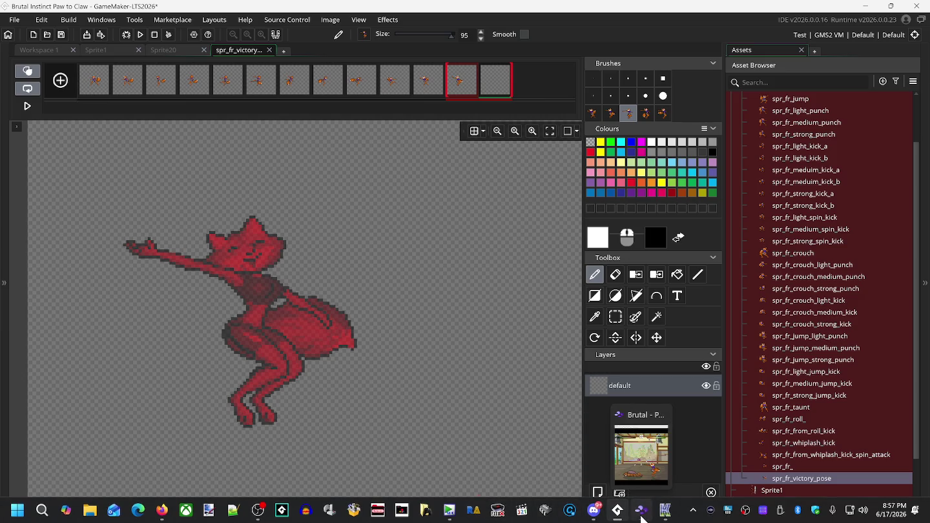
{"action": "left_click", "coordinate": [639, 452]}
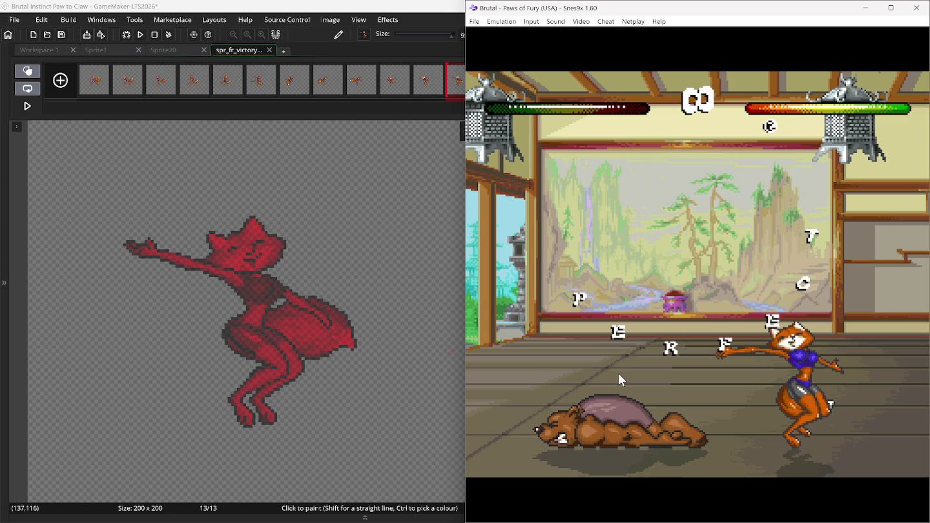
{"action": "key", "text": "ctrl+v"}
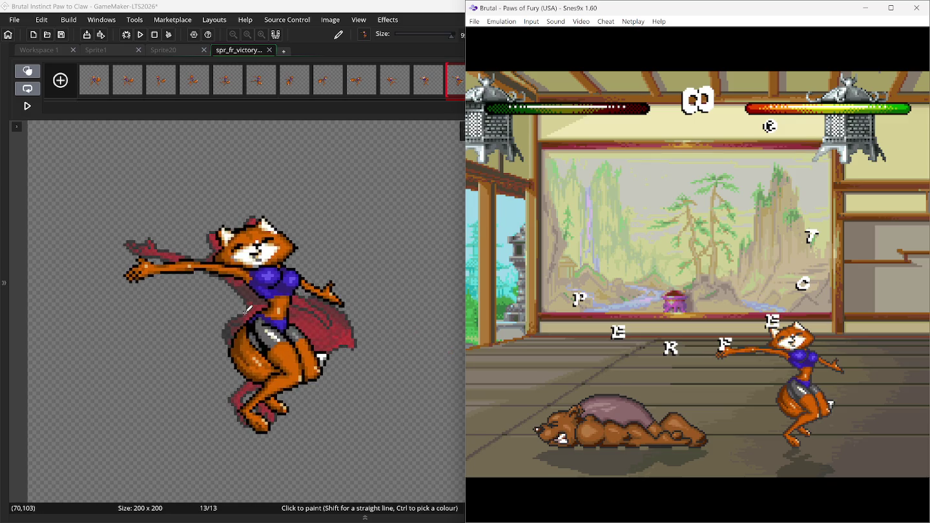
{"action": "left_click_drag", "start_coordinate": [247, 301], "coordinate": [235, 300]}
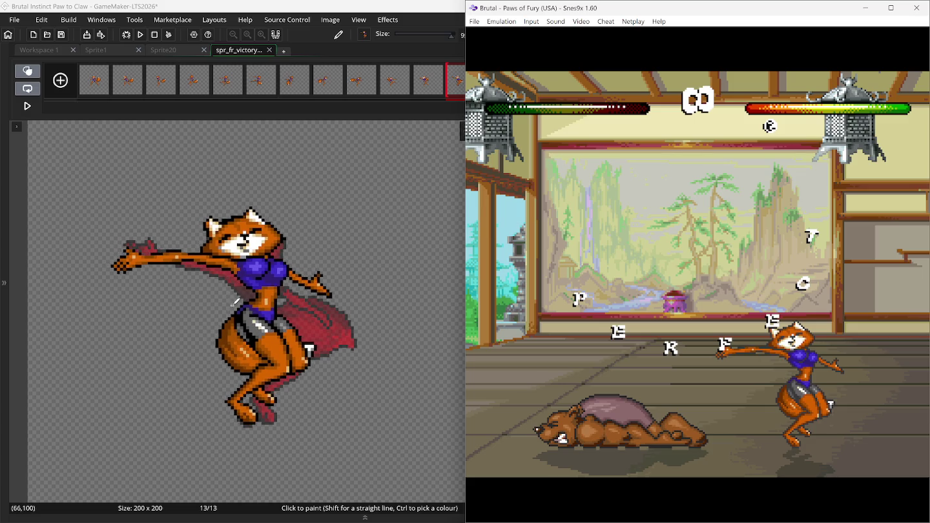
{"action": "left_click", "coordinate": [234, 300]}
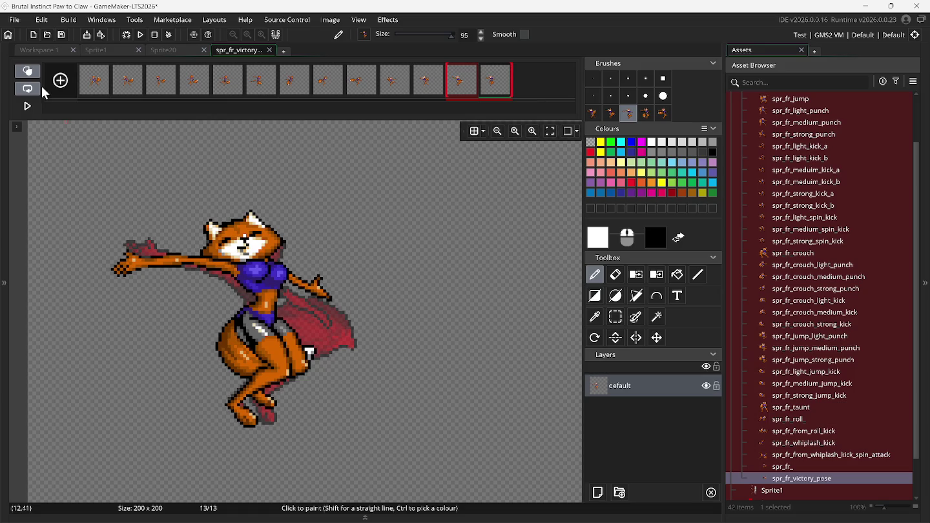
{"action": "left_click", "coordinate": [61, 80]}
Step: Add an empty frame 14, then paste another fox pose and reposition it over the existing pose
{"action": "left_click", "coordinate": [646, 114]}
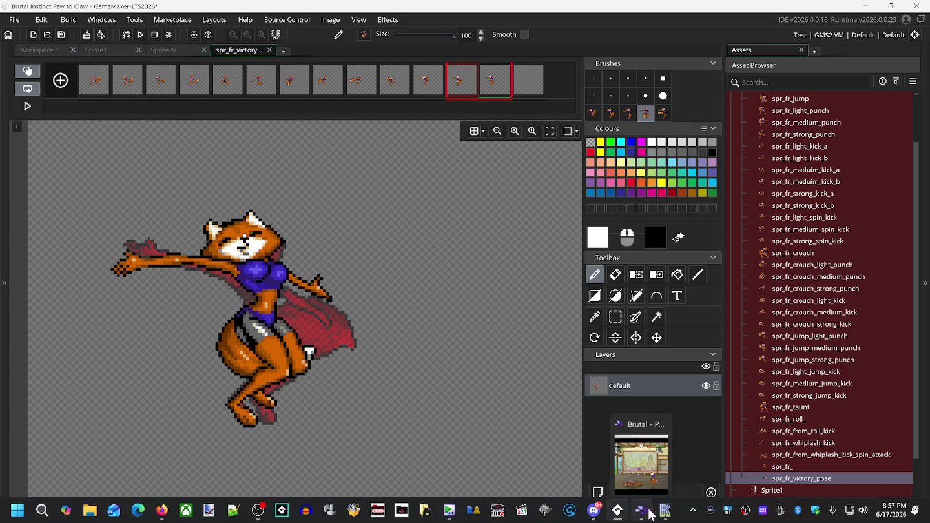
{"action": "left_click", "coordinate": [647, 514]}
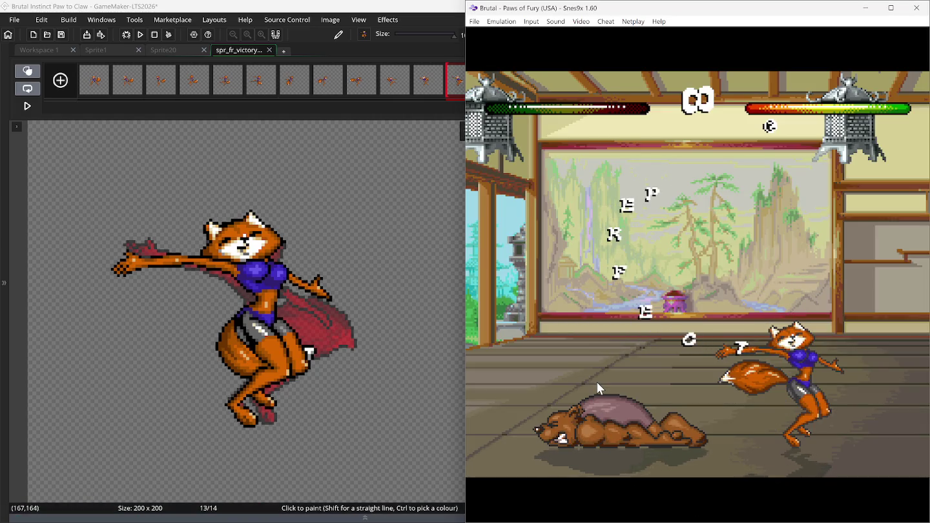
{"action": "key", "text": "ctrl+v"}
{"action": "mouse_move", "coordinate": [288, 302]}
{"action": "left_mouse_down"}
{"action": "mouse_move", "coordinate": [197, 286]}
{"action": "mouse_move", "coordinate": [242, 316]}
{"action": "mouse_move", "coordinate": [190, 307]}
{"action": "mouse_move", "coordinate": [174, 317]}
{"action": "mouse_move", "coordinate": [233, 314]}
{"action": "left_mouse_up"}
{"action": "mouse_move", "coordinate": [288, 230]}
{"action": "left_mouse_down"}
{"action": "mouse_move", "coordinate": [346, 132]}
{"action": "mouse_move", "coordinate": [242, 222]}
{"action": "left_mouse_up"}
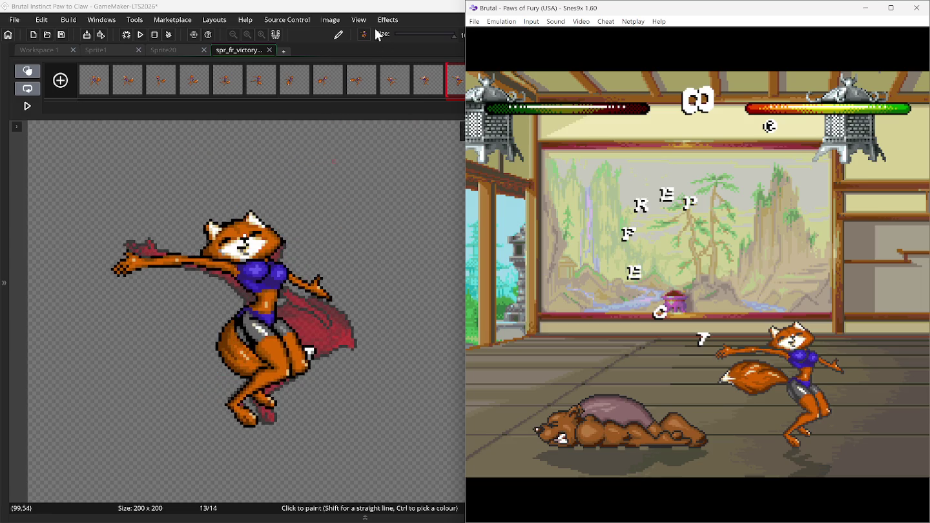
{"action": "left_click", "coordinate": [367, 8]}
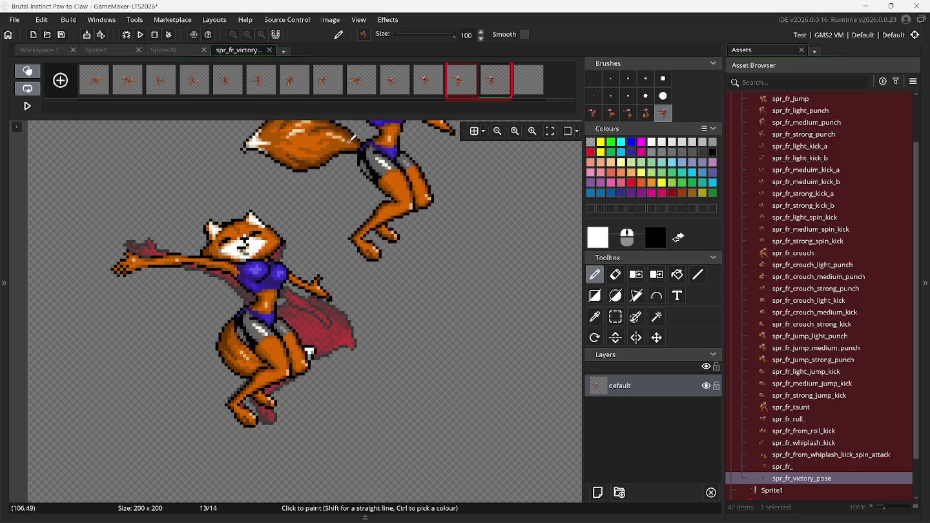
{"action": "left_click", "coordinate": [110, 52]}
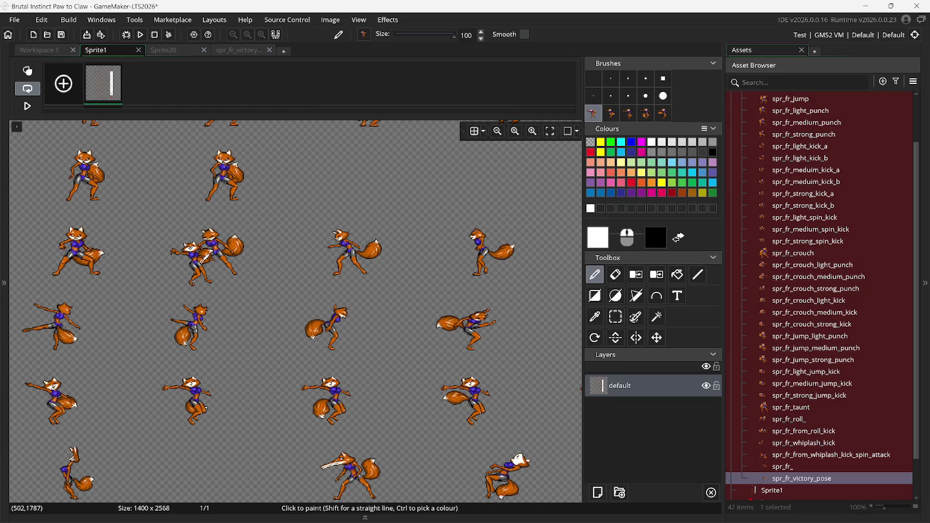
Step: Reopen spr_fr_victory_pose, select the first fox brush, and compare frame 11 with Snes9x
{"action": "mouse_move", "coordinate": [655, 513]}
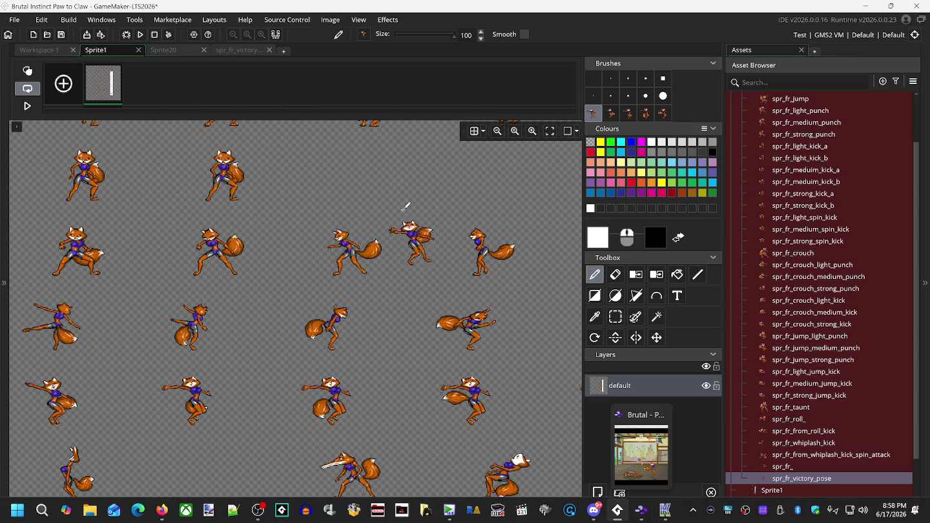
{"action": "left_click", "coordinate": [235, 51]}
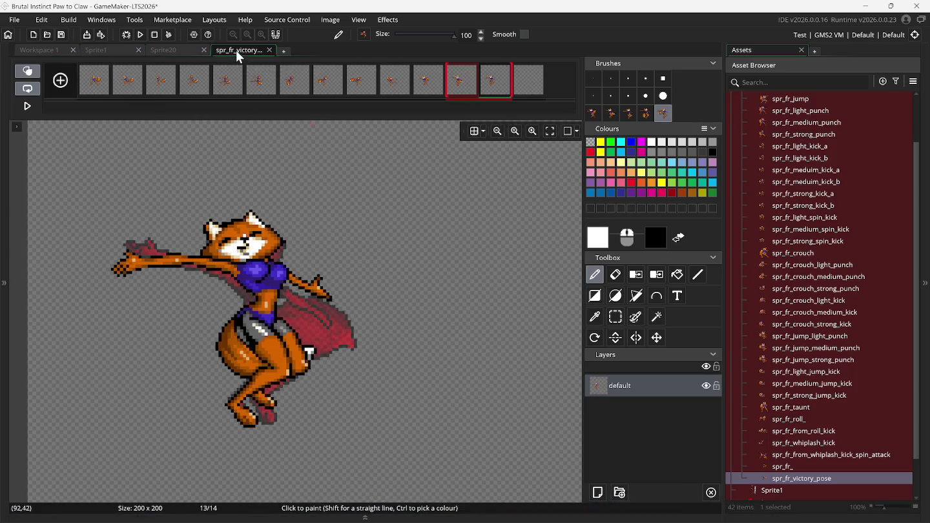
{"action": "left_click", "coordinate": [594, 114]}
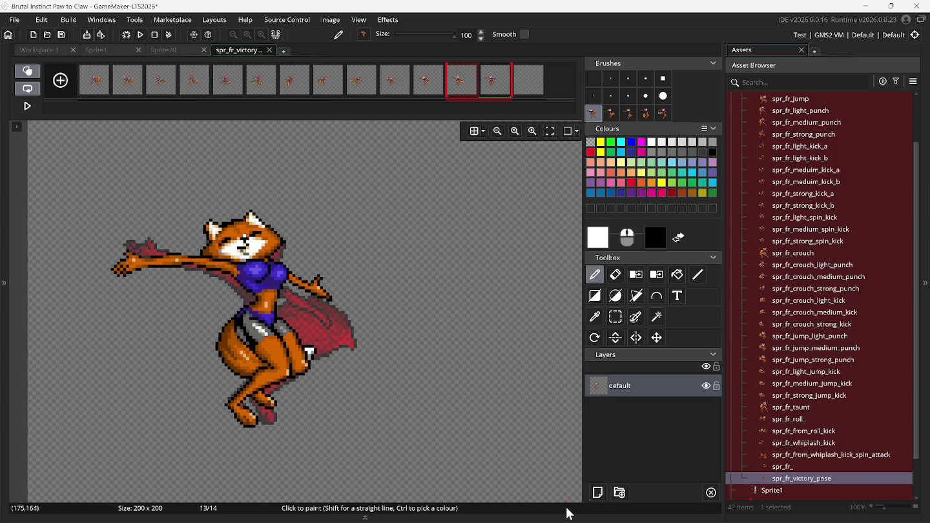
{"action": "mouse_move", "coordinate": [642, 518]}
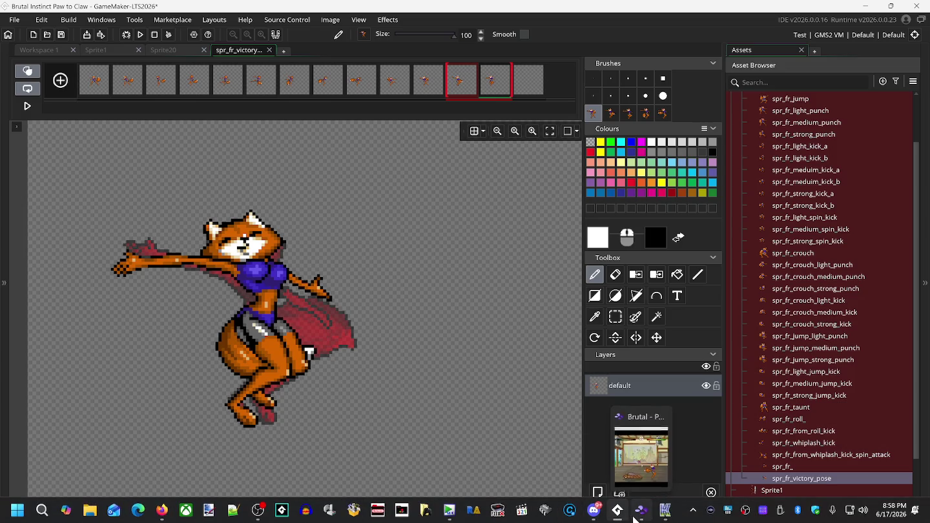
{"action": "left_click", "coordinate": [665, 427]}
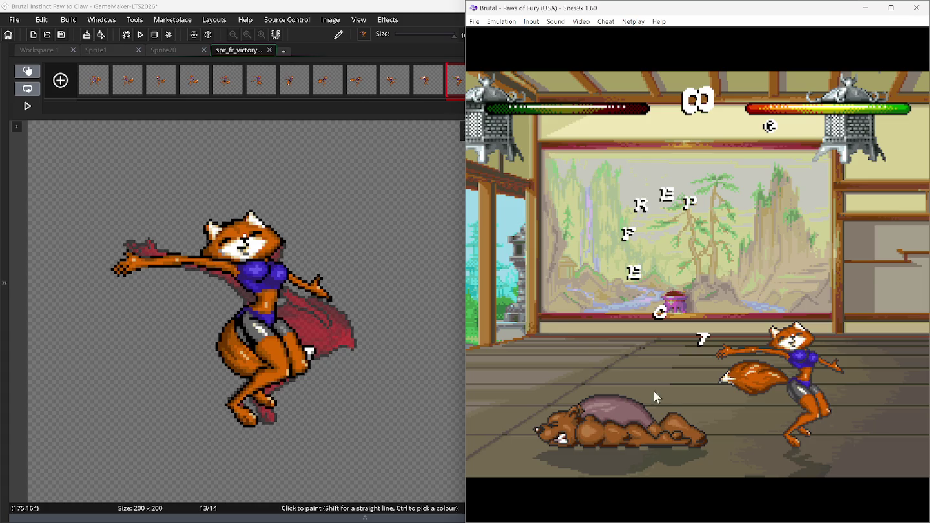
{"action": "left_click", "coordinate": [430, 84]}
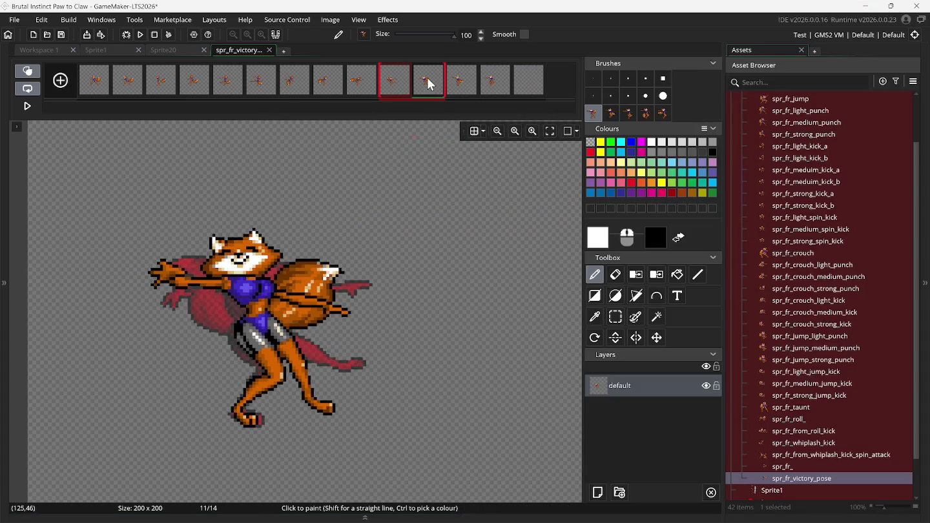
Step: Turn off onion skin and flip through frames 10–12 while rewinding the Snes9x victory replay
{"action": "left_click", "coordinate": [35, 73]}
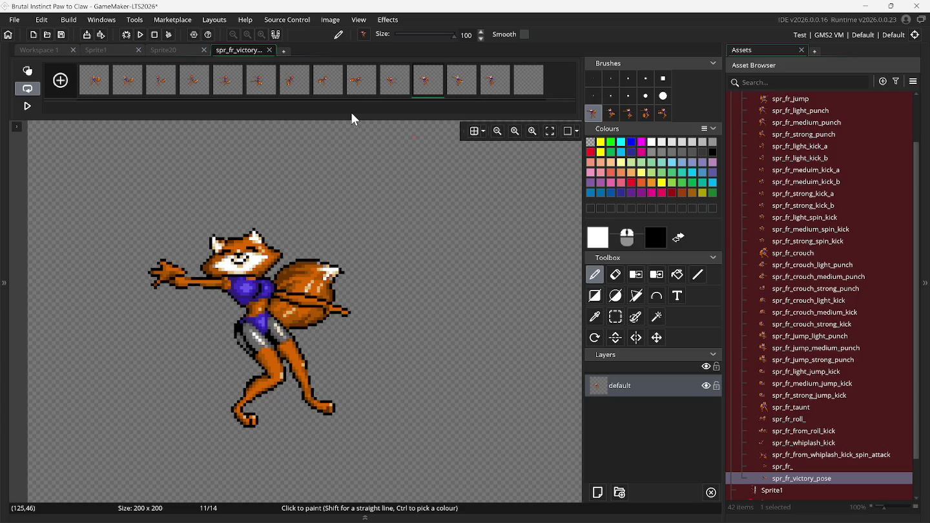
{"action": "left_click", "coordinate": [462, 87]}
{"action": "left_click", "coordinate": [436, 87]}
{"action": "left_click", "coordinate": [460, 90]}
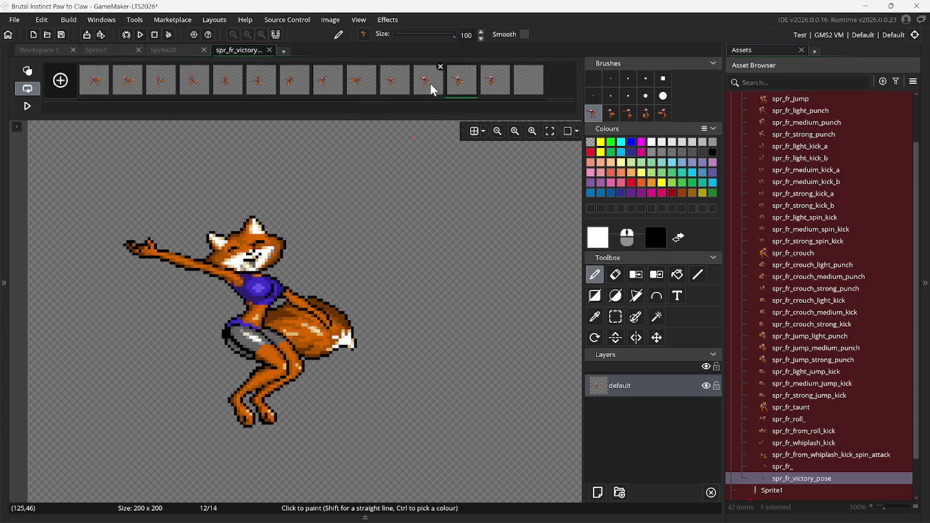
{"action": "left_click", "coordinate": [390, 89]}
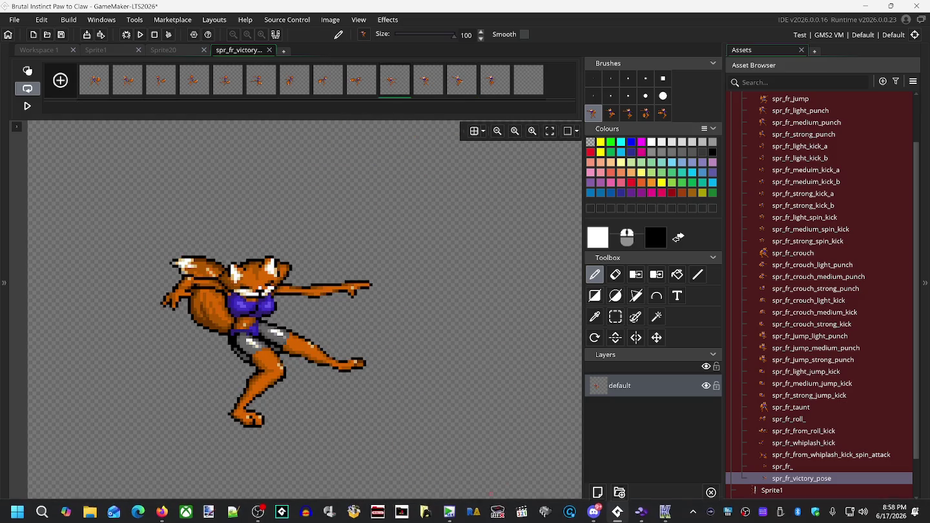
{"action": "mouse_move", "coordinate": [596, 514]}
{"action": "left_click", "coordinate": [643, 514]}
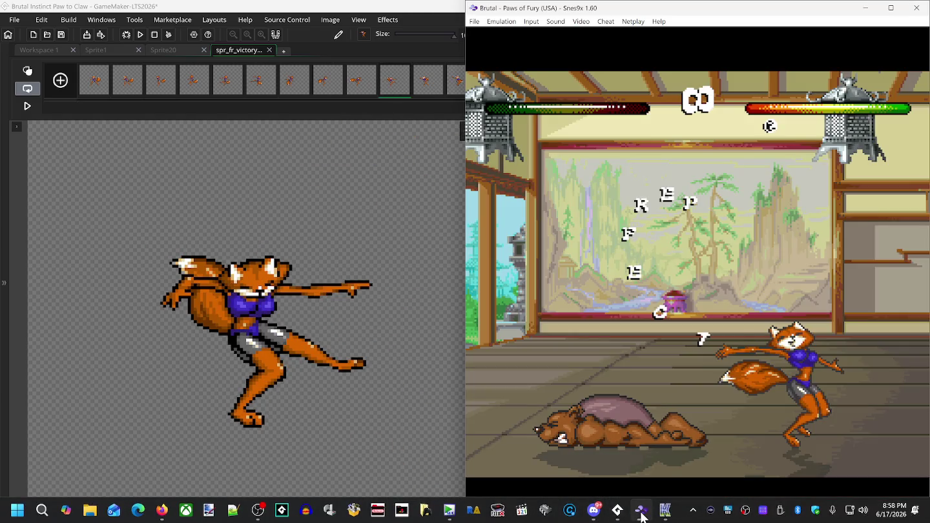
{"action": "key", "text": "BackSpace"}
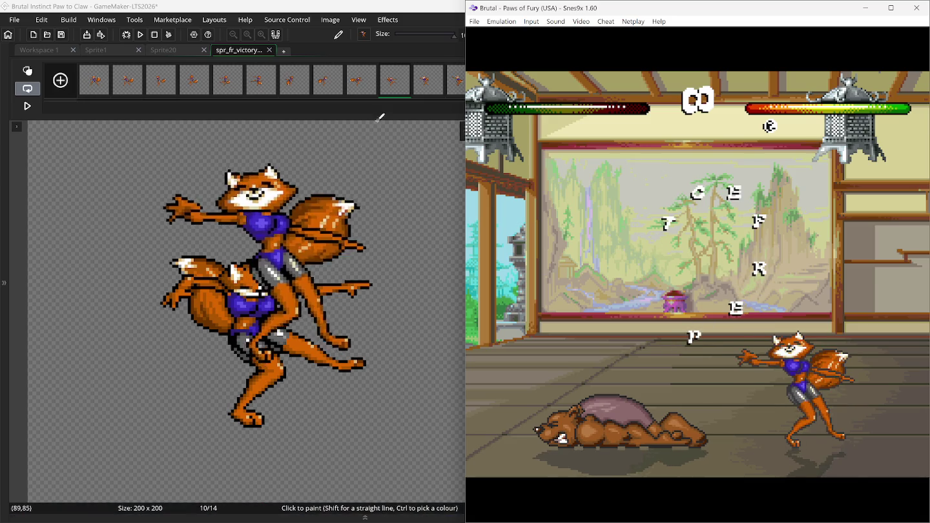
{"action": "left_click", "coordinate": [426, 86]}
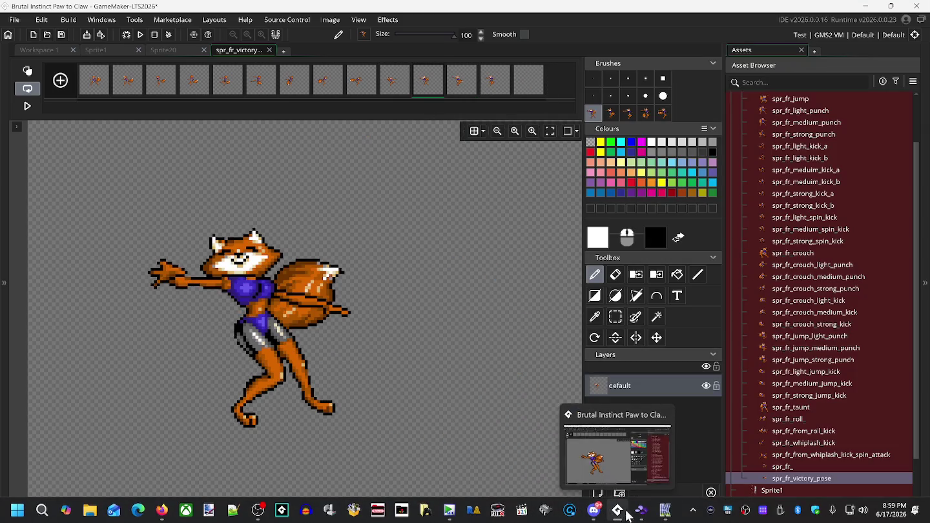
Step: Compare frames 11 and 12 against the Snes9x victory scene again
{"action": "left_click", "coordinate": [642, 510]}
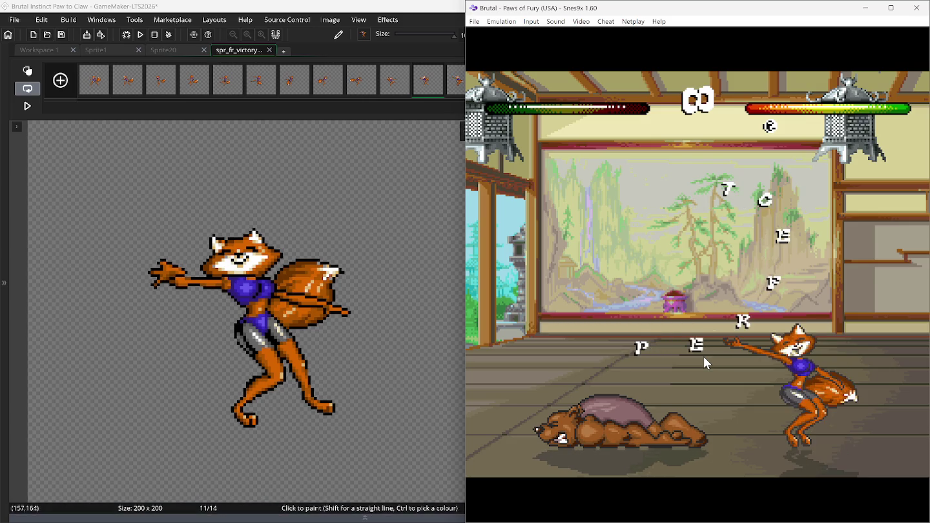
{"action": "left_click", "coordinate": [457, 90]}
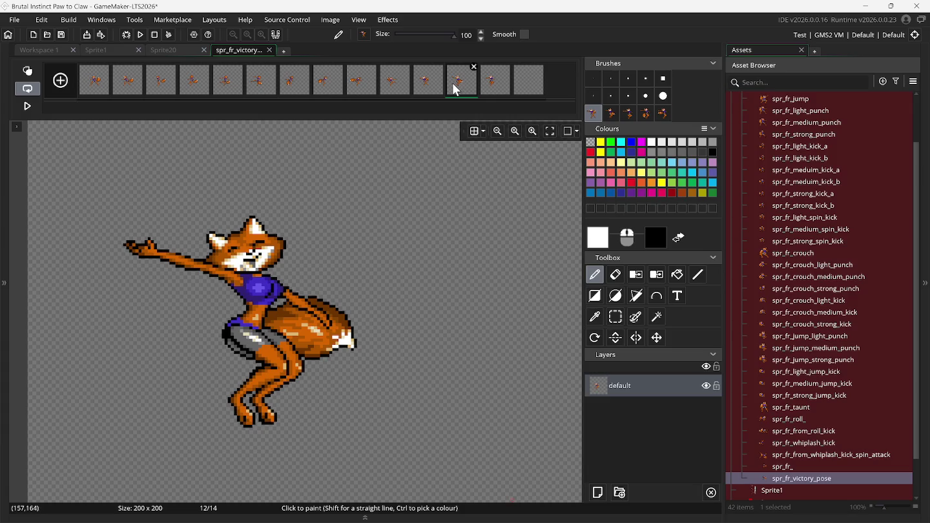
{"action": "left_click", "coordinate": [431, 89]}
{"action": "left_click", "coordinate": [458, 90]}
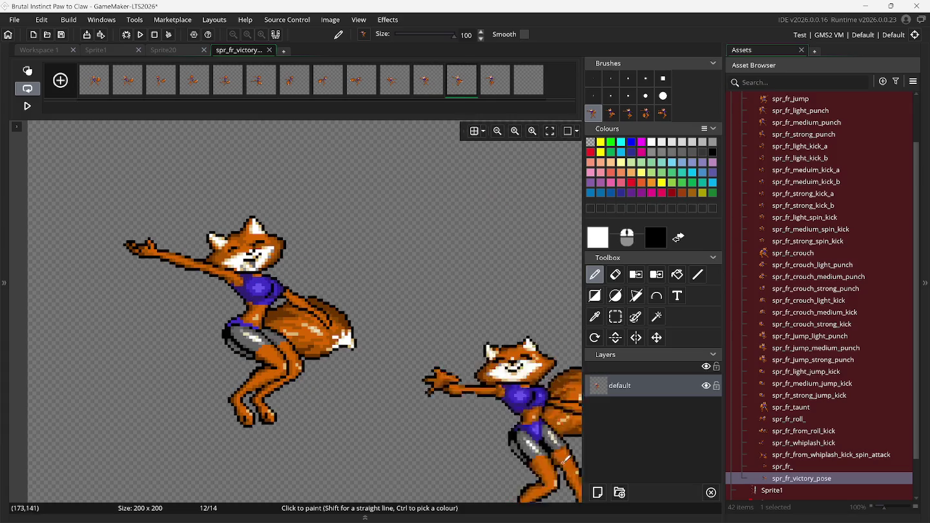
{"action": "mouse_move", "coordinate": [640, 511]}
{"action": "left_click", "coordinate": [660, 491]}
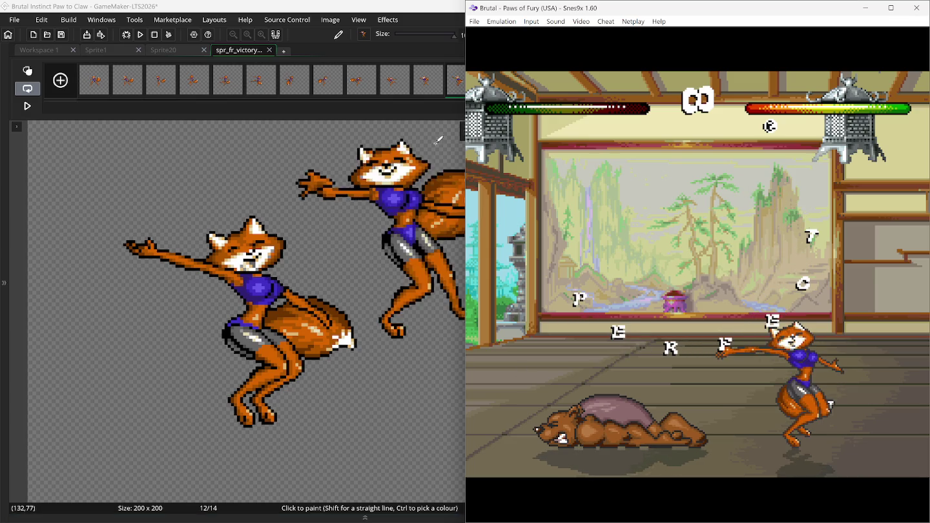
{"action": "left_click", "coordinate": [415, 12]}
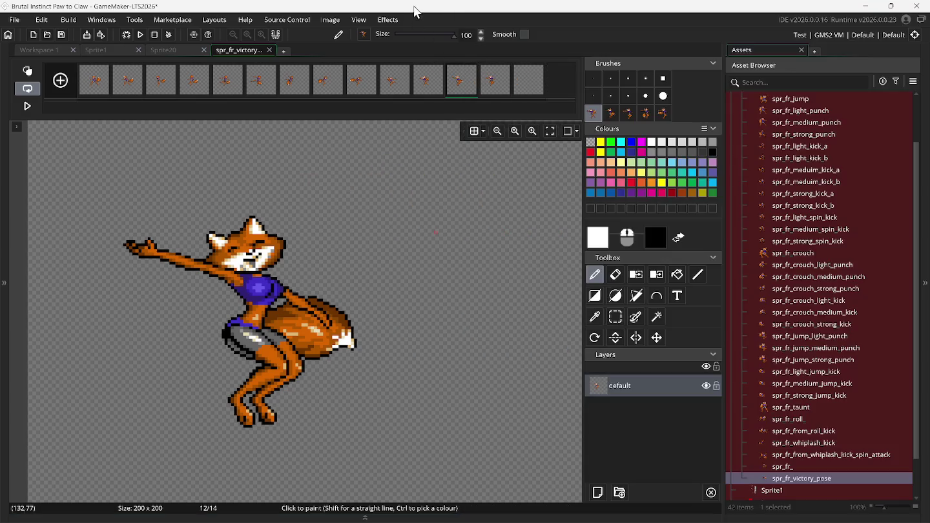
Step: Check frame 13's arms-wide pose against Snes9x and append a blank frame 15
{"action": "left_click", "coordinate": [492, 85]}
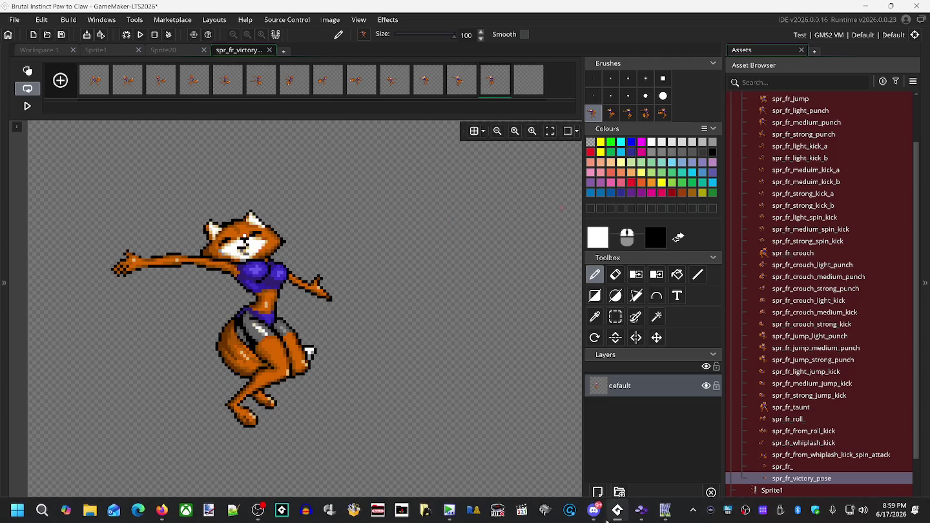
{"action": "left_click", "coordinate": [649, 518]}
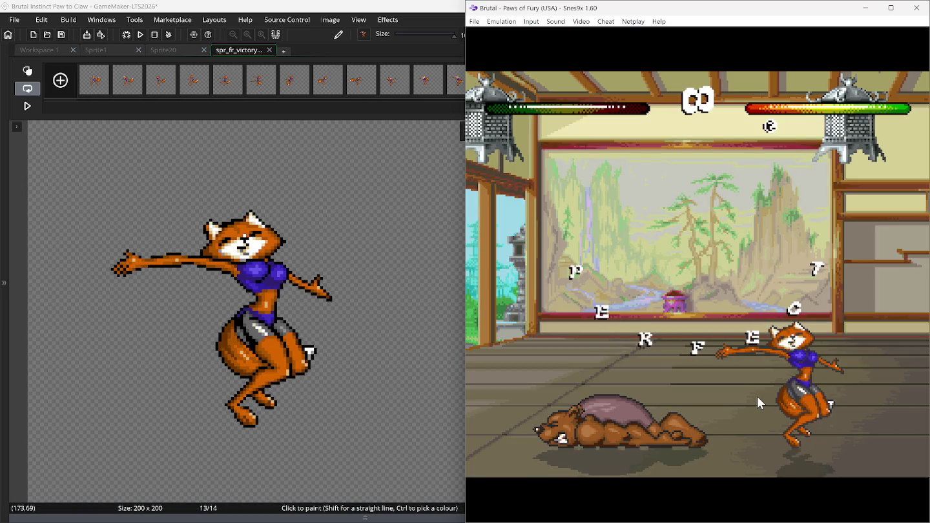
{"action": "left_click_drag", "start_coordinate": [458, 302], "coordinate": [382, 37]}
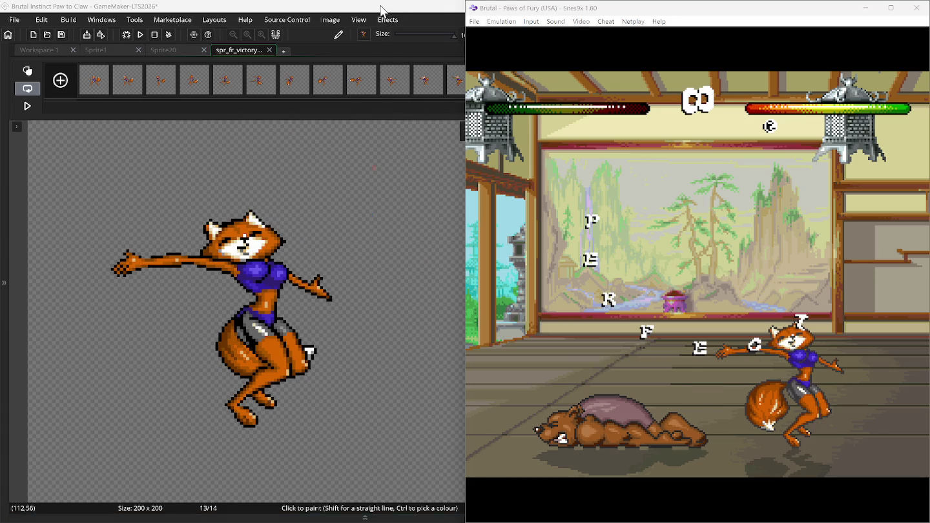
{"action": "left_click", "coordinate": [381, 12]}
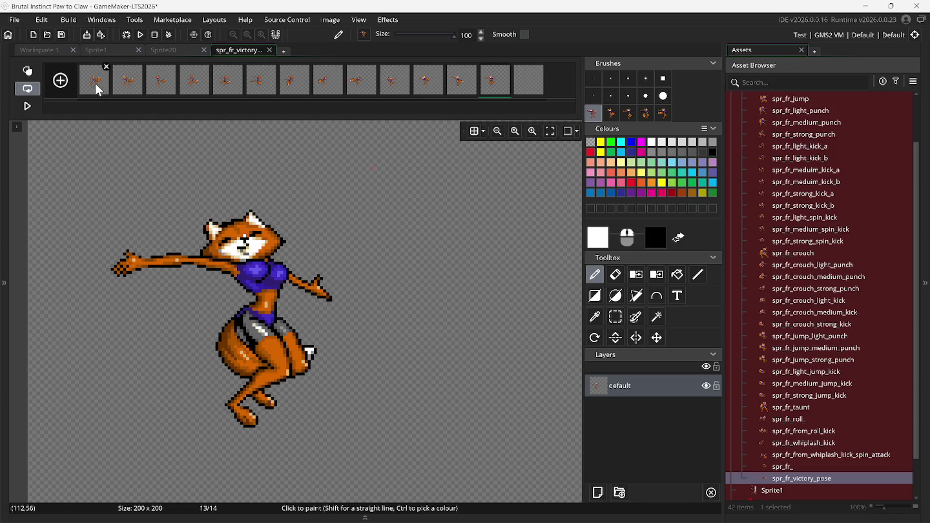
{"action": "left_click", "coordinate": [64, 84]}
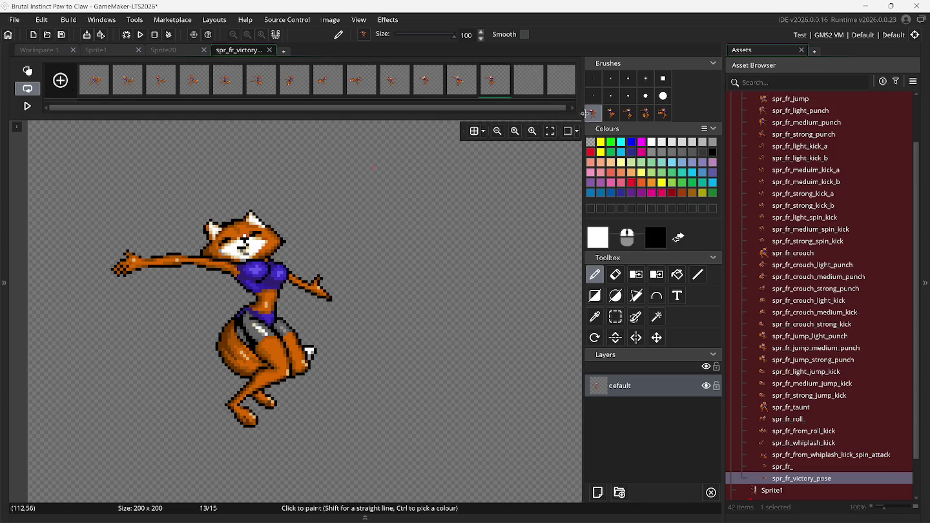
Step: Paste the next arms-wide fox pose onto frame 14, with onion skin on for reference
{"action": "left_click", "coordinate": [613, 117]}
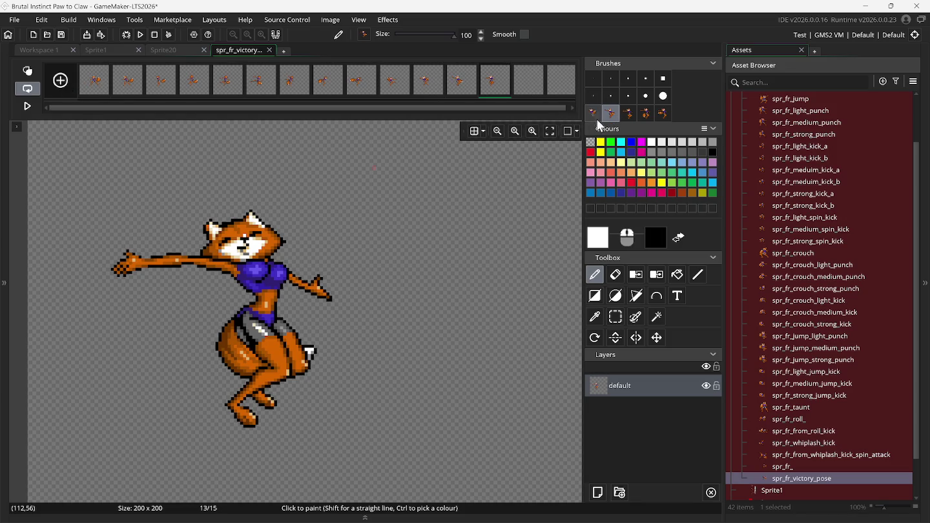
{"action": "left_click", "coordinate": [533, 95]}
{"action": "key", "text": "ctrl+v"}
{"action": "left_click", "coordinate": [27, 71]}
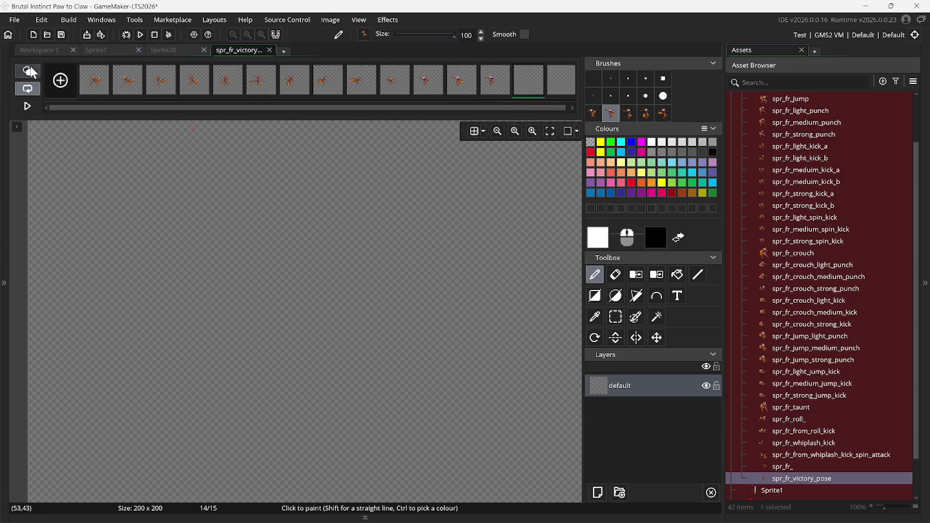
{"action": "left_click", "coordinate": [642, 517]}
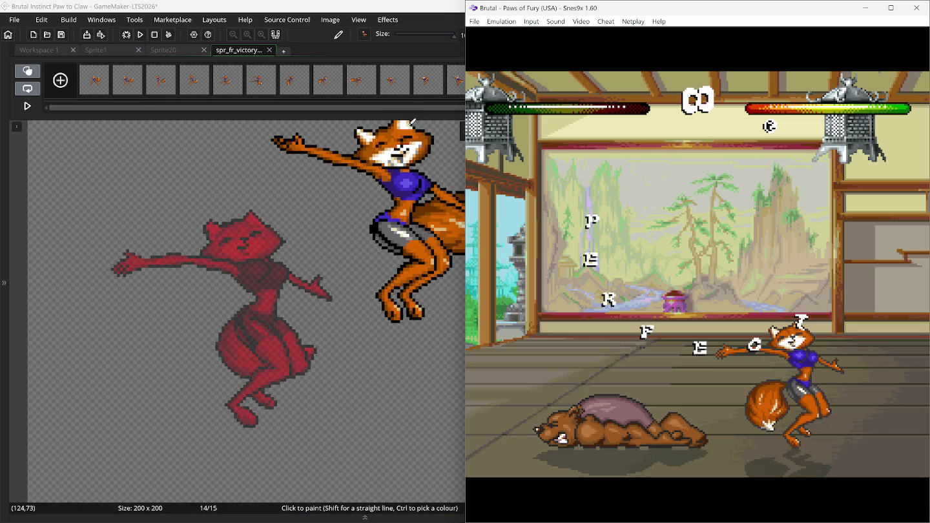
{"action": "left_click", "coordinate": [393, 9]}
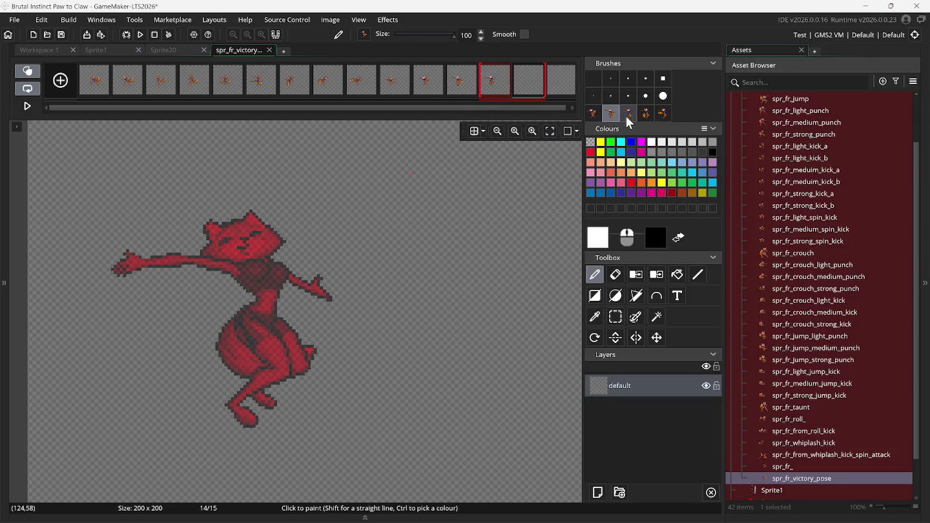
Step: Stamp the last fox brush's tail-left pose onto frame 15 and compare it with Snes9x
{"action": "left_click", "coordinate": [627, 115]}
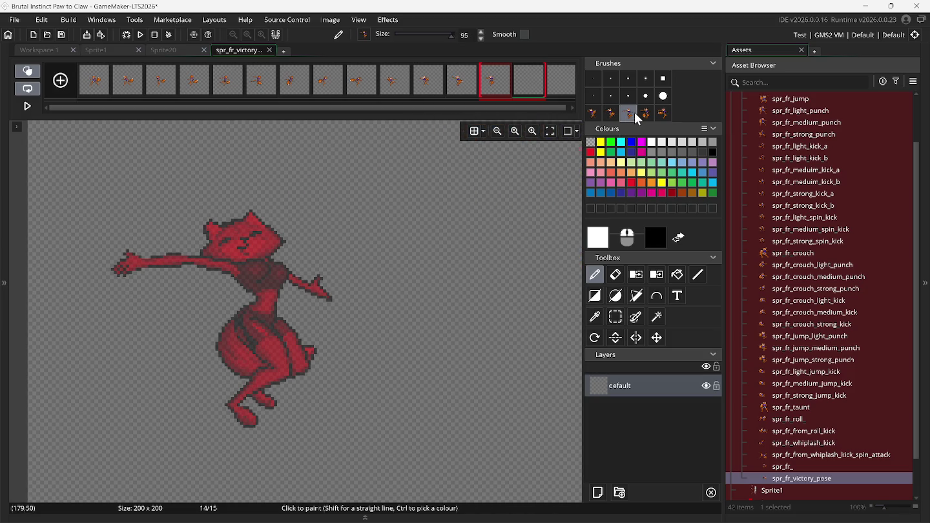
{"action": "left_click", "coordinate": [646, 114]}
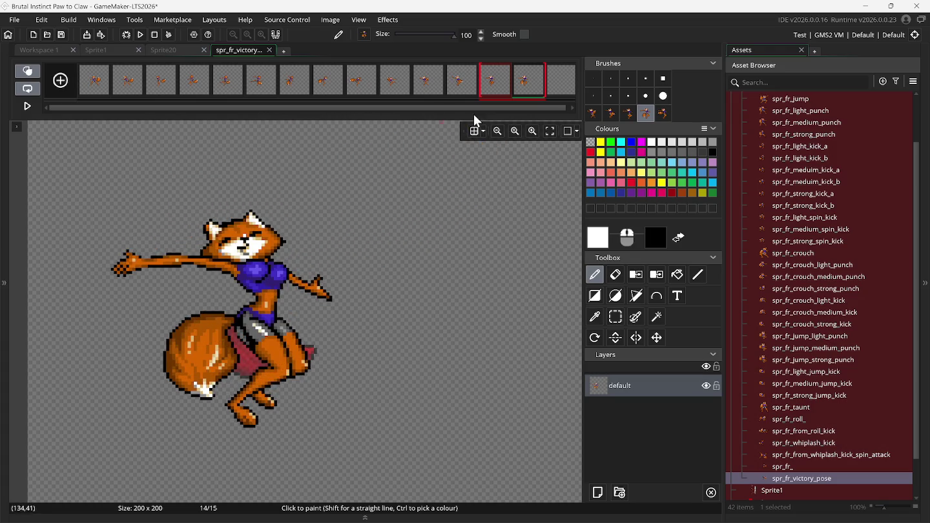
{"action": "left_click", "coordinate": [566, 79]}
{"action": "left_click", "coordinate": [663, 114]}
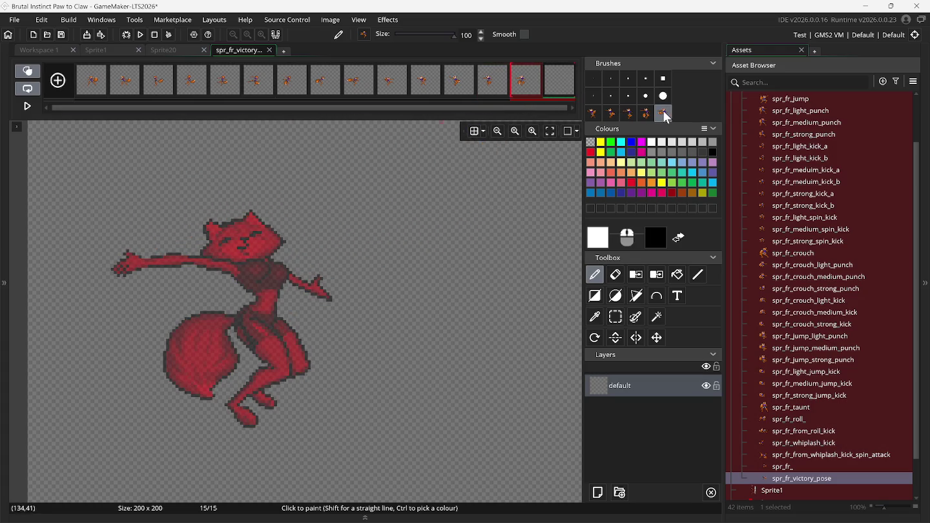
{"action": "left_click", "coordinate": [262, 315]}
{"action": "left_click", "coordinate": [639, 512]}
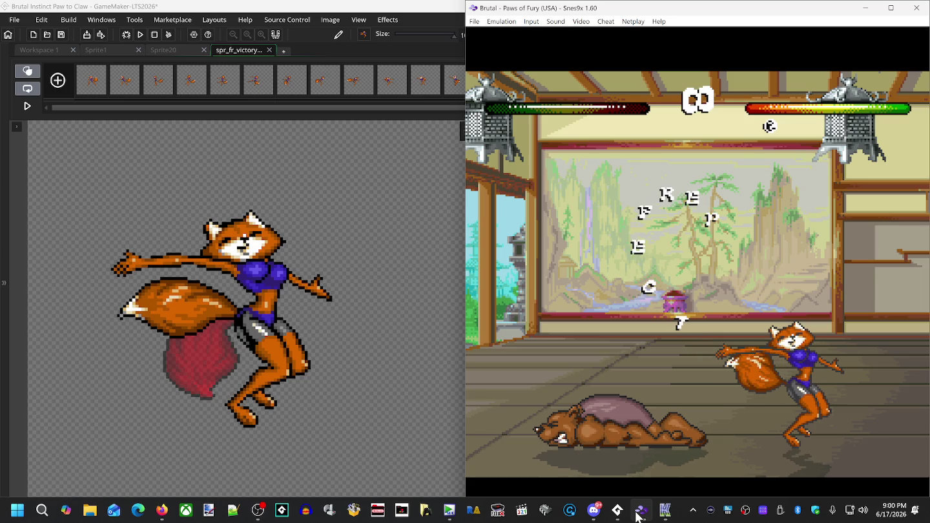
{"action": "double_click", "coordinate": [355, 11]}
{"action": "left_click", "coordinate": [594, 115]}
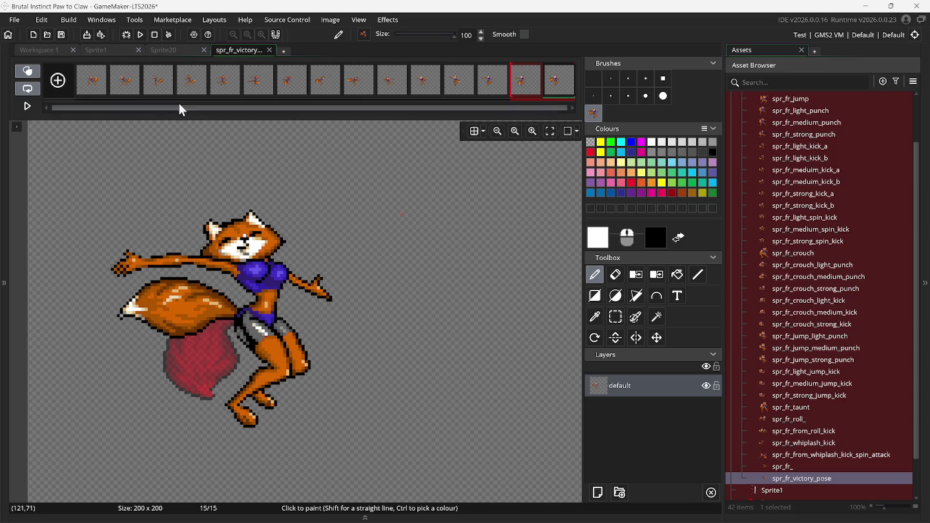
{"action": "left_click", "coordinate": [101, 49]}
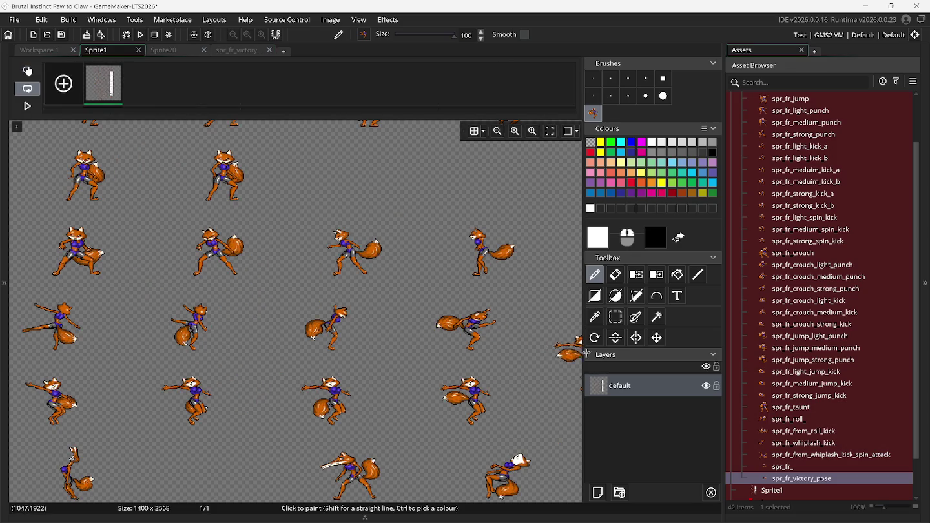
Step: Copy the tail-raised fox pose from the Sprite1 sheet as a brush
{"action": "left_click", "coordinate": [615, 318]}
{"action": "scroll", "coordinate": [478, 384], "scroll_direction": "right", "scroll_amount": 2}
{"action": "scroll", "coordinate": [478, 384], "scroll_direction": "right", "scroll_amount": 2}
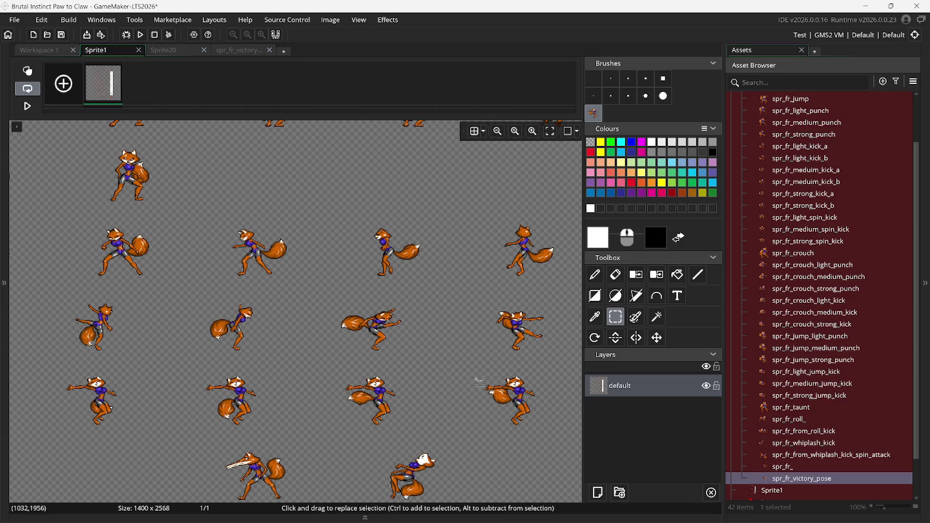
{"action": "mouse_move", "coordinate": [465, 359]}
{"action": "left_mouse_down"}
{"action": "mouse_move", "coordinate": [543, 371]}
{"action": "mouse_move", "coordinate": [555, 433]}
{"action": "mouse_move", "coordinate": [581, 460]}
{"action": "left_mouse_up"}
{"action": "left_click", "coordinate": [595, 274]}
{"action": "scroll", "coordinate": [296, 311], "scroll_direction": "left", "scroll_amount": 4}
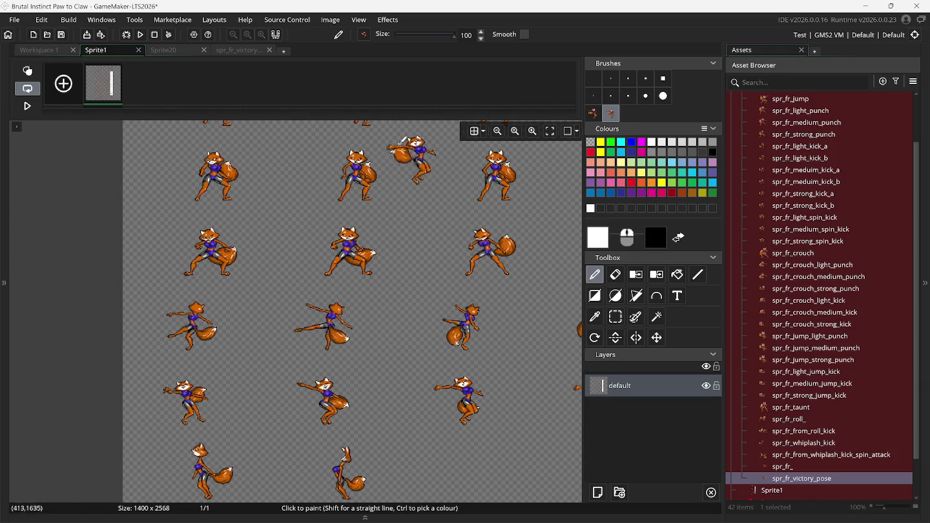
Step: Stamp the fox pose onto frame 16 of spr_fr_victory_pose and preview the animation
{"action": "left_click", "coordinate": [231, 52]}
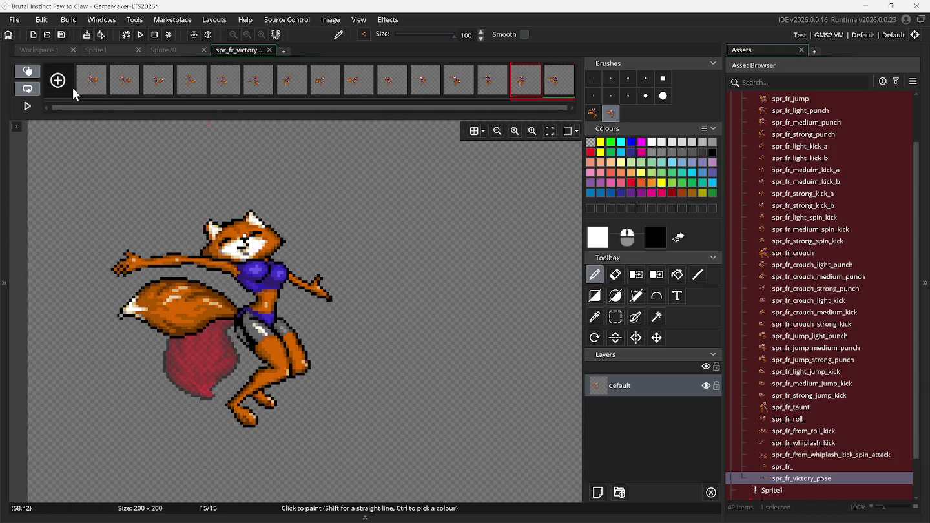
{"action": "scroll", "coordinate": [385, 108], "scroll_direction": "right", "scroll_amount": 1}
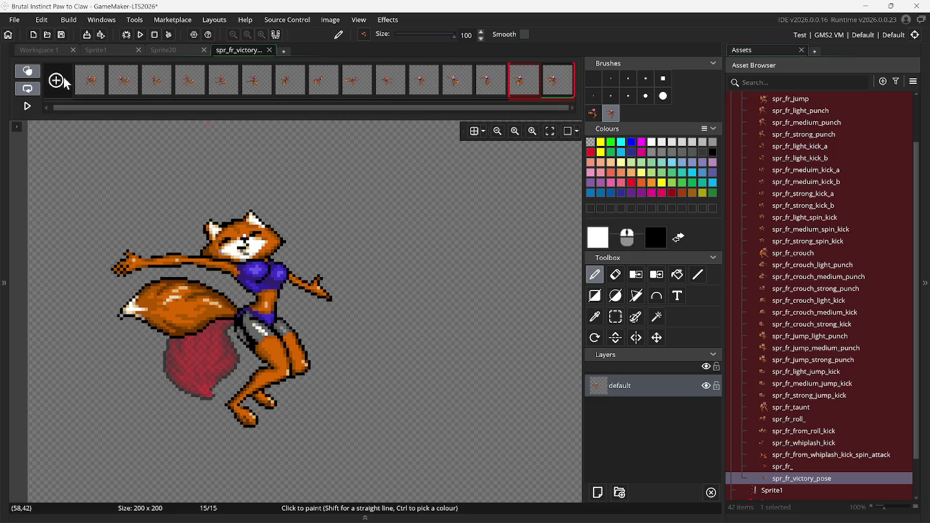
{"action": "left_click_drag", "start_coordinate": [370, 111], "coordinate": [431, 108]}
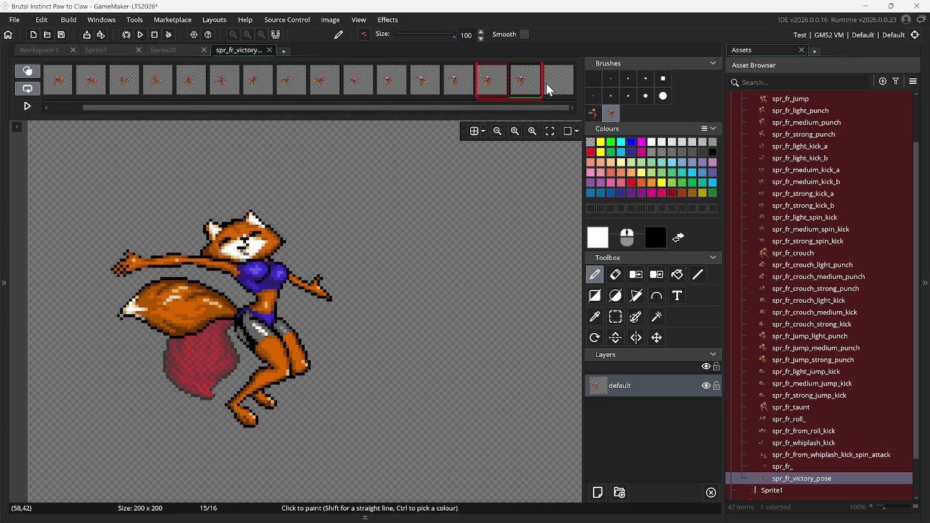
{"action": "left_click", "coordinate": [225, 299]}
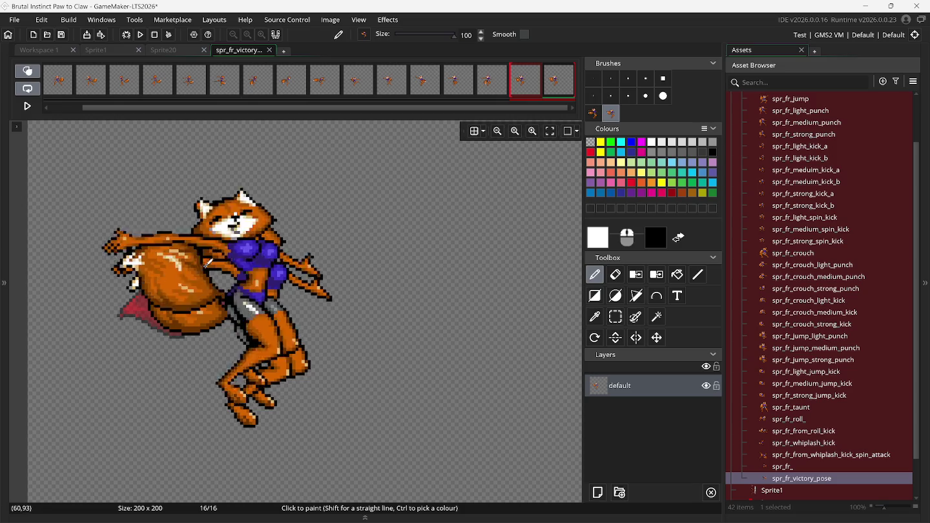
{"action": "left_click", "coordinate": [27, 71]}
{"action": "left_click", "coordinate": [27, 106]}
Step: Stop the preview and show the animation speed settings at 60 fps
{"action": "left_click", "coordinate": [27, 107]}
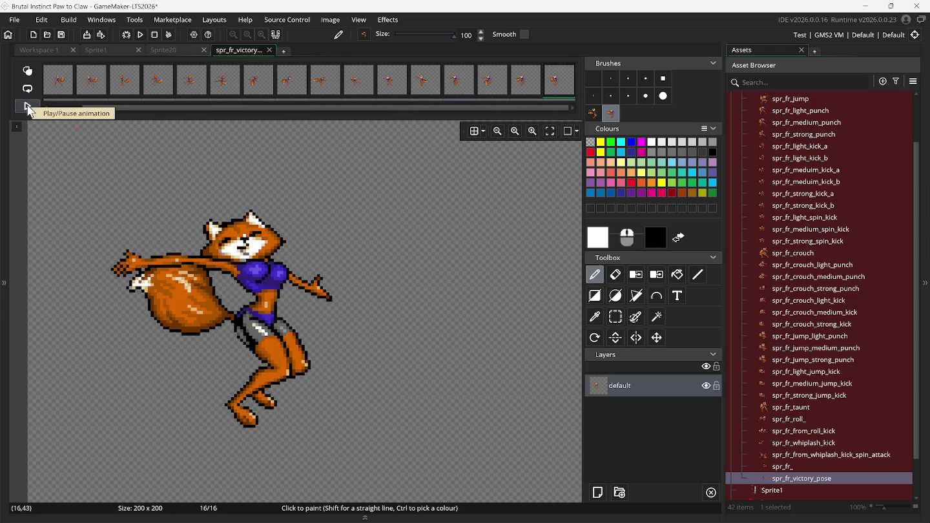
{"action": "left_click", "coordinate": [16, 127]}
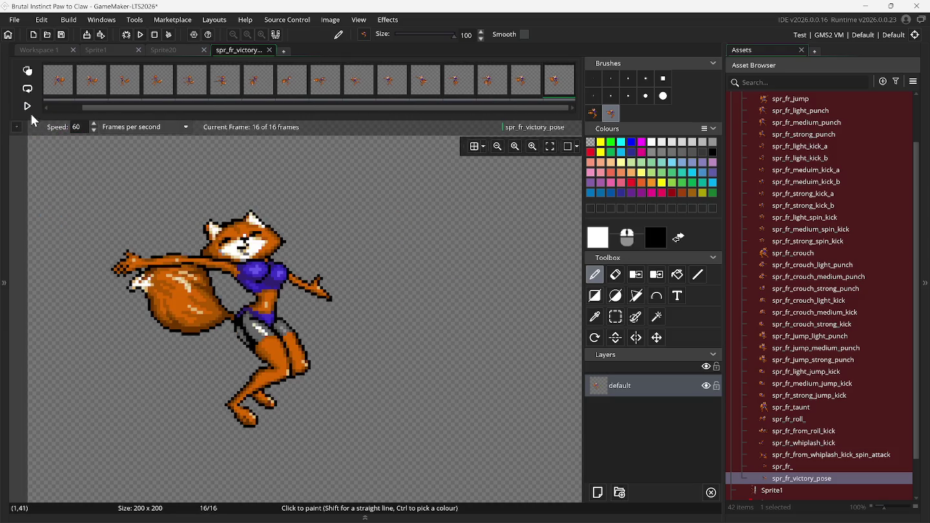
{"action": "left_click_drag", "start_coordinate": [108, 107], "coordinate": [82, 98]}
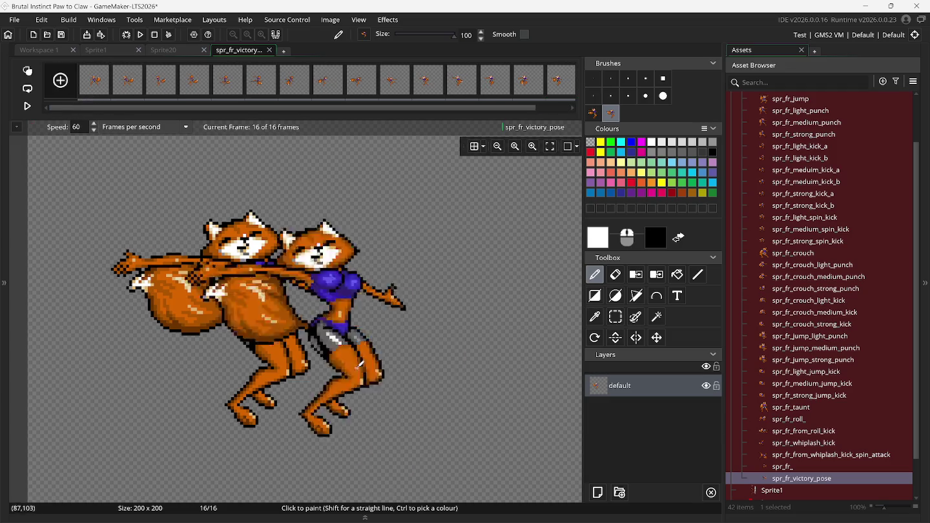
Step: Replay the Snes9x victory three times for comparison, then return to frame 1
{"action": "left_click", "coordinate": [639, 511]}
{"action": "mouse_move", "coordinate": [631, 504]}
{"action": "key", "text": "BackSpace"}
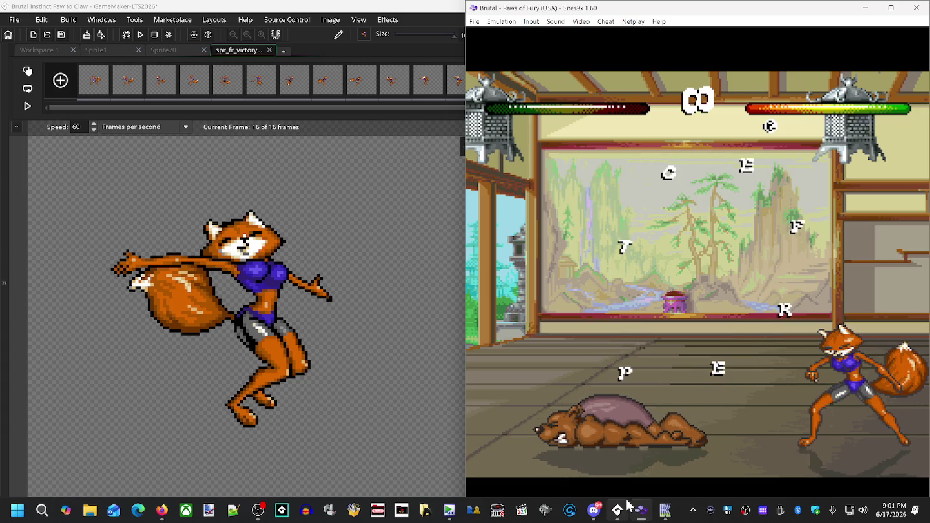
{"action": "key", "text": "BackSpace"}
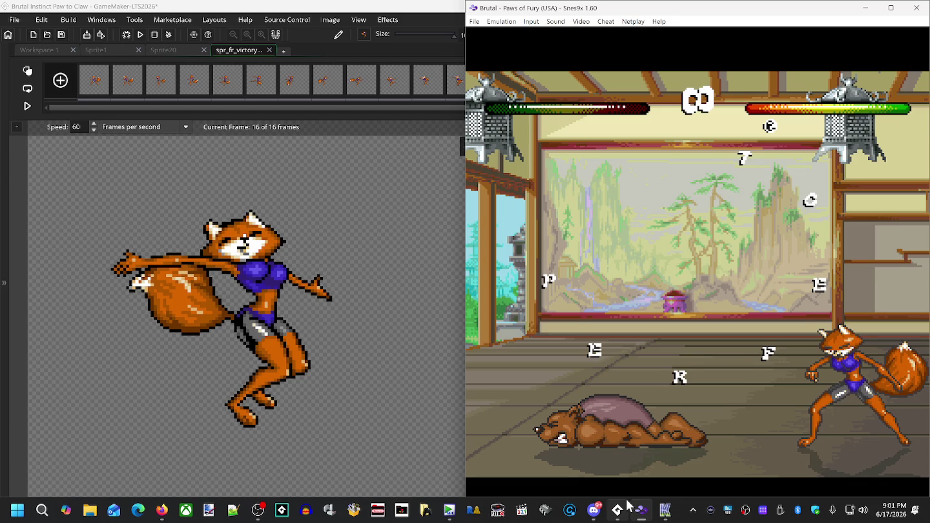
{"action": "key", "text": "BackSpace"}
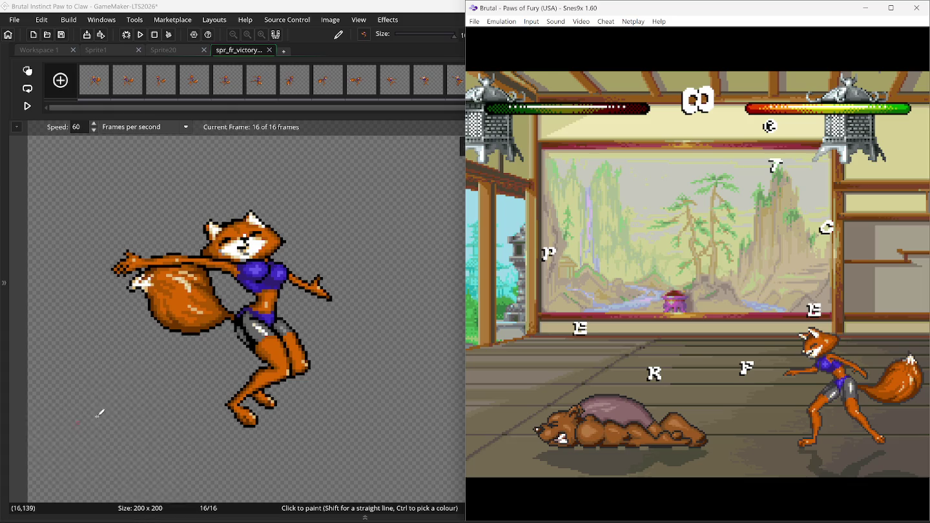
{"action": "left_click", "coordinate": [96, 90]}
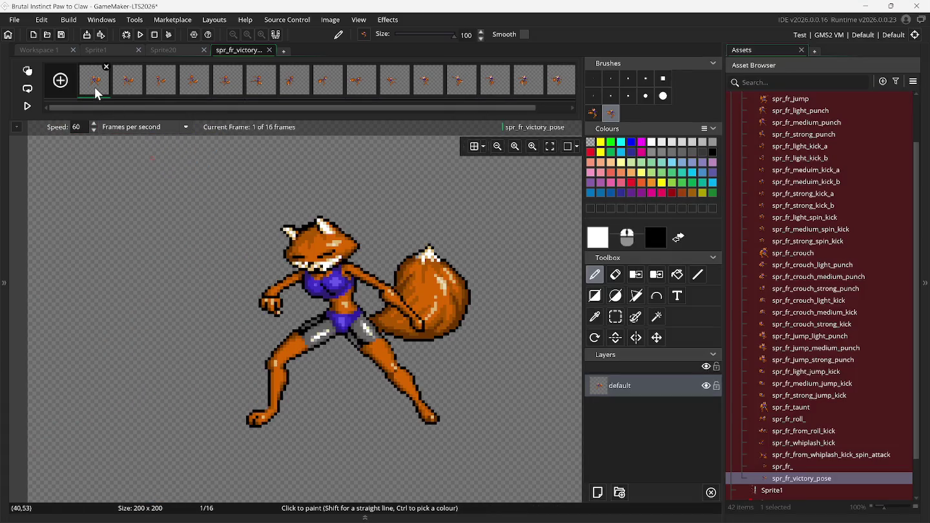
Step: Duplicate frame 1 five times to hold the opening pose
{"action": "right_click", "coordinate": [96, 94]}
{"action": "left_click", "coordinate": [107, 115]}
{"action": "right_click", "coordinate": [94, 92]}
{"action": "left_click", "coordinate": [108, 114]}
{"action": "right_click", "coordinate": [94, 90]}
{"action": "left_click", "coordinate": [106, 115]}
{"action": "right_click", "coordinate": [95, 90]}
{"action": "left_click", "coordinate": [106, 97]}
{"action": "right_click", "coordinate": [95, 92]}
{"action": "left_click", "coordinate": [104, 97]}
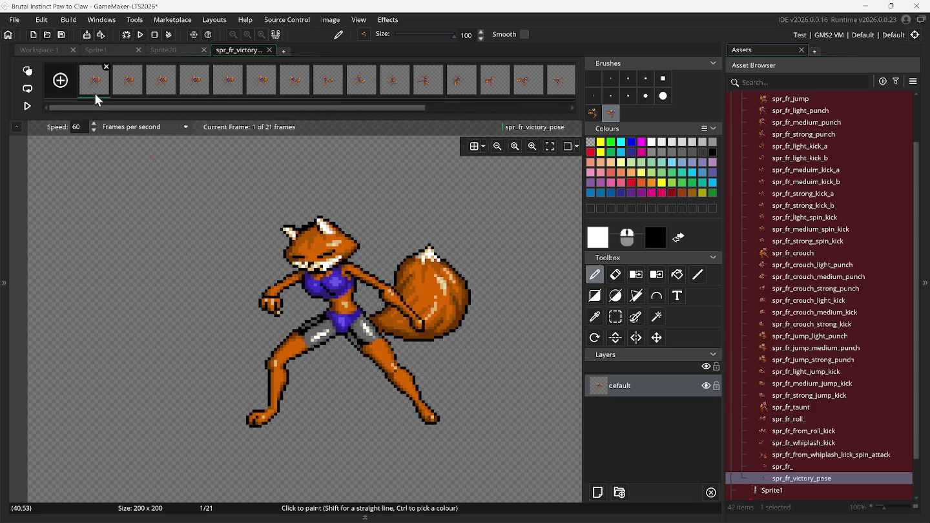
Step: Review frames 3 to 7 and replay the Snes9x victory to recheck timing
{"action": "left_click", "coordinate": [136, 82]}
{"action": "left_click", "coordinate": [158, 84]}
{"action": "left_click", "coordinate": [224, 94]}
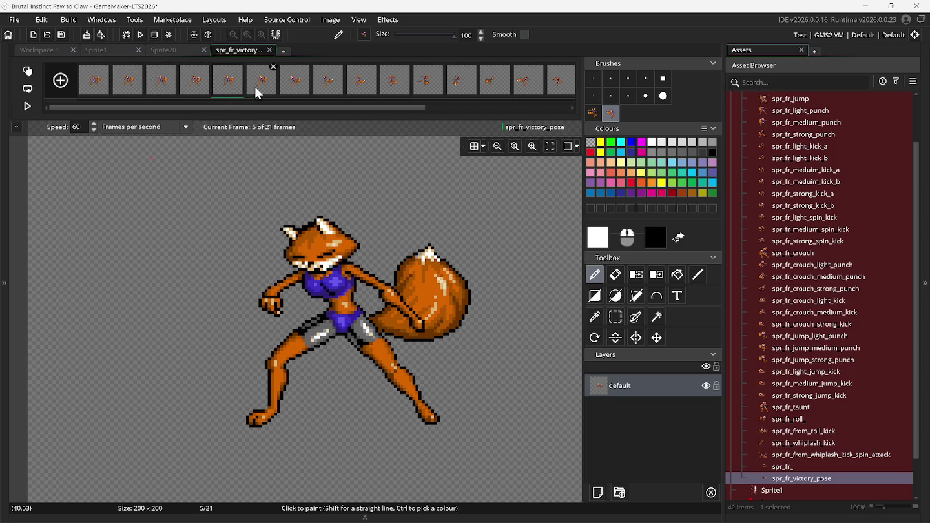
{"action": "left_click", "coordinate": [296, 93]}
{"action": "mouse_move", "coordinate": [593, 510]}
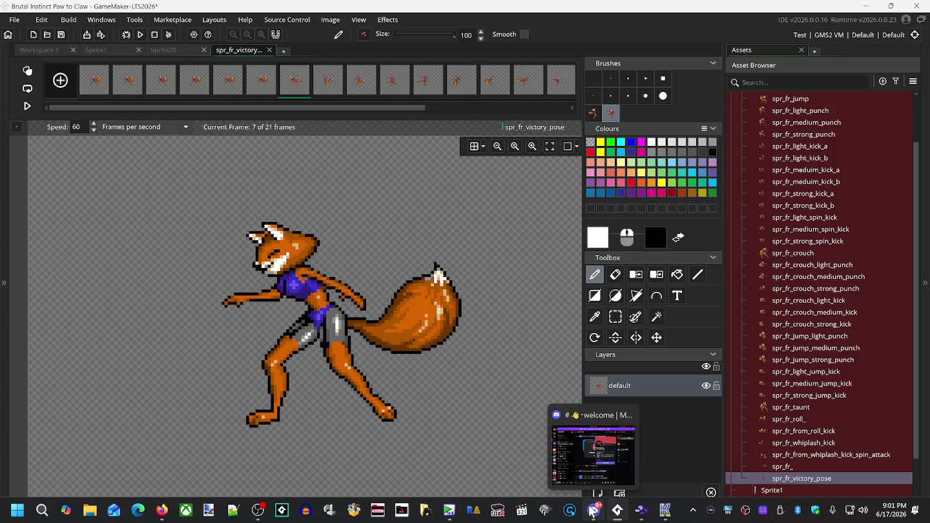
{"action": "left_click", "coordinate": [641, 512]}
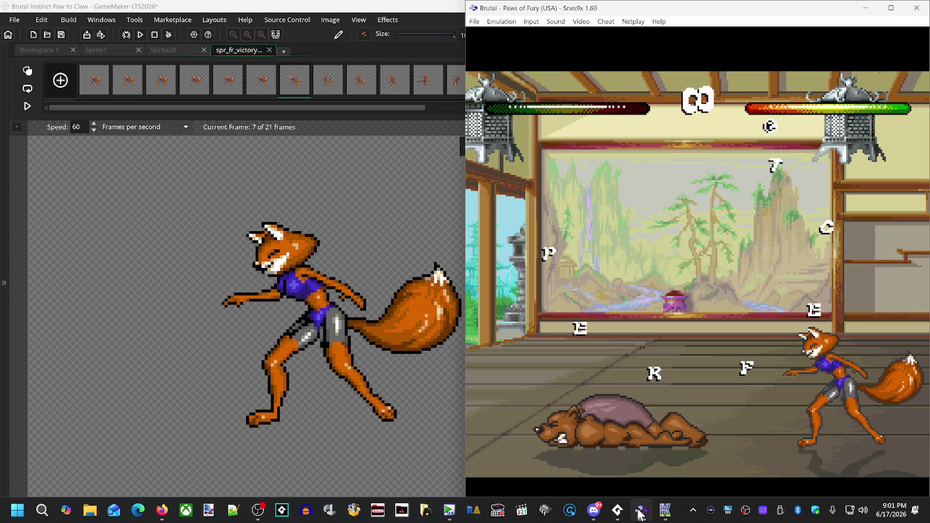
{"action": "key", "text": "BackSpace"}
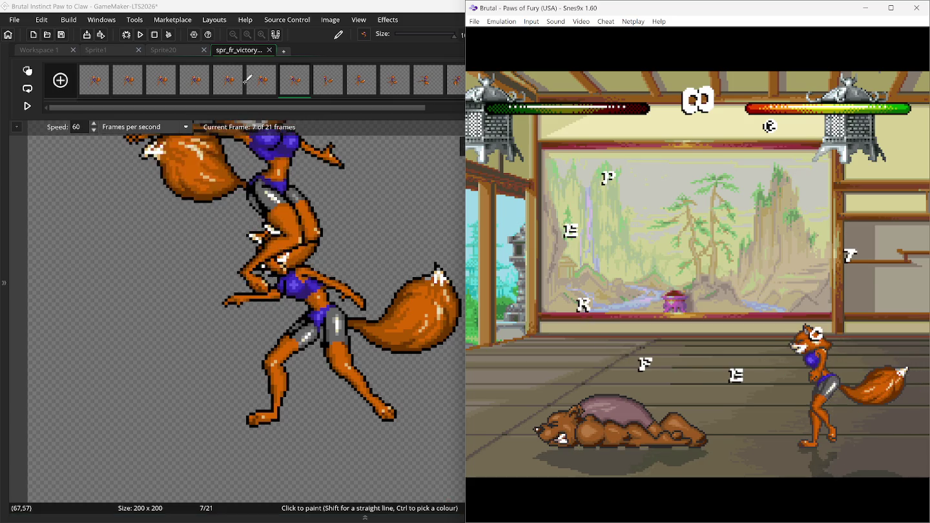
Step: Duplicate frame 7 three times to hold its pose longer
{"action": "left_click", "coordinate": [264, 89]}
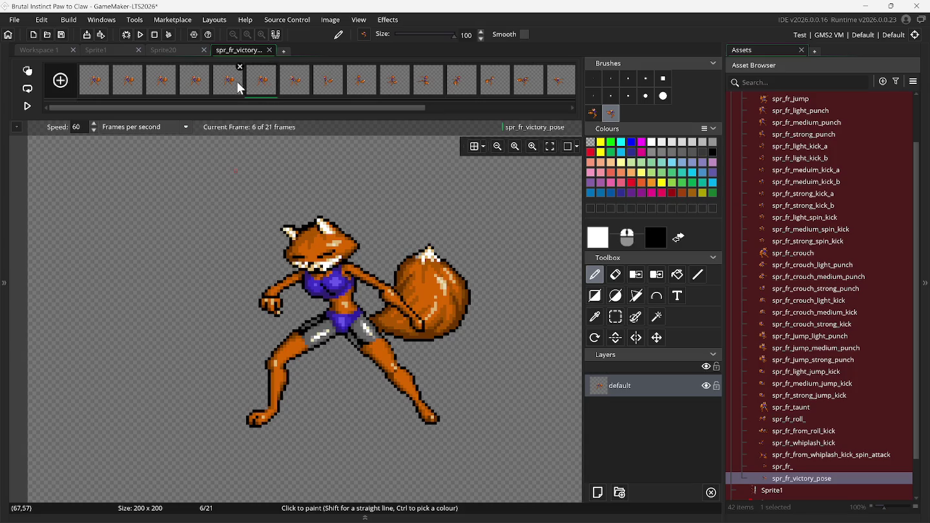
{"action": "left_click", "coordinate": [289, 90]}
{"action": "right_click", "coordinate": [289, 90]}
{"action": "left_click", "coordinate": [299, 110]}
{"action": "right_click", "coordinate": [297, 89]}
{"action": "left_click", "coordinate": [305, 112]}
{"action": "right_click", "coordinate": [300, 88]}
{"action": "left_click", "coordinate": [302, 114]}
Step: Review the following frames and replay the Snes9x victory pose
{"action": "mouse_move", "coordinate": [274, 92]}
{"action": "left_mouse_down"}
{"action": "mouse_move", "coordinate": [394, 92]}
{"action": "mouse_move", "coordinate": [409, 76]}
{"action": "mouse_move", "coordinate": [431, 84]}
{"action": "mouse_move", "coordinate": [481, 387]}
{"action": "mouse_move", "coordinate": [488, 490]}
{"action": "left_mouse_up"}
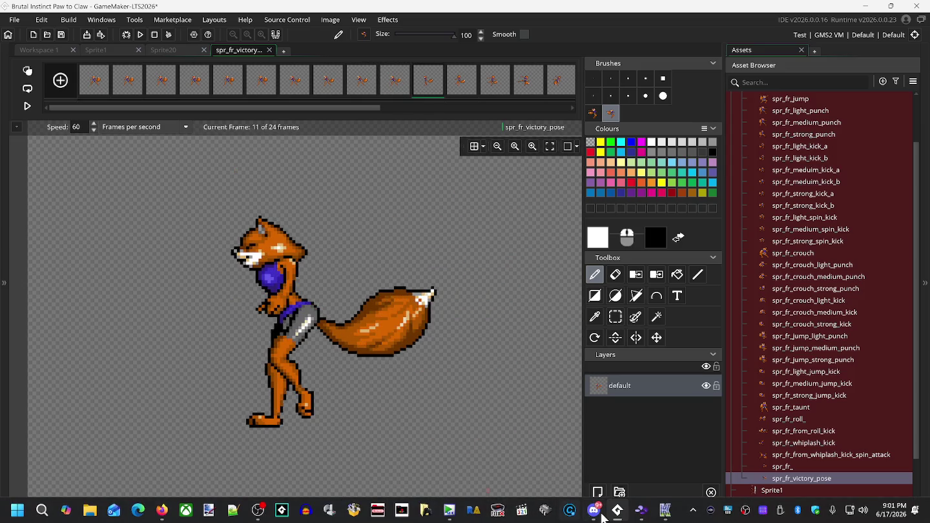
{"action": "left_click", "coordinate": [642, 517]}
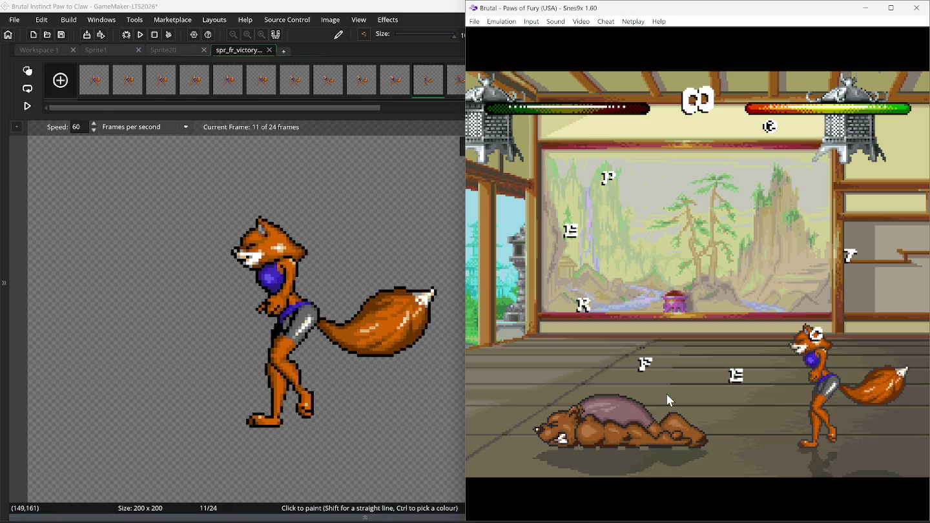
{"action": "key", "text": "BackSpace"}
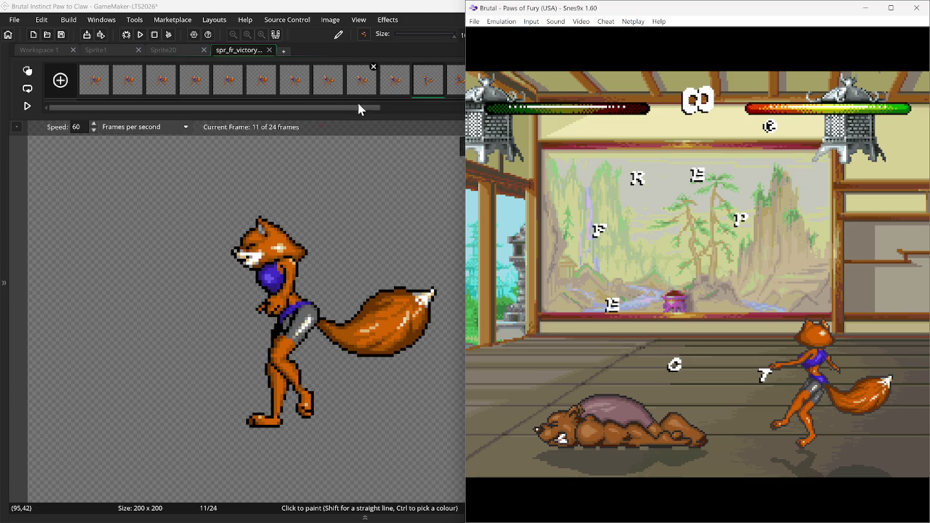
Step: Duplicate frame 11 five times, then review the sequence from frame 10
{"action": "left_click", "coordinate": [400, 85]}
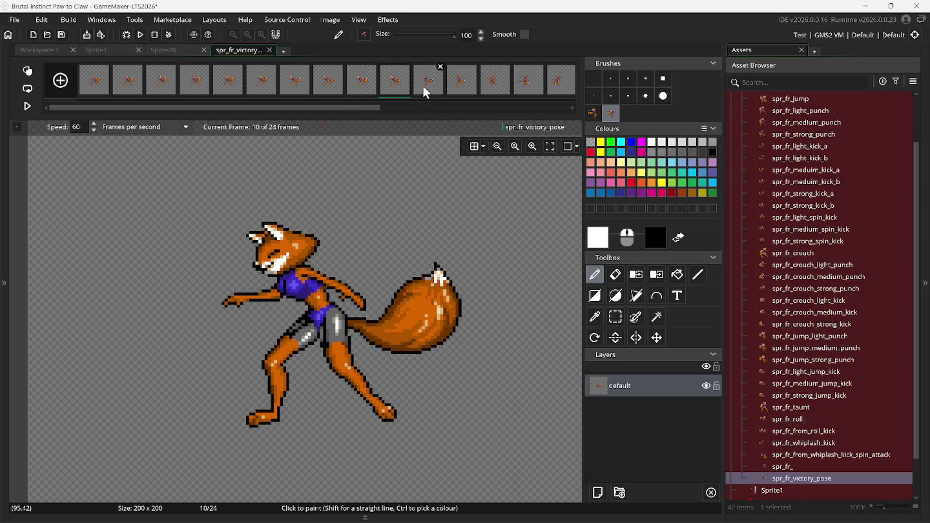
{"action": "left_click", "coordinate": [425, 87]}
{"action": "right_click", "coordinate": [423, 85]}
{"action": "left_click", "coordinate": [432, 114]}
{"action": "right_click", "coordinate": [424, 85]}
{"action": "left_click", "coordinate": [434, 107]}
{"action": "right_click", "coordinate": [431, 86]}
{"action": "left_click", "coordinate": [436, 105]}
{"action": "right_click", "coordinate": [430, 87]}
{"action": "left_click", "coordinate": [445, 113]}
{"action": "right_click", "coordinate": [430, 86]}
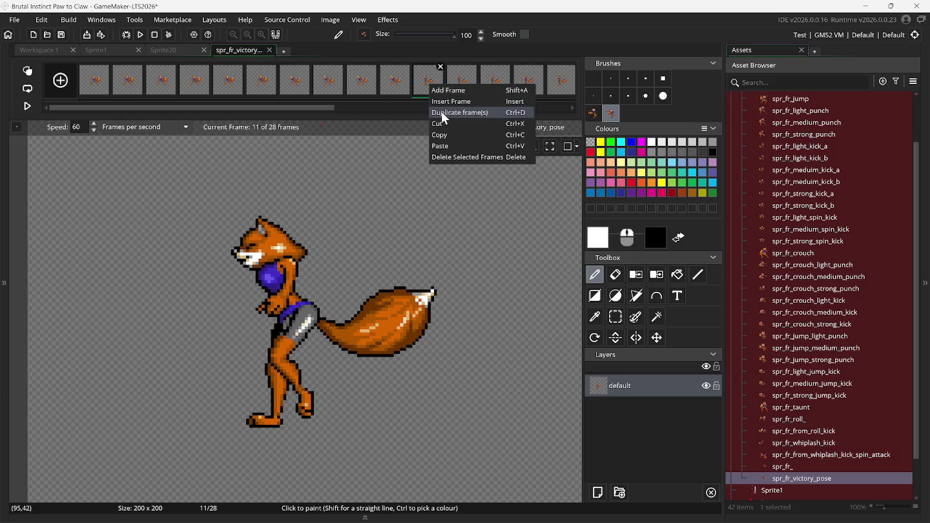
{"action": "left_click", "coordinate": [444, 114]}
{"action": "left_click", "coordinate": [398, 90]}
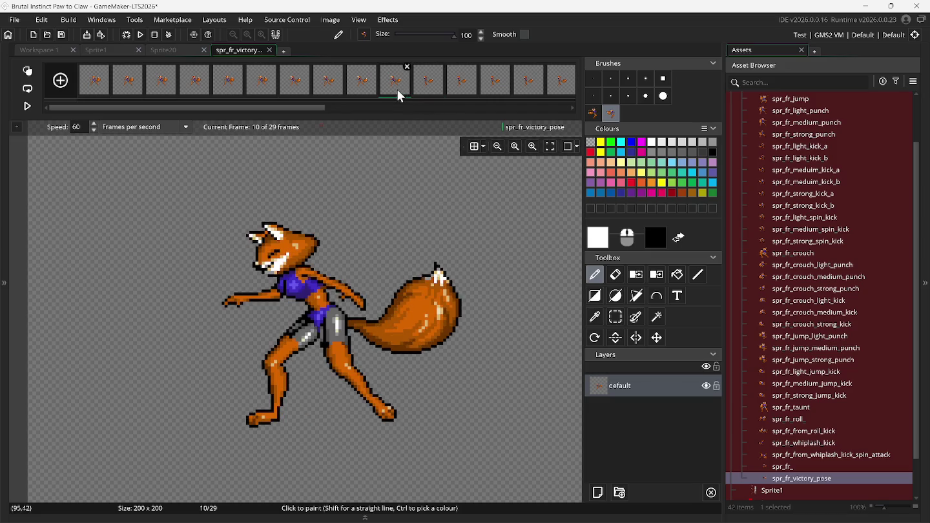
{"action": "key", "text": "Right"}
{"action": "key", "text": "Right"}
{"action": "key", "text": "Right"}
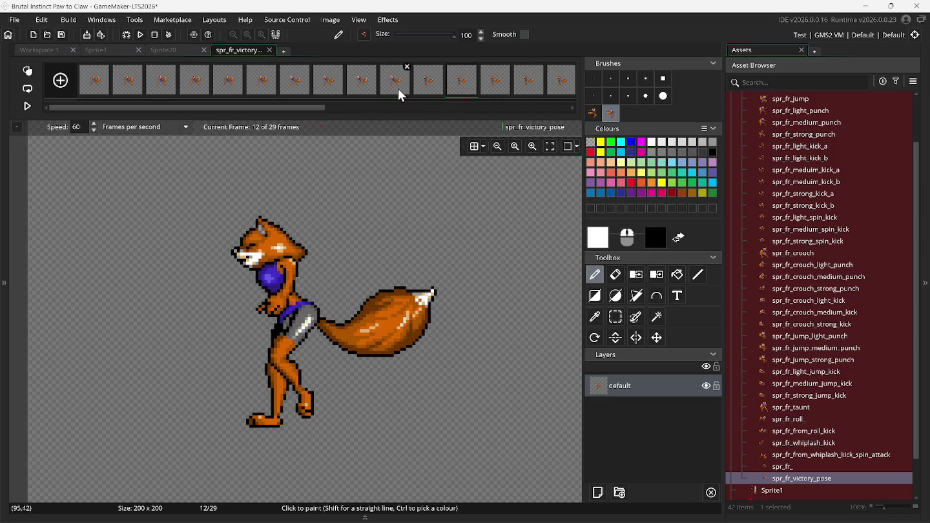
Step: Move to frame 17 and replay the Snes9x victory twice beside the sprite
{"action": "key", "text": "Right"}
{"action": "key", "text": "Right"}
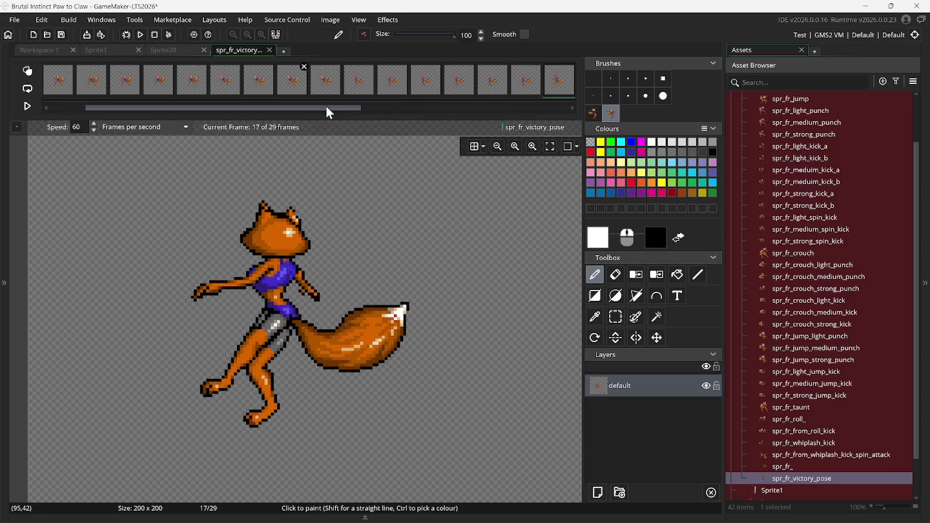
{"action": "mouse_move", "coordinate": [326, 108]}
{"action": "left_mouse_down"}
{"action": "mouse_move", "coordinate": [527, 118]}
{"action": "mouse_move", "coordinate": [395, 520]}
{"action": "left_mouse_up"}
{"action": "mouse_move", "coordinate": [617, 511]}
{"action": "left_click", "coordinate": [618, 414]}
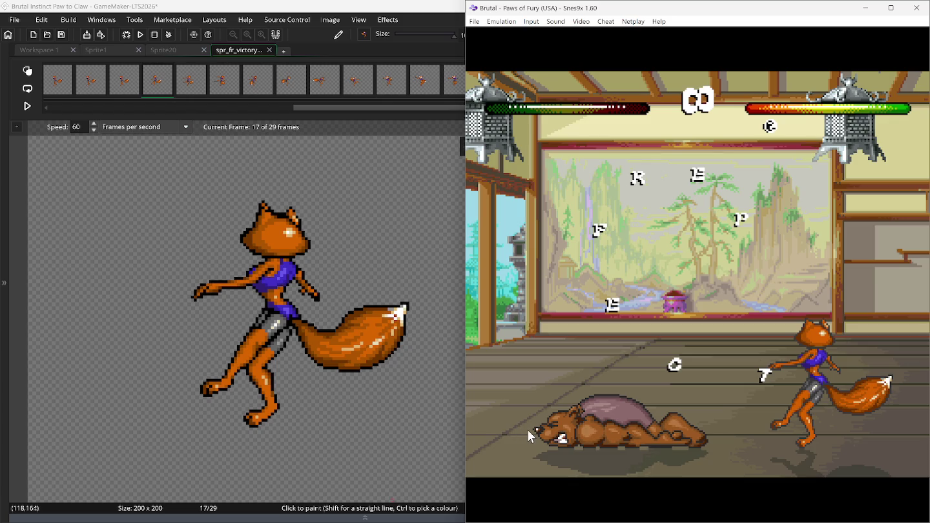
{"action": "key", "text": "BackSpace"}
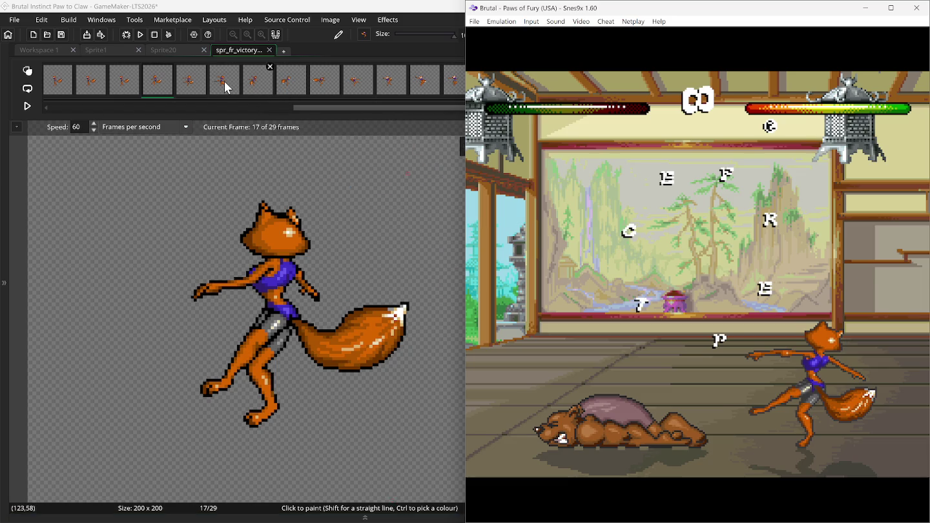
{"action": "key", "text": "BackSpace"}
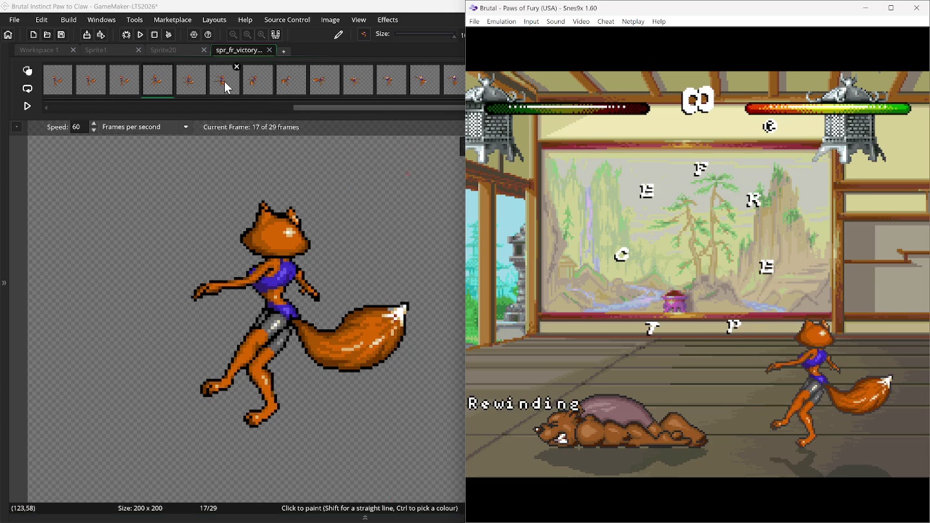
Step: Duplicate frame 17 four times and insert one more frame, reaching 34 frames
{"action": "left_click", "coordinate": [166, 87]}
{"action": "right_click", "coordinate": [159, 83]}
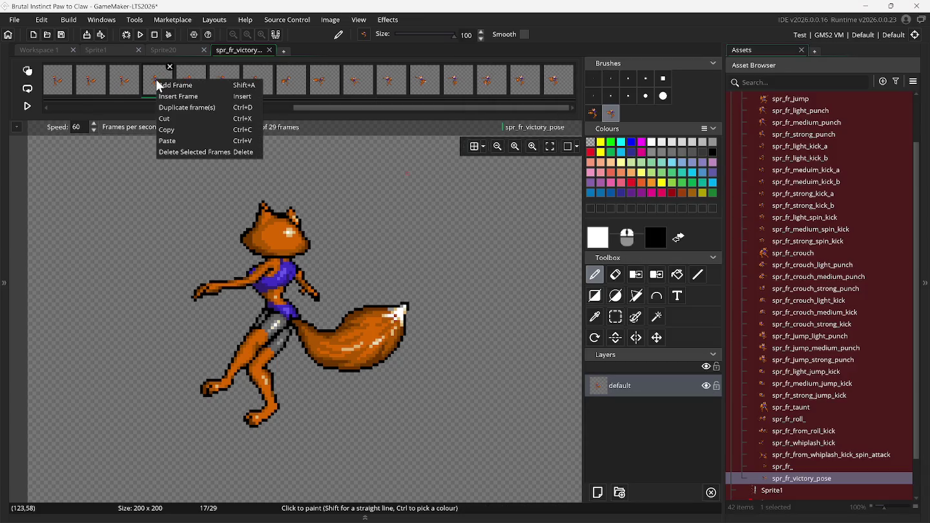
{"action": "left_click", "coordinate": [171, 102]}
{"action": "right_click", "coordinate": [162, 85]}
{"action": "left_click", "coordinate": [171, 102]}
{"action": "right_click", "coordinate": [161, 84]}
{"action": "left_click", "coordinate": [176, 102]}
{"action": "right_click", "coordinate": [159, 84]}
{"action": "left_click", "coordinate": [171, 100]}
{"action": "right_click", "coordinate": [154, 84]}
{"action": "left_click", "coordinate": [172, 101]}
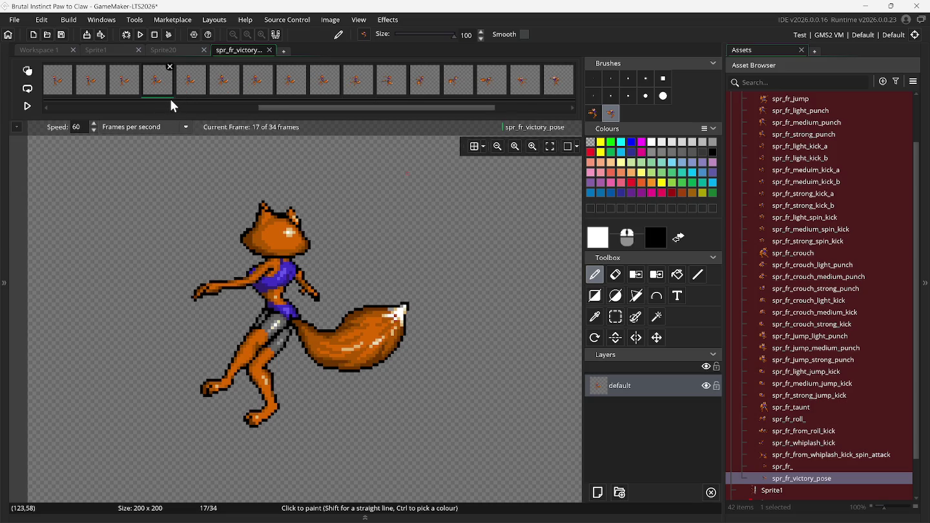
Step: Step to the next frame and bring up the Snes9x victory scene
{"action": "key", "text": "Right"}
{"action": "key", "text": "Right"}
{"action": "key", "text": "Right"}
{"action": "key", "text": "Right"}
{"action": "key", "text": "Right"}
{"action": "key", "text": "Right"}
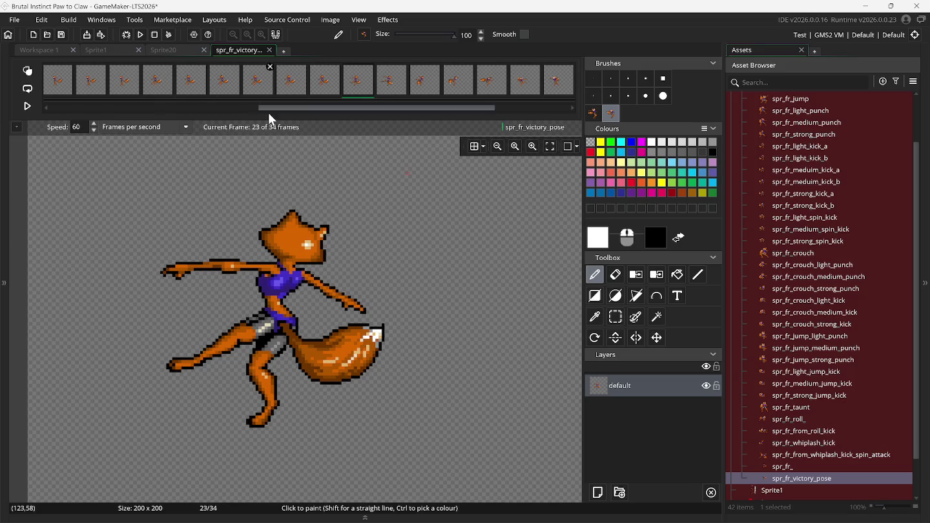
{"action": "mouse_move", "coordinate": [642, 515]}
{"action": "left_click", "coordinate": [608, 439]}
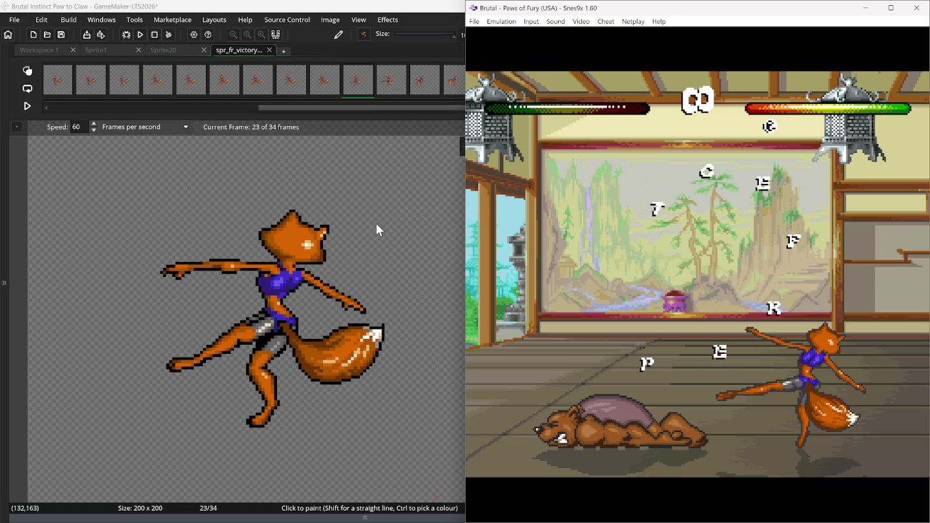
Step: Duplicate frame 23 three times to hold its pose
{"action": "left_click", "coordinate": [357, 90]}
{"action": "right_click", "coordinate": [355, 87]}
{"action": "left_click", "coordinate": [359, 111]}
{"action": "right_click", "coordinate": [355, 87]}
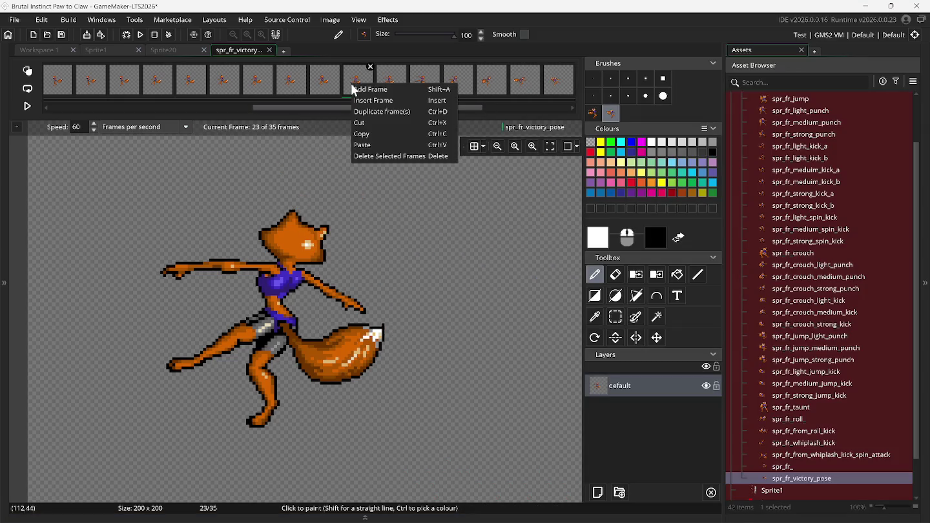
{"action": "left_click", "coordinate": [362, 111]}
{"action": "right_click", "coordinate": [360, 86]}
{"action": "left_click", "coordinate": [366, 109]}
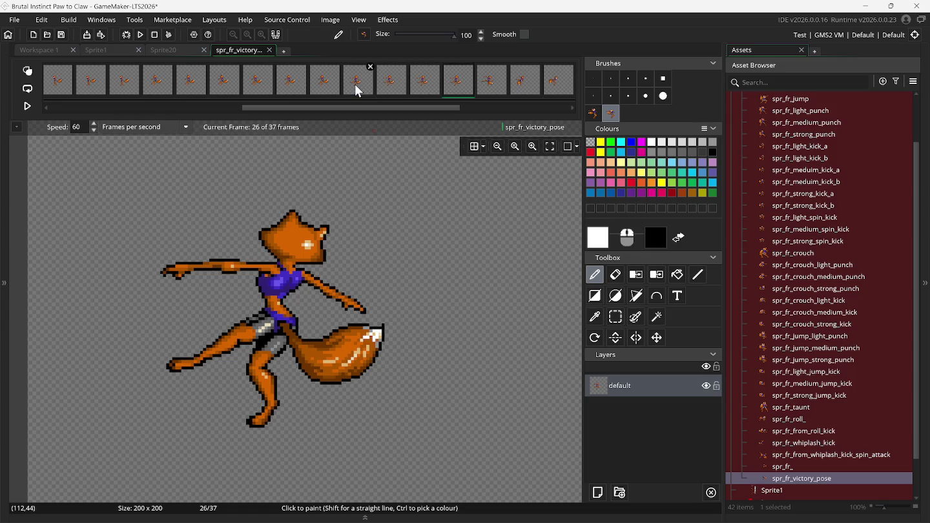
Step: Step to frame 27 and replay the Snes9x victory to check timing
{"action": "key", "text": "Right"}
{"action": "left_click_drag", "start_coordinate": [327, 112], "coordinate": [438, 117]}
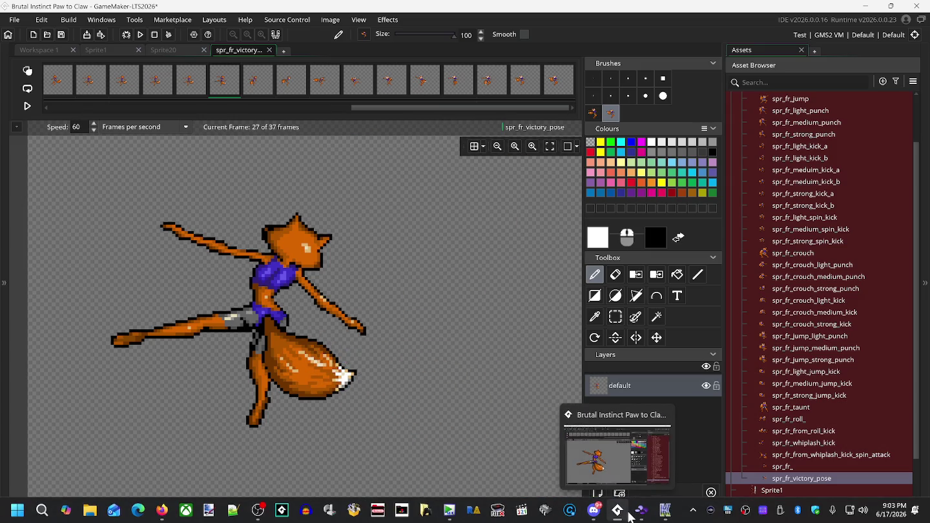
{"action": "left_click", "coordinate": [641, 511]}
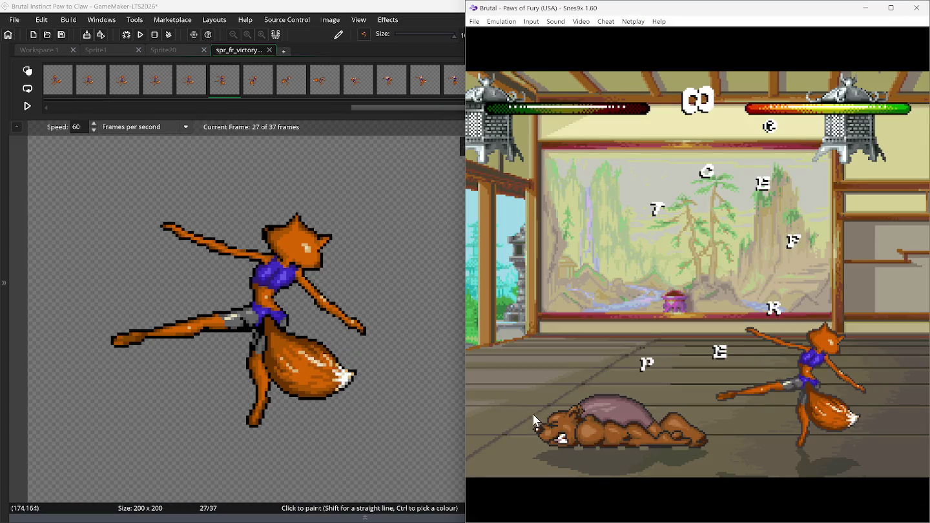
{"action": "key", "text": "BackSpace"}
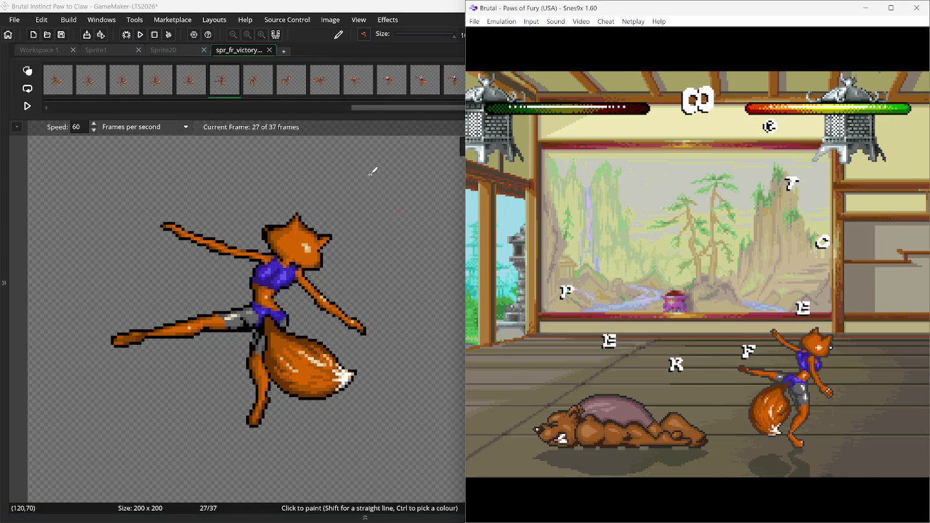
Step: Duplicate frame 27 five times, then step to frame 33 and compare with Snes9x
{"action": "right_click", "coordinate": [226, 87]}
{"action": "left_click", "coordinate": [236, 109]}
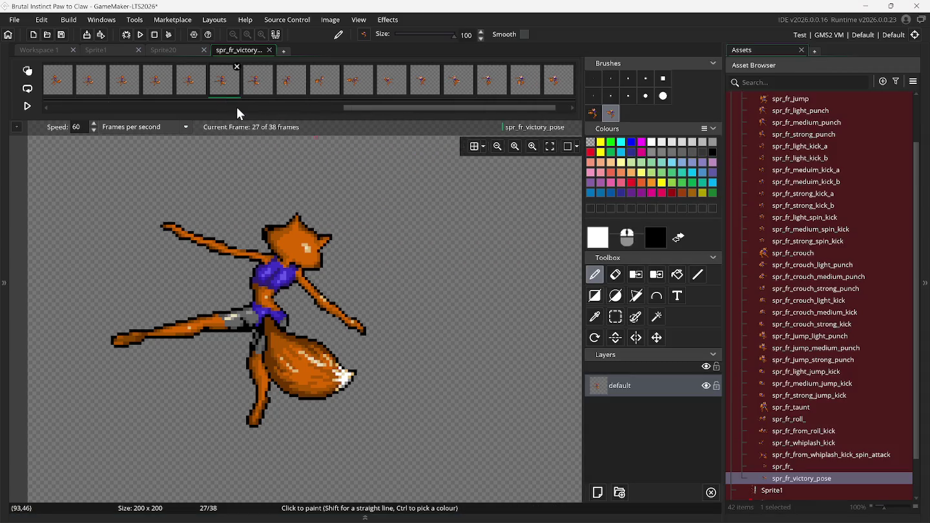
{"action": "right_click", "coordinate": [227, 88]}
{"action": "left_click", "coordinate": [237, 120]}
{"action": "right_click", "coordinate": [228, 90]}
{"action": "left_click", "coordinate": [236, 116]}
{"action": "right_click", "coordinate": [226, 86]}
{"action": "left_click", "coordinate": [234, 113]}
{"action": "right_click", "coordinate": [227, 89]}
{"action": "left_click", "coordinate": [234, 113]}
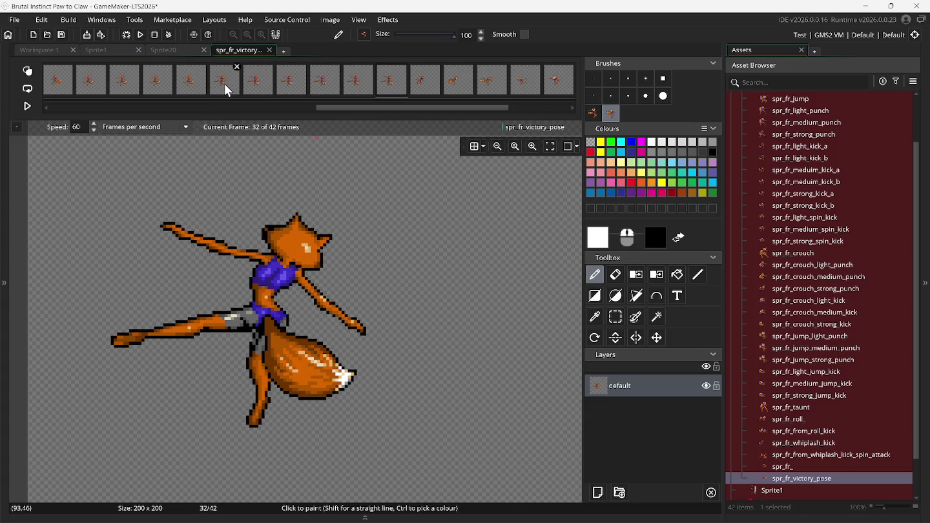
{"action": "key", "text": "Right"}
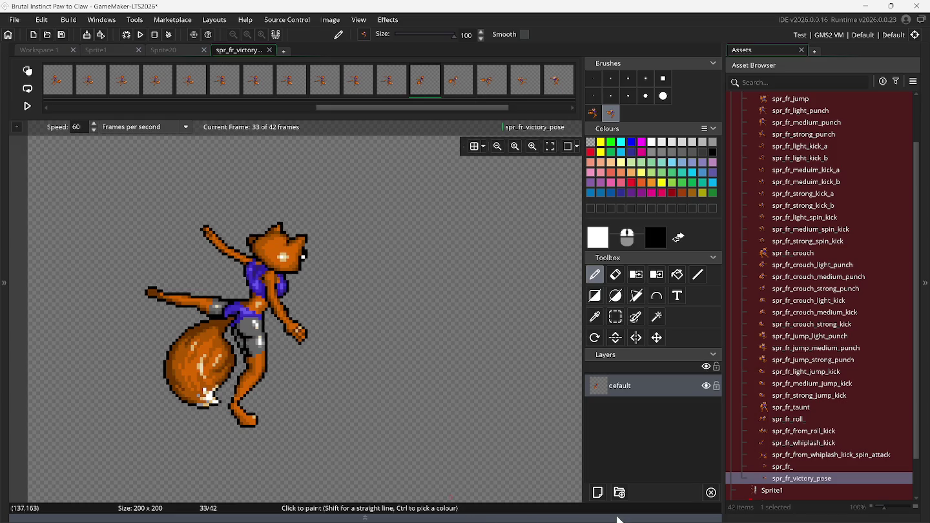
{"action": "left_click", "coordinate": [639, 500]}
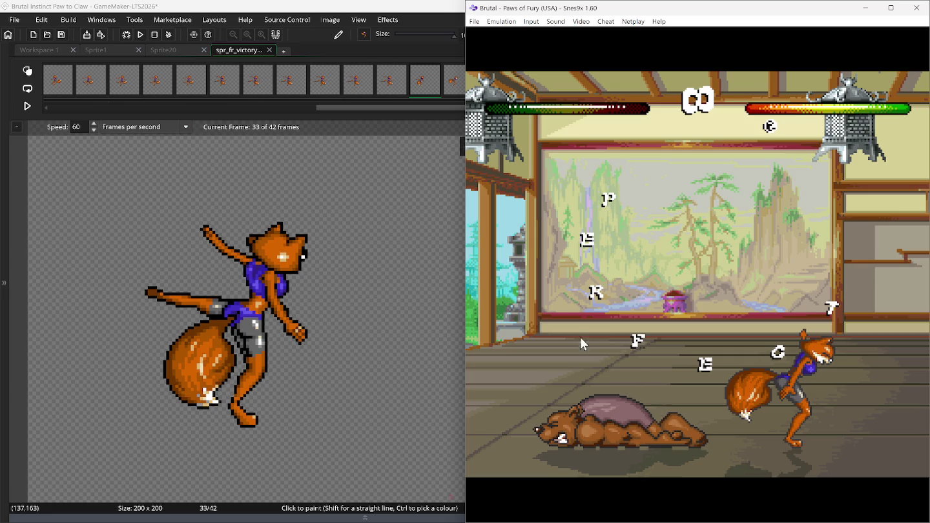
Step: Duplicate frame 33 five times, bringing the sprite to 47 frames, and review onward
{"action": "right_click", "coordinate": [419, 79]}
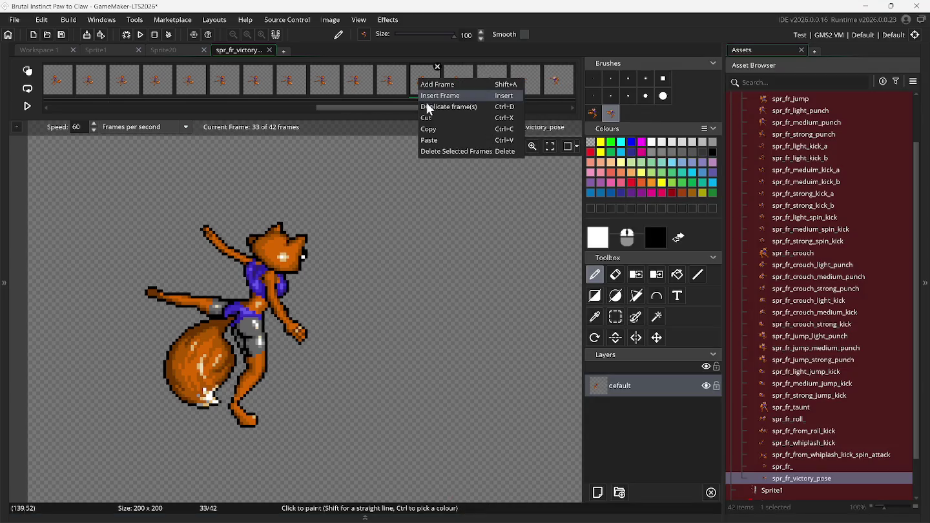
{"action": "left_click", "coordinate": [429, 108]}
{"action": "right_click", "coordinate": [423, 81]}
{"action": "left_click", "coordinate": [431, 109]}
{"action": "right_click", "coordinate": [427, 86]}
{"action": "left_click", "coordinate": [435, 113]}
{"action": "right_click", "coordinate": [429, 88]}
{"action": "left_click", "coordinate": [438, 114]}
{"action": "right_click", "coordinate": [428, 87]}
{"action": "left_click", "coordinate": [439, 114]}
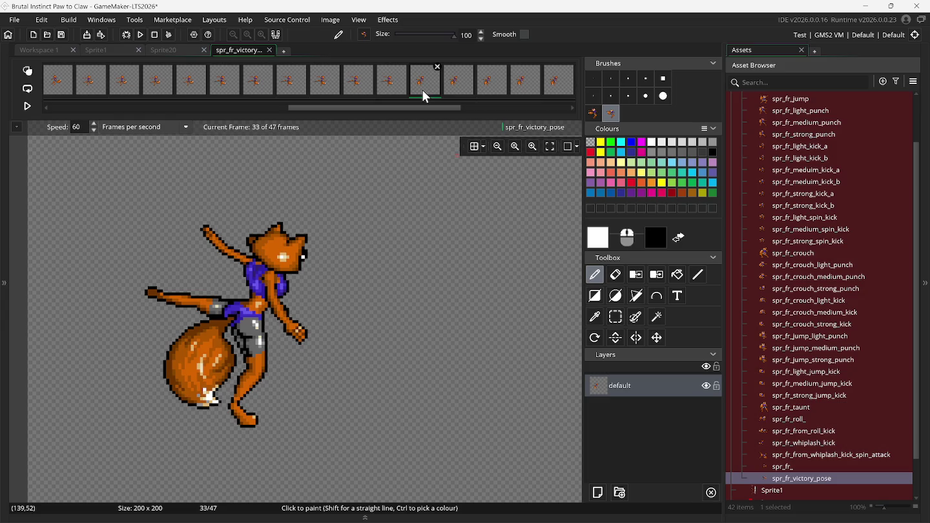
{"action": "key", "text": "Right"}
{"action": "key", "text": "Right"}
{"action": "key", "text": "Right"}
{"action": "key", "text": "Right"}
{"action": "left_click_drag", "start_coordinate": [416, 107], "coordinate": [527, 114]}
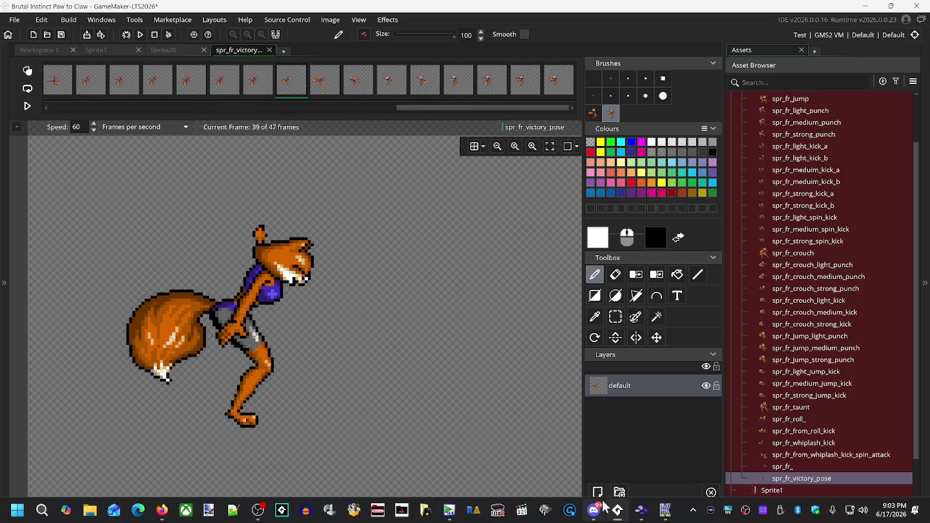
Step: Replay the Snes9x victory, then hold frame 39's pose with three duplicate copies
{"action": "left_click", "coordinate": [642, 513]}
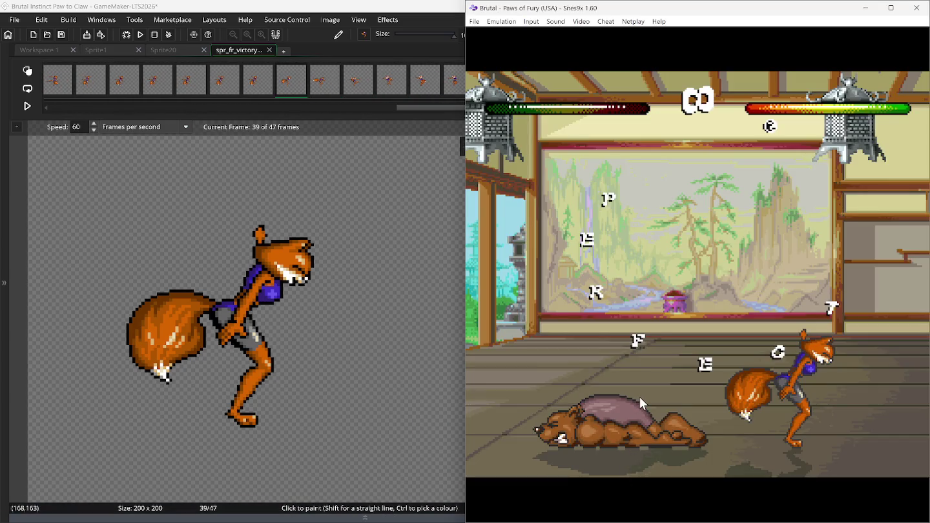
{"action": "key", "text": "BackSpace"}
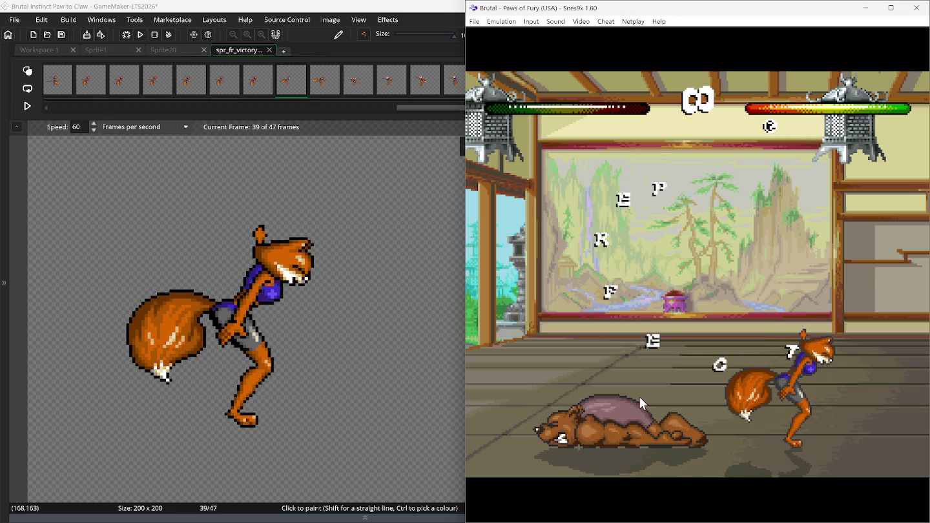
{"action": "right_click", "coordinate": [291, 84]}
{"action": "left_click", "coordinate": [304, 109]}
{"action": "right_click", "coordinate": [291, 83]}
{"action": "left_click", "coordinate": [296, 110]}
{"action": "right_click", "coordinate": [288, 84]}
{"action": "left_click", "coordinate": [298, 110]}
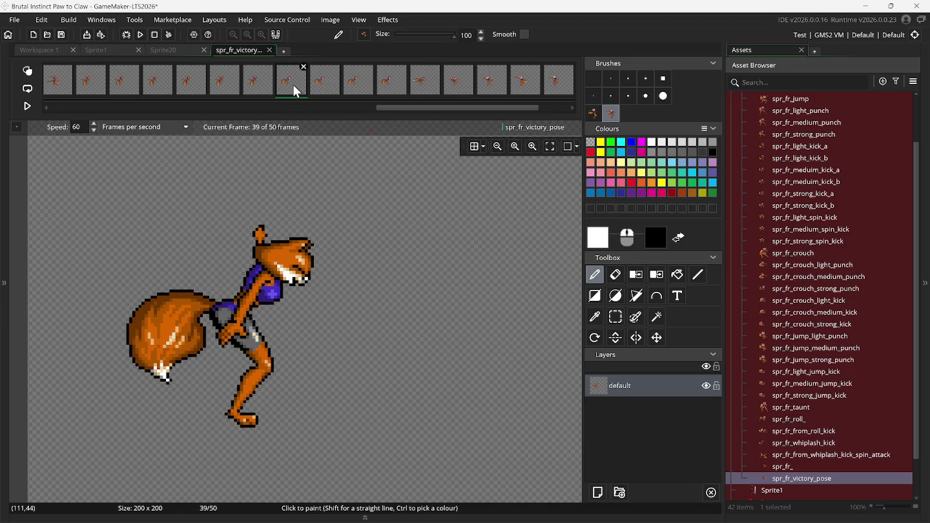
Step: Step to frame 43 and rewind Snes9x to compare the kick pose
{"action": "key", "text": "Right"}
{"action": "key", "text": "Right"}
{"action": "key", "text": "Right"}
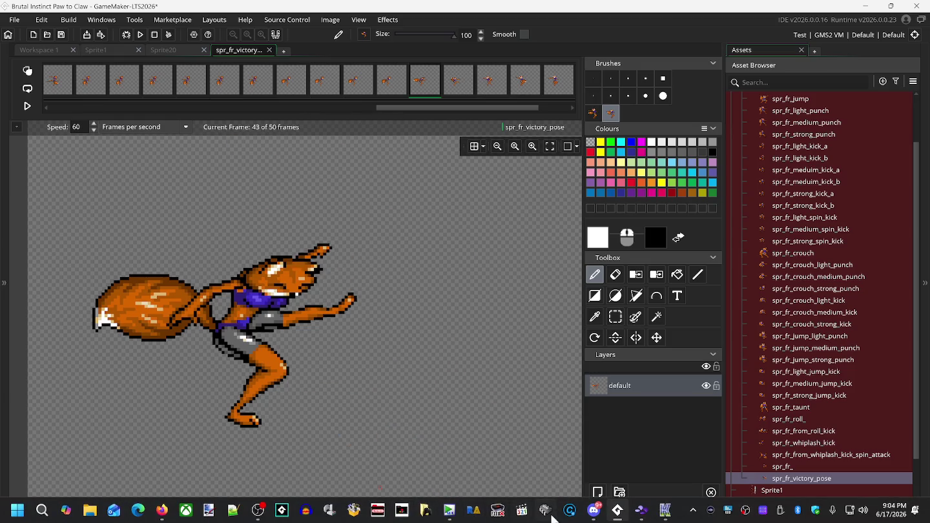
{"action": "left_click", "coordinate": [640, 510]}
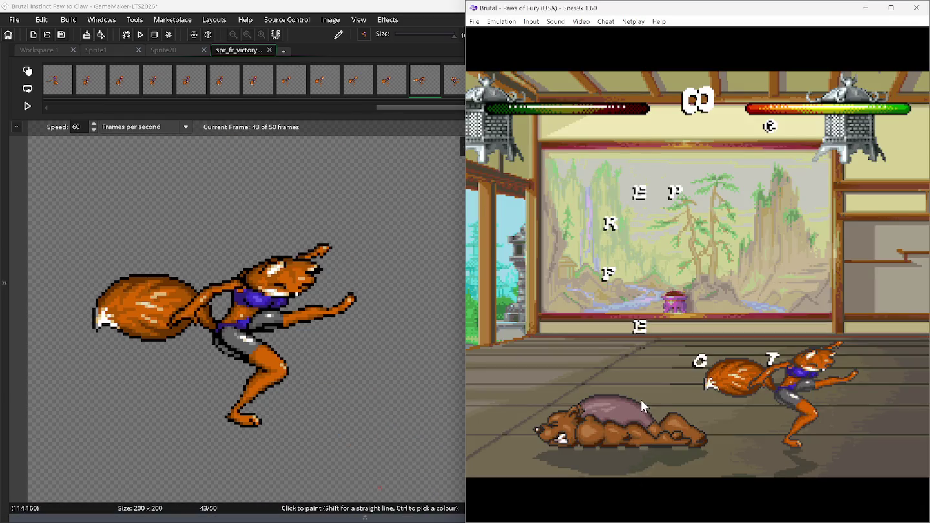
{"action": "key", "text": "BackSpace"}
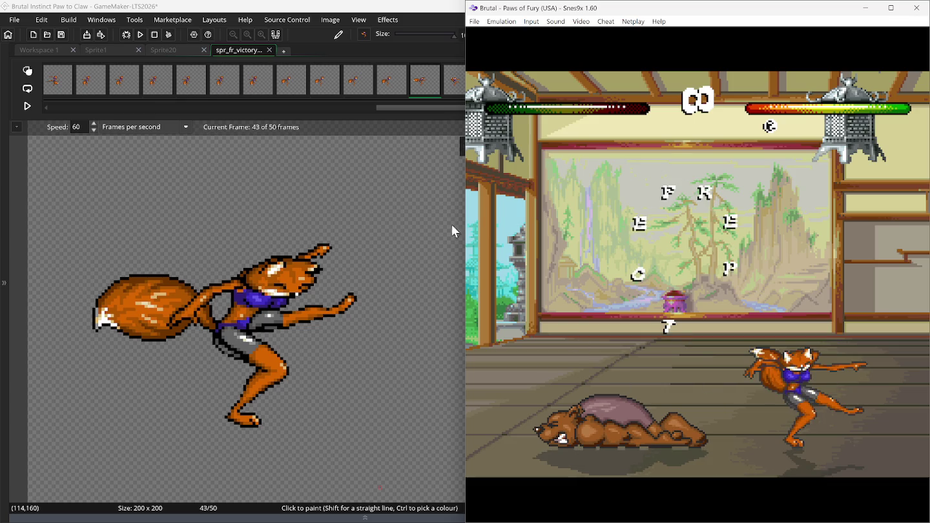
Step: Duplicate the frame-43 kick pose five times, bringing the sprite to 55 frames
{"action": "left_click", "coordinate": [418, 84]}
{"action": "right_click", "coordinate": [418, 84]}
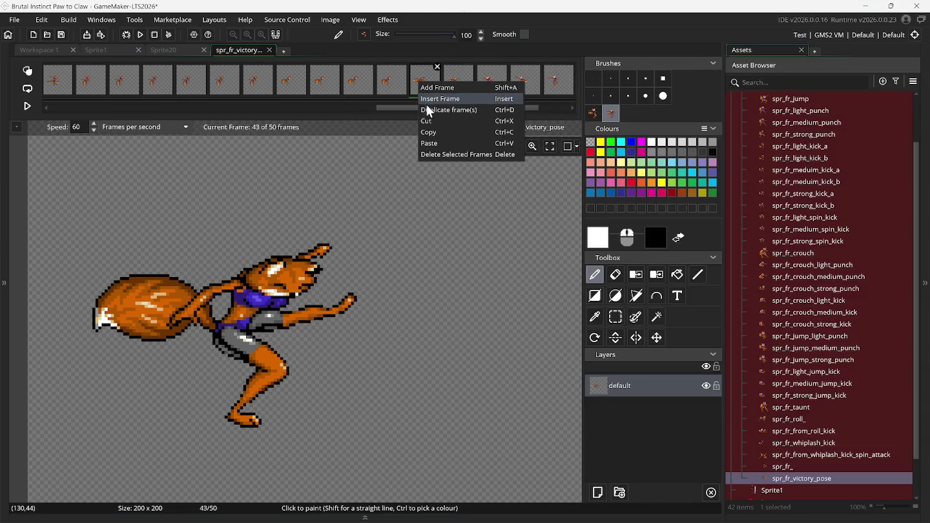
{"action": "left_click", "coordinate": [428, 110]}
{"action": "right_click", "coordinate": [422, 85]}
{"action": "left_click", "coordinate": [428, 111]}
{"action": "right_click", "coordinate": [423, 89]}
{"action": "left_click", "coordinate": [427, 110]}
{"action": "right_click", "coordinate": [424, 90]}
{"action": "left_click", "coordinate": [428, 109]}
{"action": "right_click", "coordinate": [423, 91]}
{"action": "left_click", "coordinate": [430, 110]}
Step: Advance to frame 49's pointing pose and rewind Snes9x to check its timing
{"action": "key", "text": "Right"}
{"action": "key", "text": "Right"}
{"action": "key", "text": "Right"}
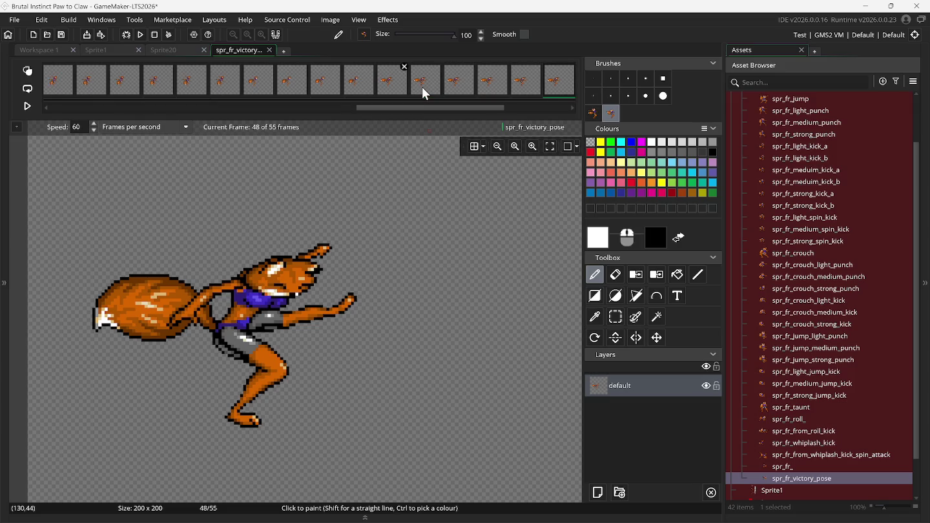
{"action": "key", "text": "Right"}
{"action": "mouse_move", "coordinate": [564, 514]}
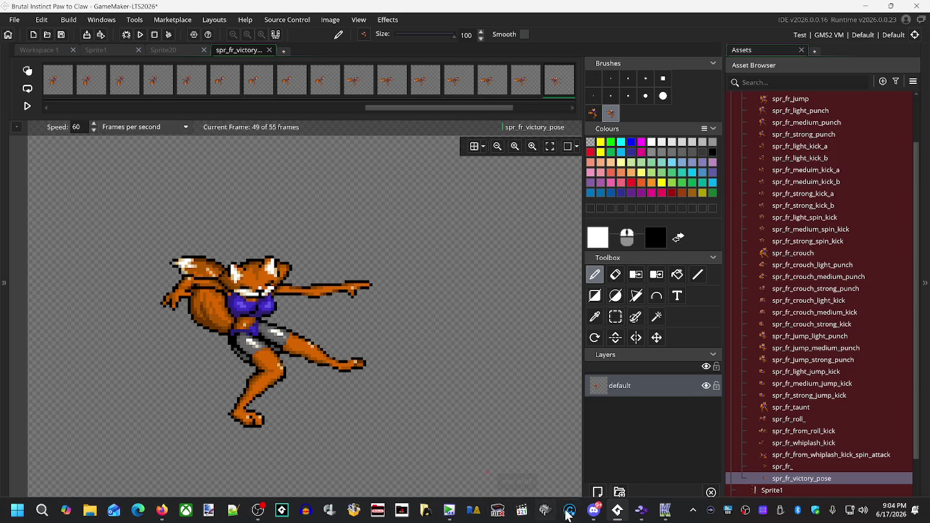
{"action": "left_click", "coordinate": [642, 510]}
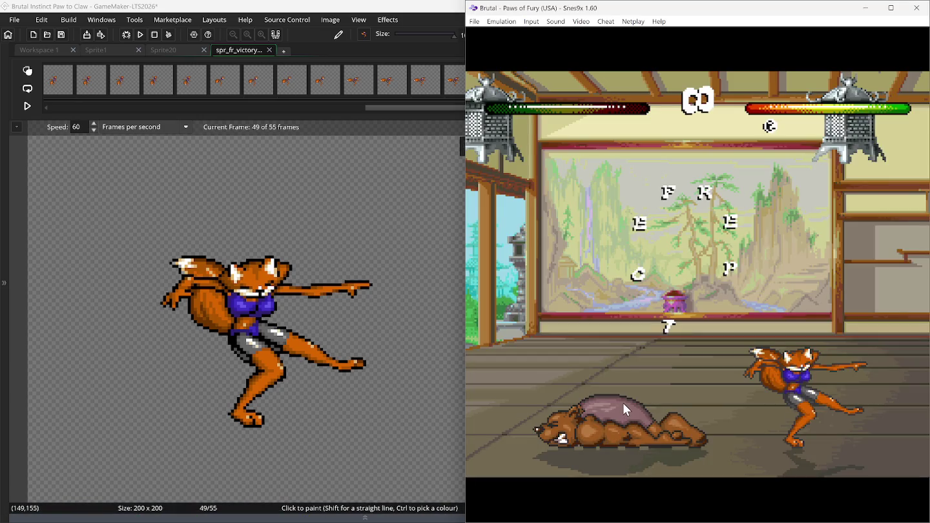
{"action": "key", "text": "BackSpace"}
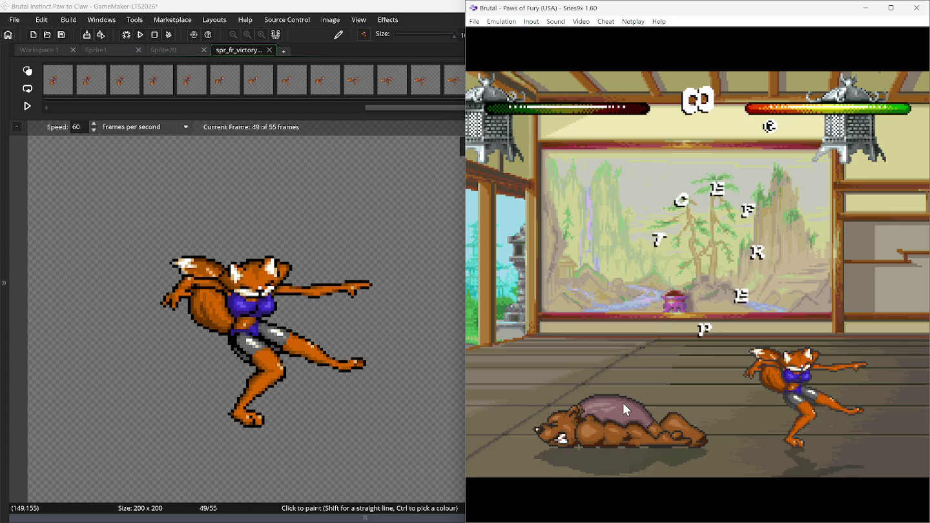
Step: Add five copies of the pointing pose frame, reaching 60 frames
{"action": "left_click_drag", "start_coordinate": [417, 106], "coordinate": [494, 113]}
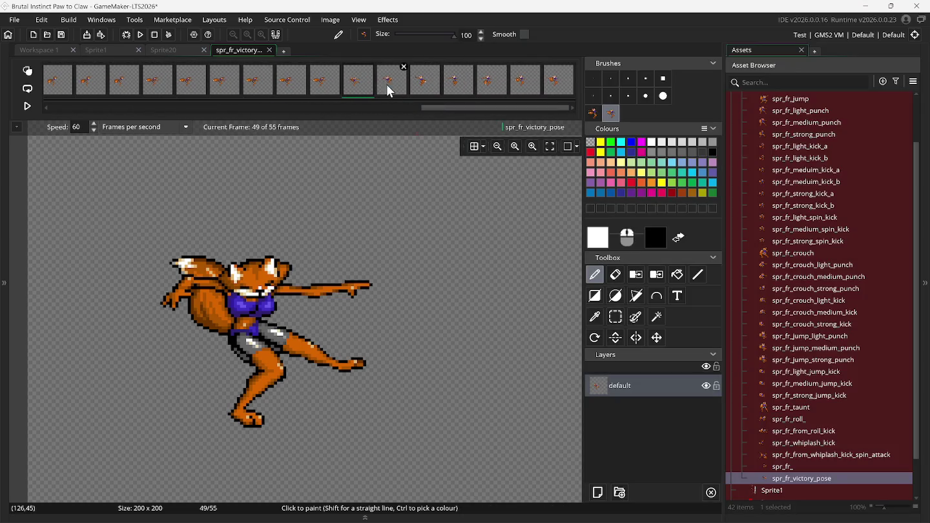
{"action": "right_click", "coordinate": [358, 83]}
{"action": "left_click", "coordinate": [368, 101]}
{"action": "right_click", "coordinate": [353, 76]}
{"action": "left_click", "coordinate": [359, 94]}
{"action": "right_click", "coordinate": [356, 83]}
{"action": "left_click", "coordinate": [365, 100]}
{"action": "right_click", "coordinate": [357, 84]}
{"action": "left_click", "coordinate": [367, 103]}
{"action": "right_click", "coordinate": [359, 86]}
{"action": "left_click", "coordinate": [367, 102]}
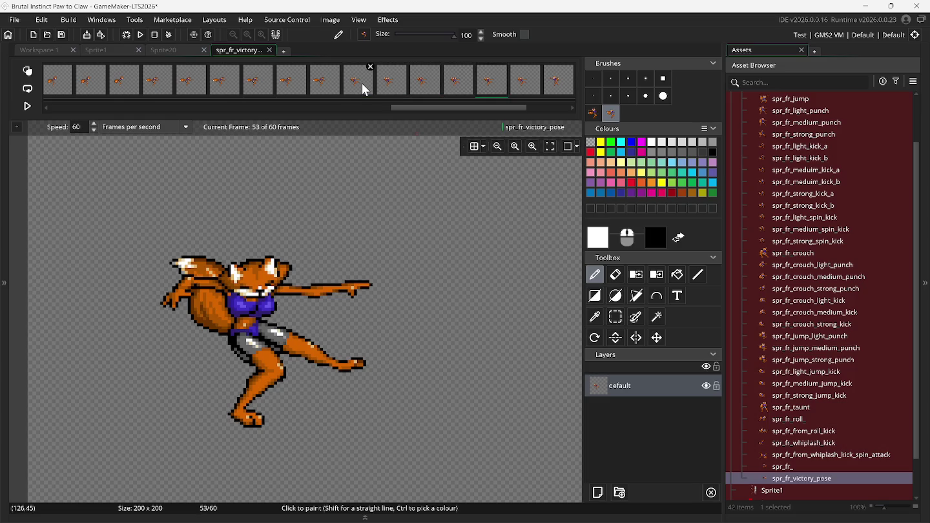
Step: Step to frame 55's next pose and rewind Snes9x to compare
{"action": "left_click_drag", "start_coordinate": [405, 107], "coordinate": [473, 115]}
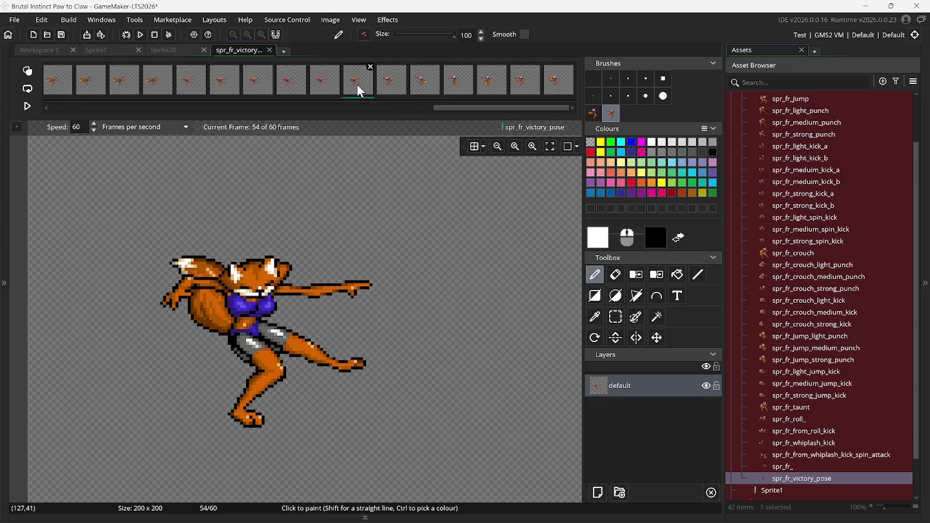
{"action": "key", "text": "Right"}
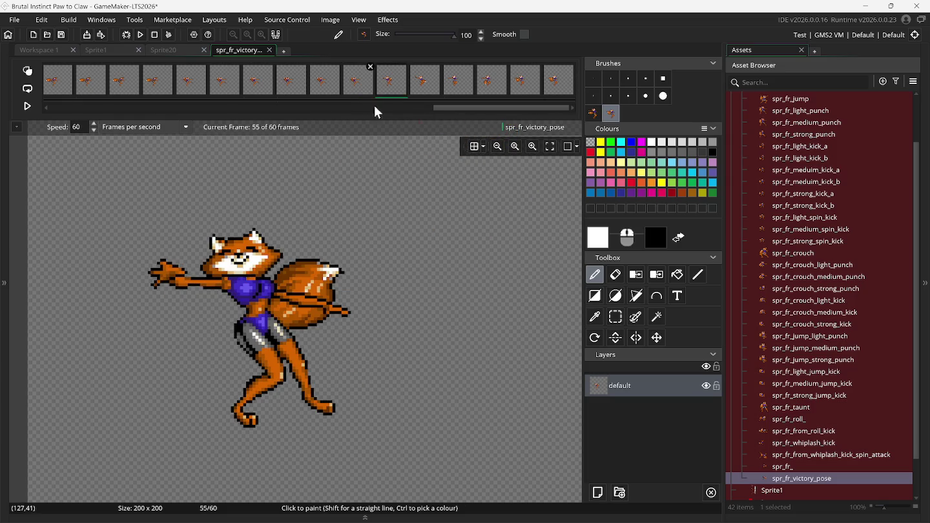
{"action": "left_click", "coordinate": [640, 514]}
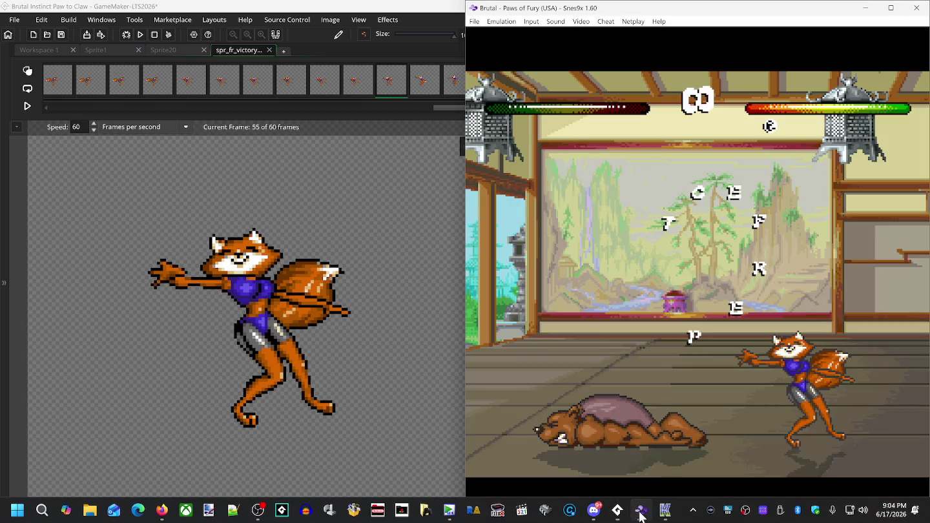
{"action": "key", "text": "BackSpace"}
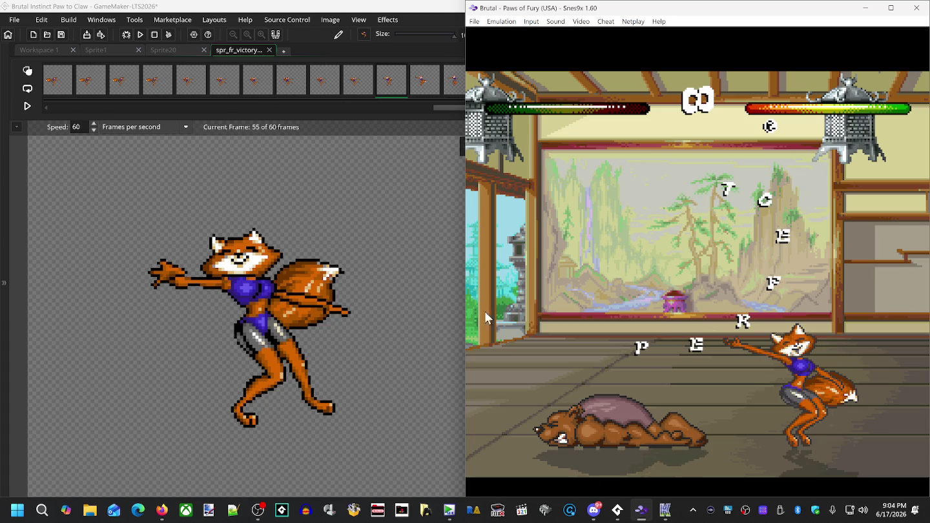
Step: Add frames to hold the current pose up to 63, then replay the arm-raised pose in Snes9x
{"action": "right_click", "coordinate": [392, 85]}
{"action": "left_click", "coordinate": [392, 84]}
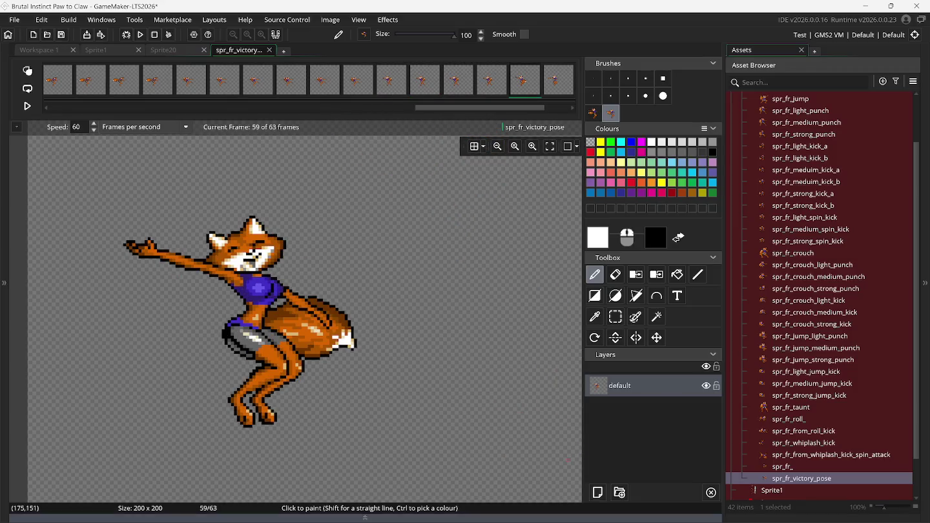
{"action": "mouse_move", "coordinate": [634, 515]}
{"action": "left_click", "coordinate": [633, 458]}
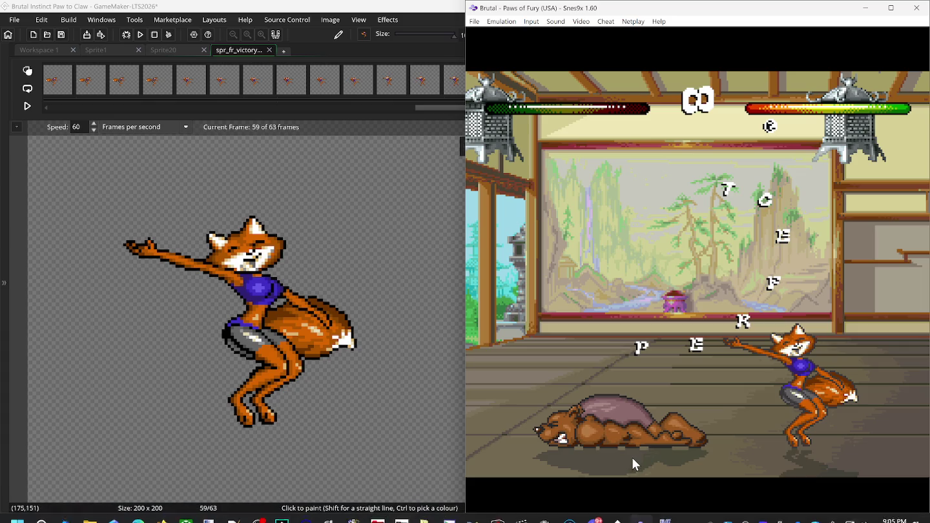
{"action": "key", "text": "BackSpace"}
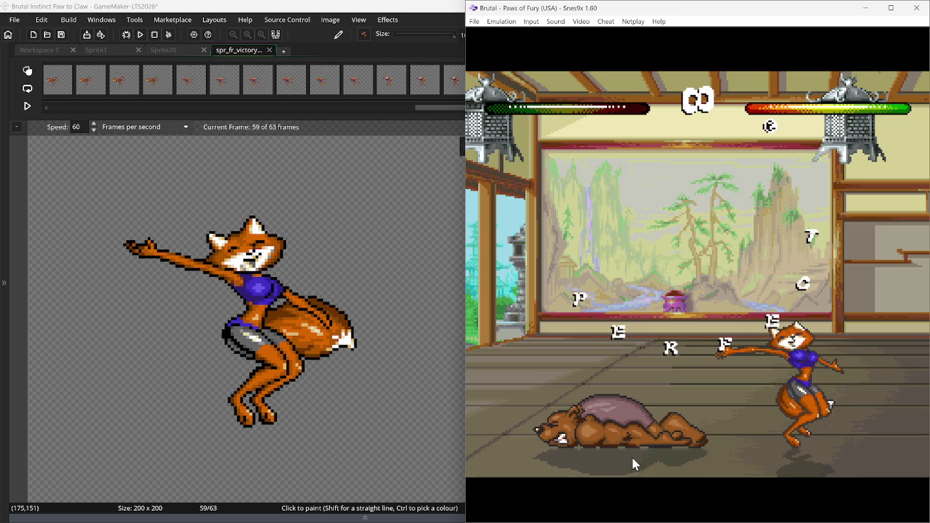
Step: Duplicate the arm-raised pose frame five times, reaching 68 frames
{"action": "left_click", "coordinate": [427, 105]}
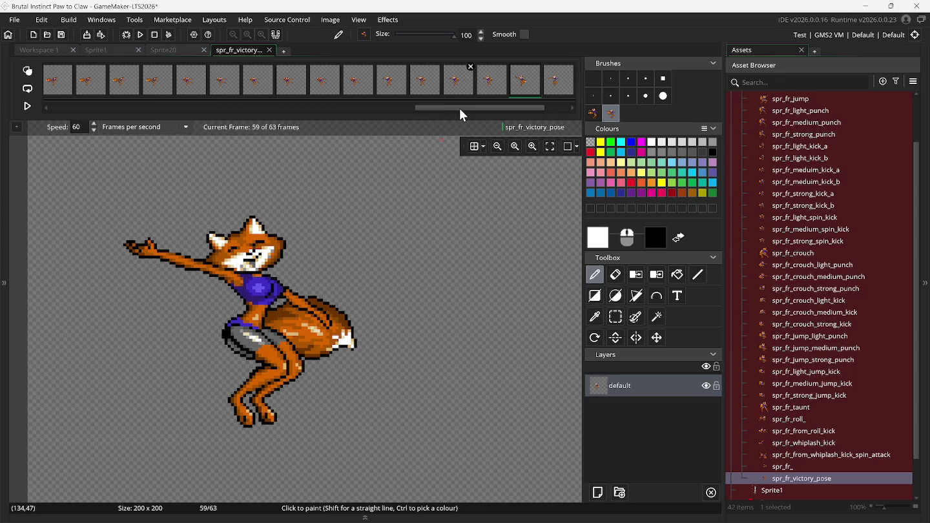
{"action": "right_click", "coordinate": [522, 80]}
{"action": "left_click", "coordinate": [533, 105]}
{"action": "right_click", "coordinate": [520, 78]}
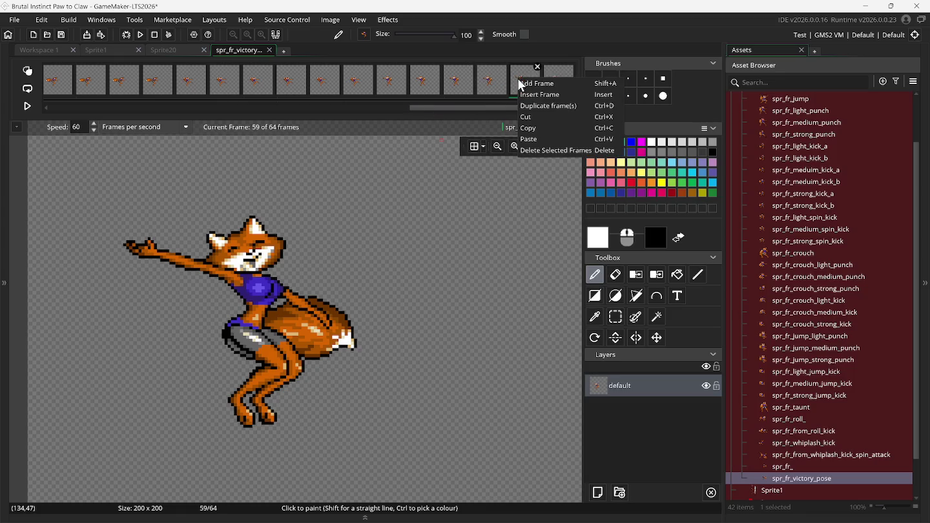
{"action": "left_click", "coordinate": [532, 108]}
{"action": "right_click", "coordinate": [532, 109]}
{"action": "left_click", "coordinate": [532, 108]}
{"action": "right_click", "coordinate": [532, 108]}
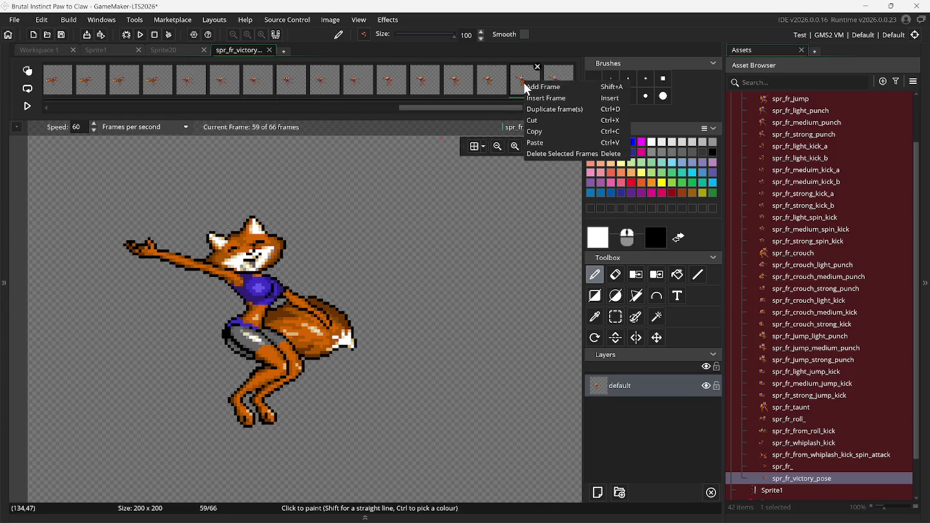
{"action": "left_click", "coordinate": [533, 109]}
{"action": "right_click", "coordinate": [532, 108]}
{"action": "left_click", "coordinate": [533, 109]}
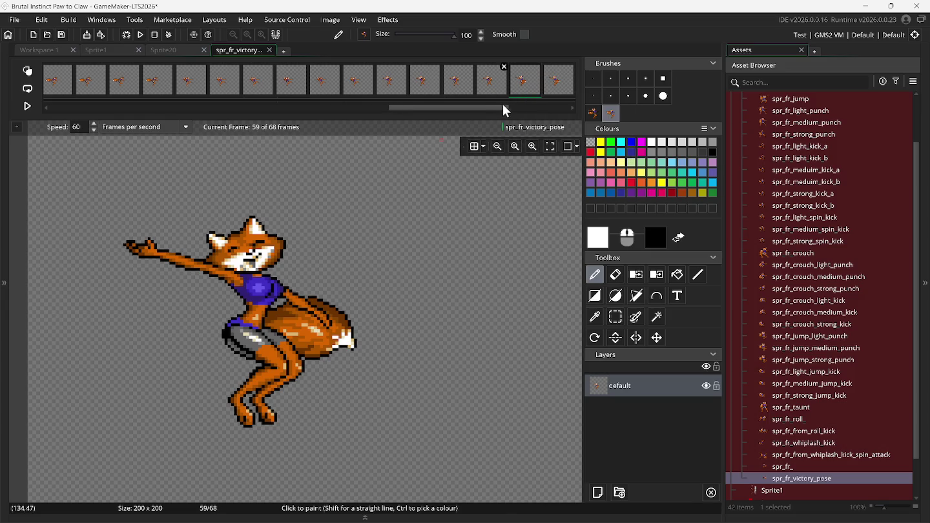
Step: Step to frame 65's next pose and bring Snes9x up to compare
{"action": "left_click_drag", "start_coordinate": [507, 109], "coordinate": [530, 108]}
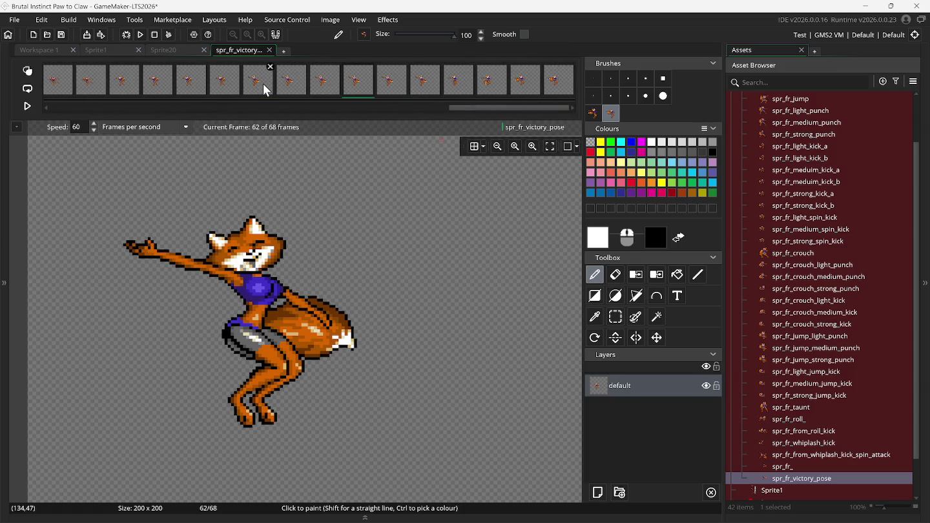
{"action": "key", "text": "Right"}
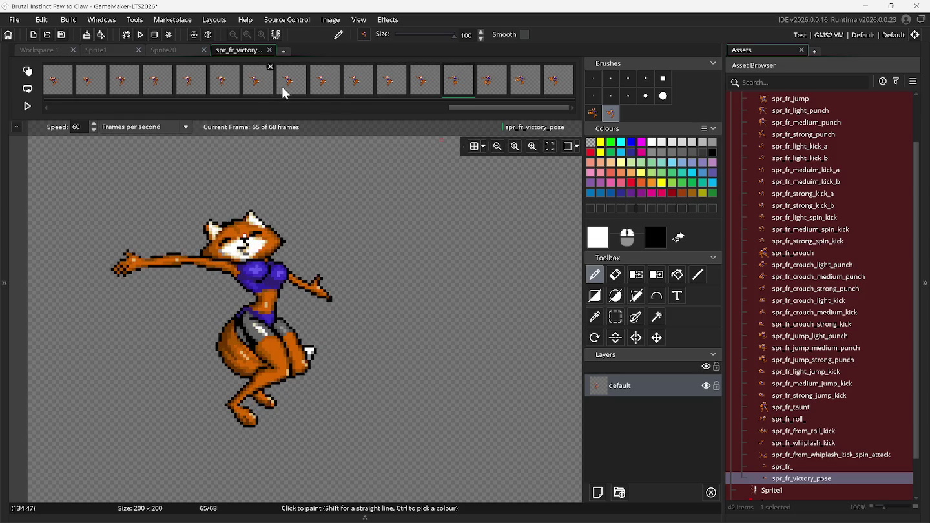
{"action": "mouse_move", "coordinate": [590, 517]}
{"action": "mouse_move", "coordinate": [642, 510]}
{"action": "left_click", "coordinate": [667, 445]}
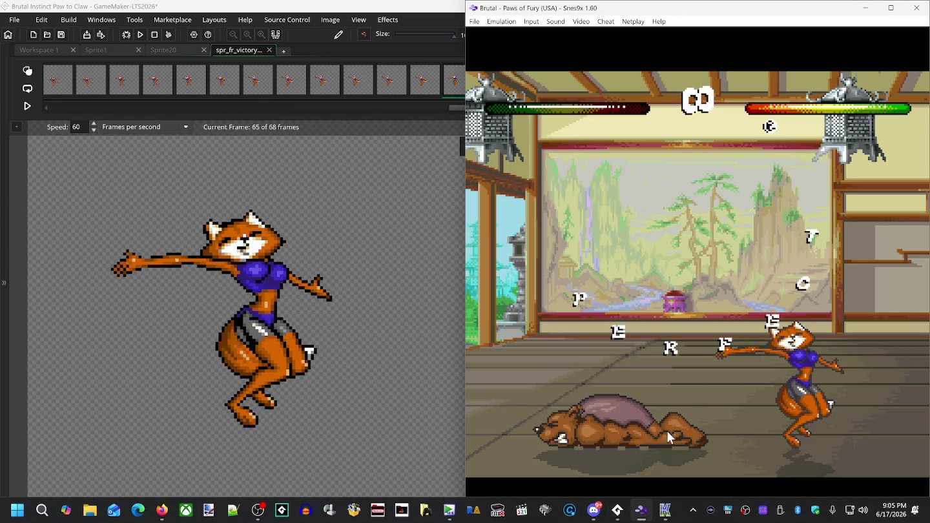
Step: Rewind the fox's victory three times to study pose timing, then return to the sprite editor
{"action": "key", "text": "BackSpace"}
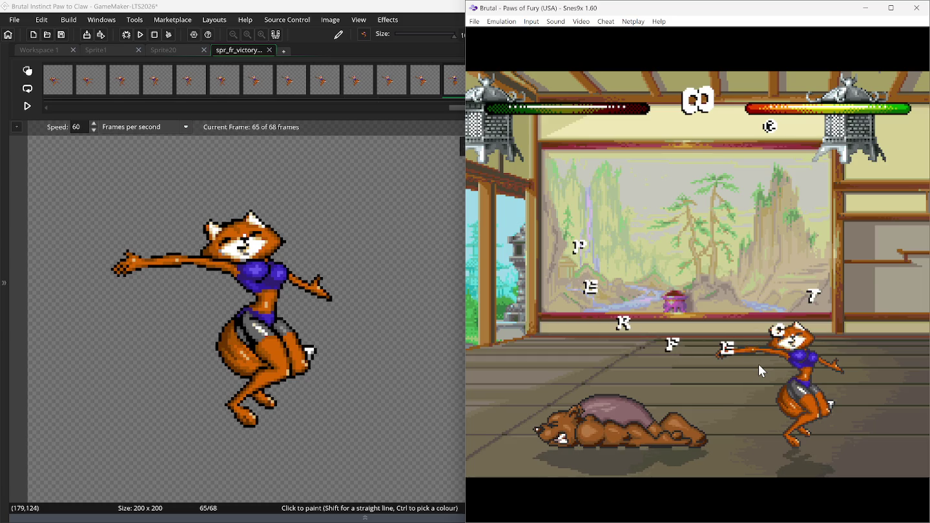
{"action": "key", "text": "BackSpace"}
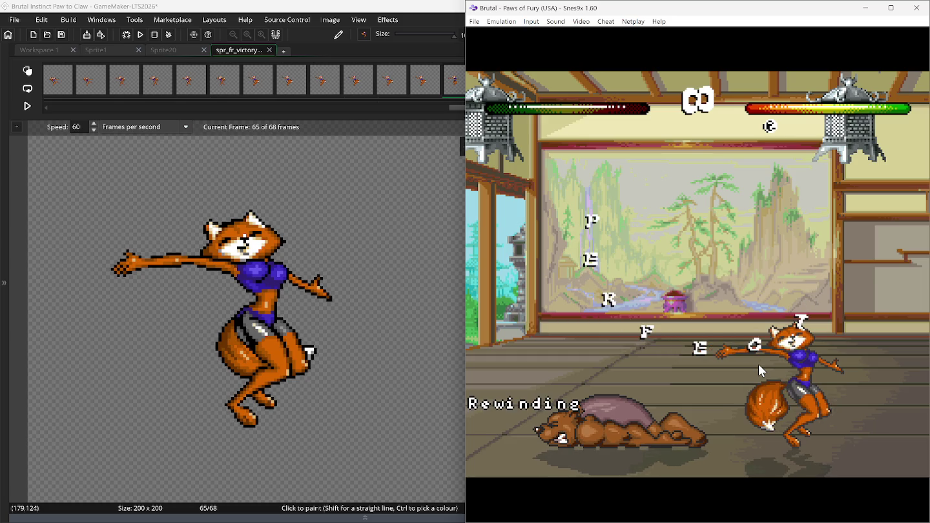
{"action": "key", "text": "BackSpace"}
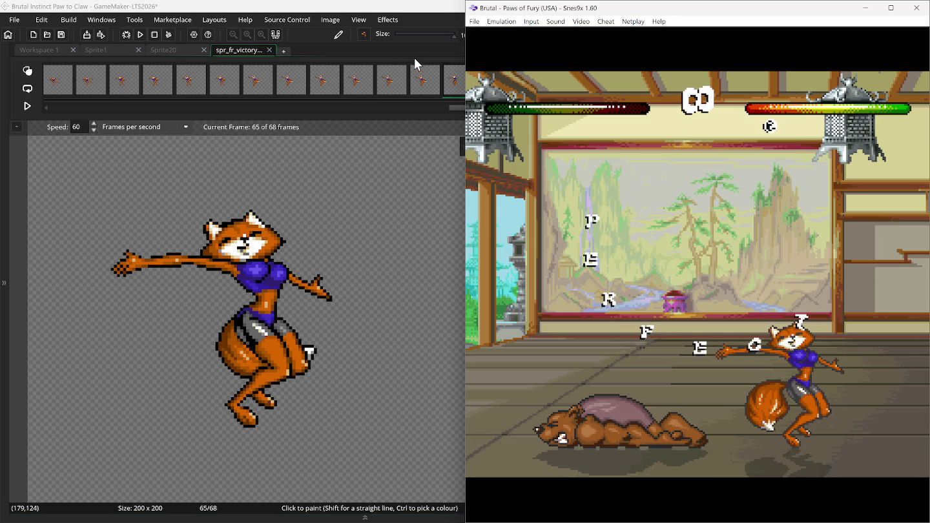
{"action": "left_click", "coordinate": [429, 19]}
Step: Duplicate the arms-wide pose frame five times, reaching 73 frames
{"action": "right_click", "coordinate": [456, 89]}
{"action": "left_click", "coordinate": [468, 114]}
{"action": "right_click", "coordinate": [457, 89]}
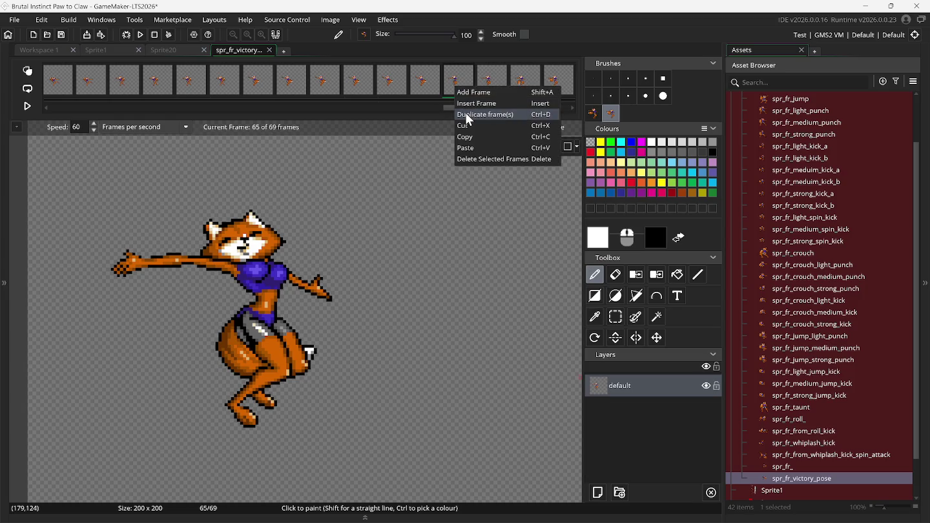
{"action": "left_click", "coordinate": [467, 115]}
{"action": "right_click", "coordinate": [460, 90]}
{"action": "left_click", "coordinate": [468, 115]}
{"action": "right_click", "coordinate": [465, 90]}
{"action": "left_click", "coordinate": [468, 115]}
{"action": "right_click", "coordinate": [460, 89]}
{"action": "left_click", "coordinate": [468, 115]}
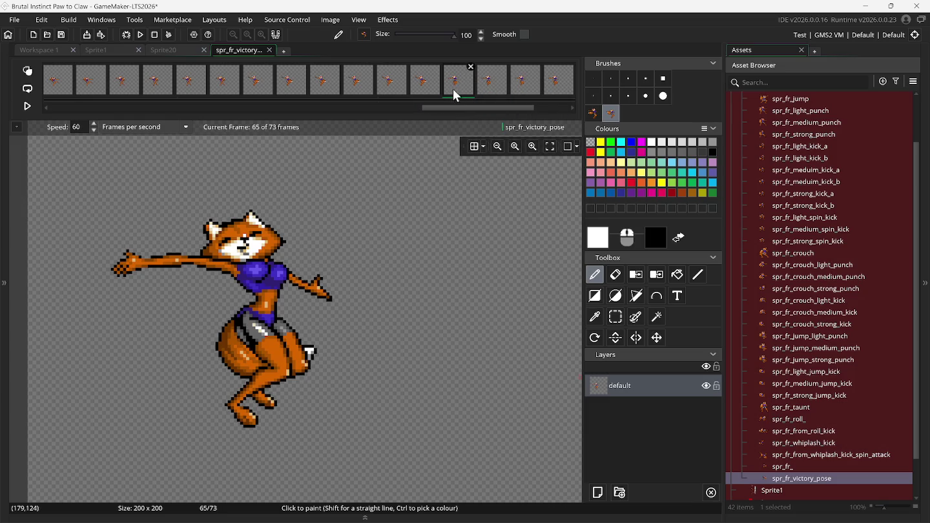
Step: Check frames 64 and 65, step ahead, and replay the final pose in Snes9x
{"action": "left_click", "coordinate": [425, 91]}
{"action": "left_click", "coordinate": [455, 91]}
{"action": "key", "text": "Right"}
{"action": "key", "text": "Right"}
{"action": "key", "text": "Right"}
{"action": "key", "text": "Right"}
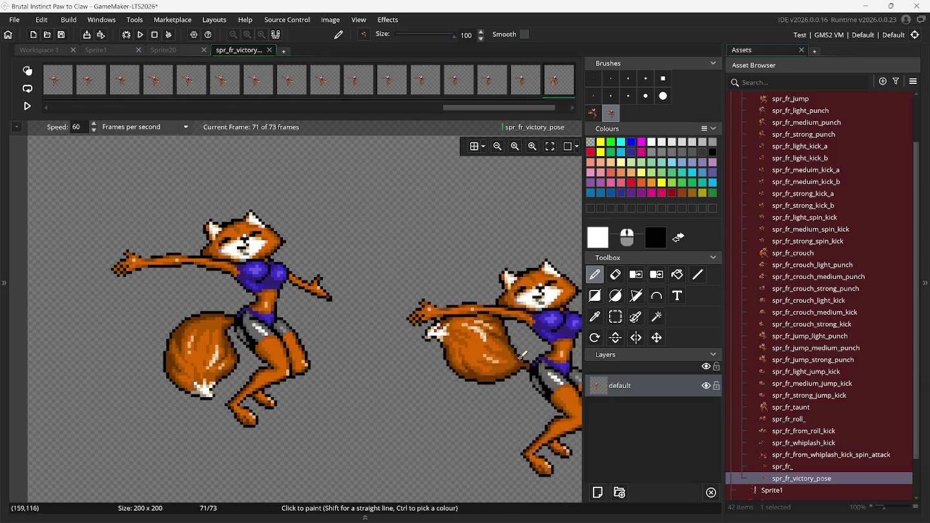
{"action": "mouse_move", "coordinate": [641, 510]}
{"action": "left_click", "coordinate": [660, 445]}
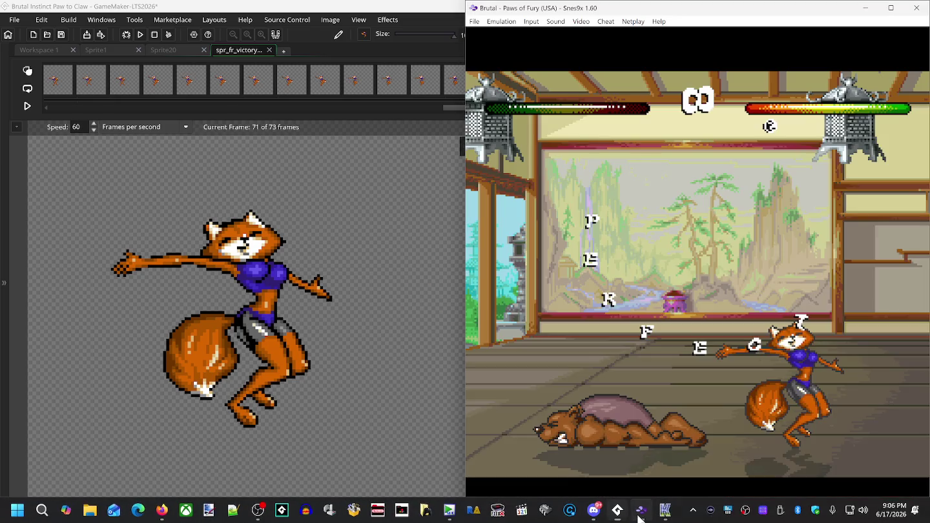
{"action": "key", "text": "BackSpace"}
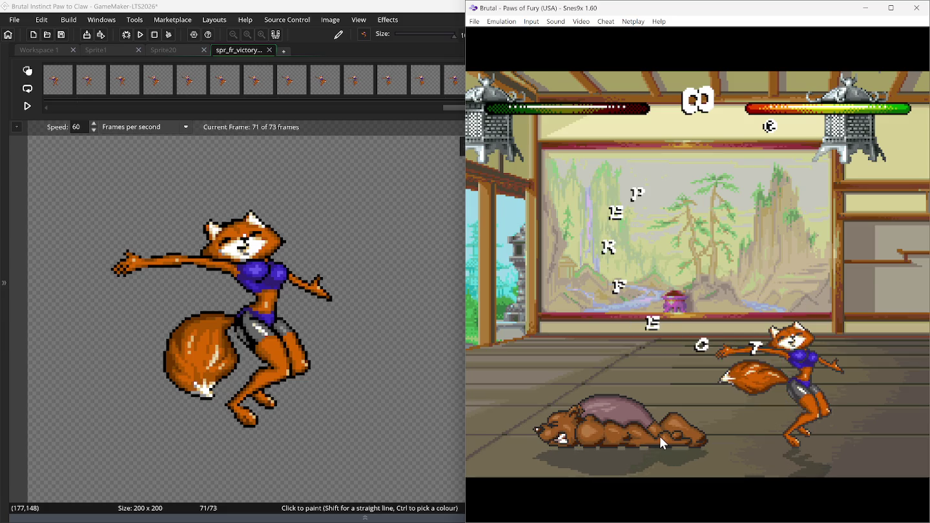
Step: Add three more copies of the current frame, reaching 76 frames
{"action": "left_click", "coordinate": [423, 6]}
{"action": "right_click", "coordinate": [556, 84]}
{"action": "left_click", "coordinate": [564, 101]}
{"action": "right_click", "coordinate": [558, 84]}
{"action": "left_click", "coordinate": [567, 101]}
{"action": "right_click", "coordinate": [561, 84]}
{"action": "left_click", "coordinate": [565, 101]}
Step: Step to the tail-raised frame 75 and rewind Snes9x to rewatch the victory pose
{"action": "scroll", "coordinate": [515, 108], "scroll_direction": "down", "scroll_amount": 3}
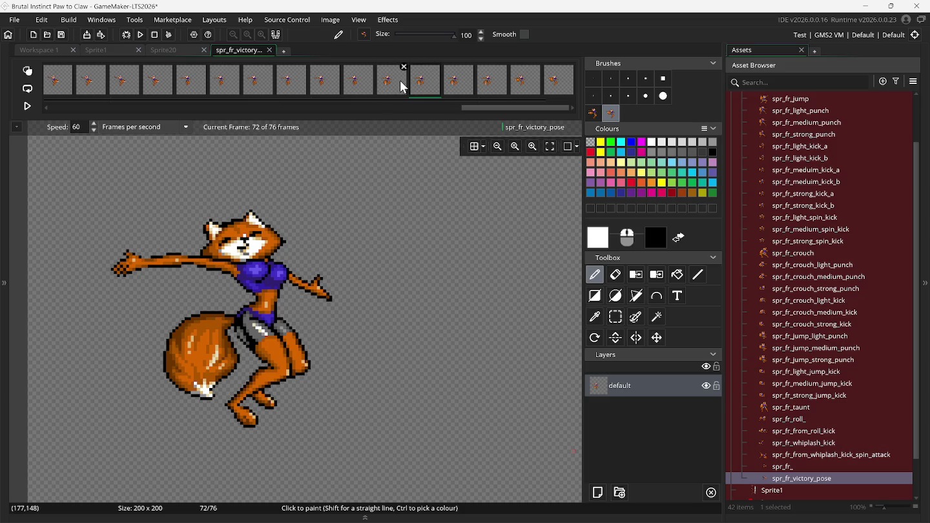
{"action": "key", "text": "Right"}
{"action": "key", "text": "Right"}
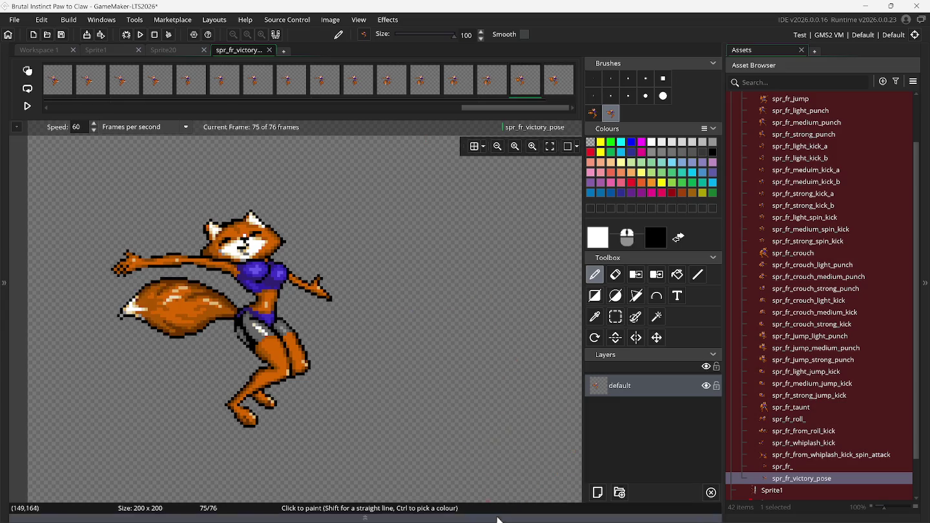
{"action": "left_click", "coordinate": [641, 512]}
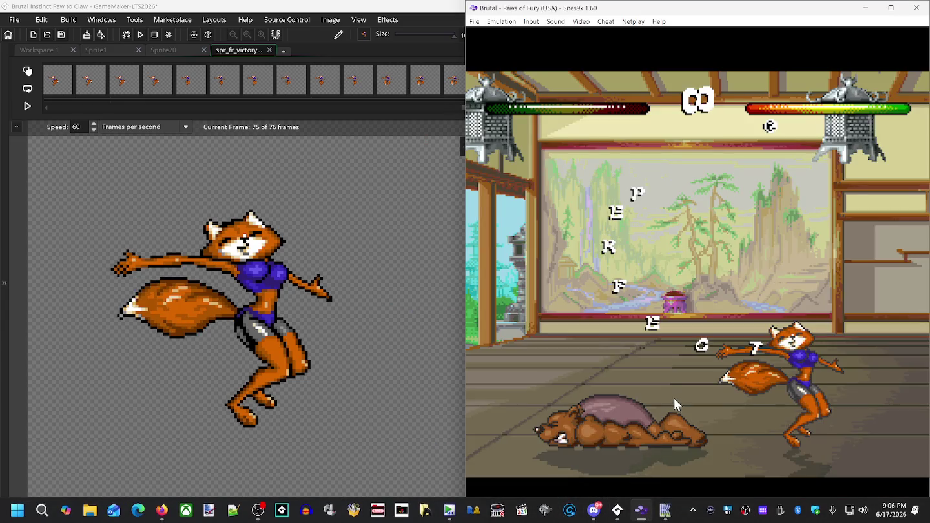
{"action": "key", "text": "BackSpace"}
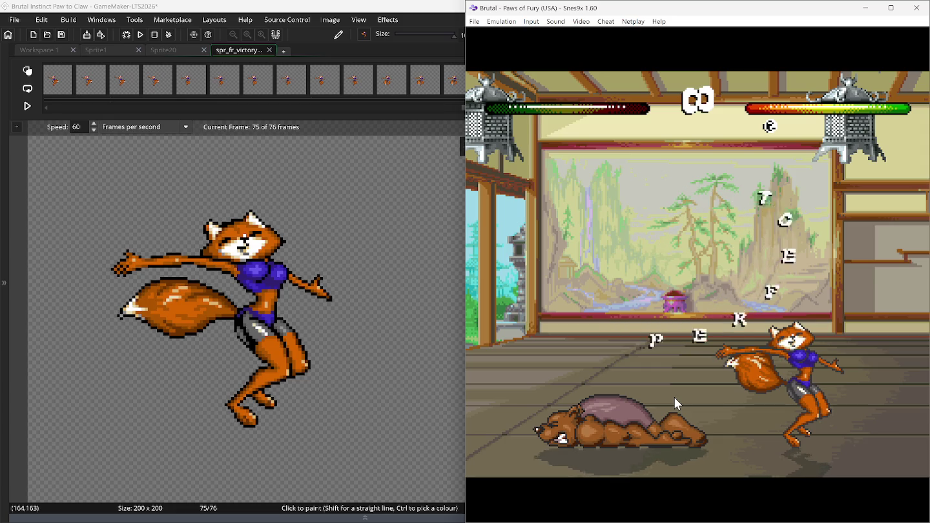
Step: Duplicate the tail-raised frame five times to reach 81 frames, ending on frame 81
{"action": "mouse_move", "coordinate": [369, 80]}
{"action": "left_click", "coordinate": [407, 9]}
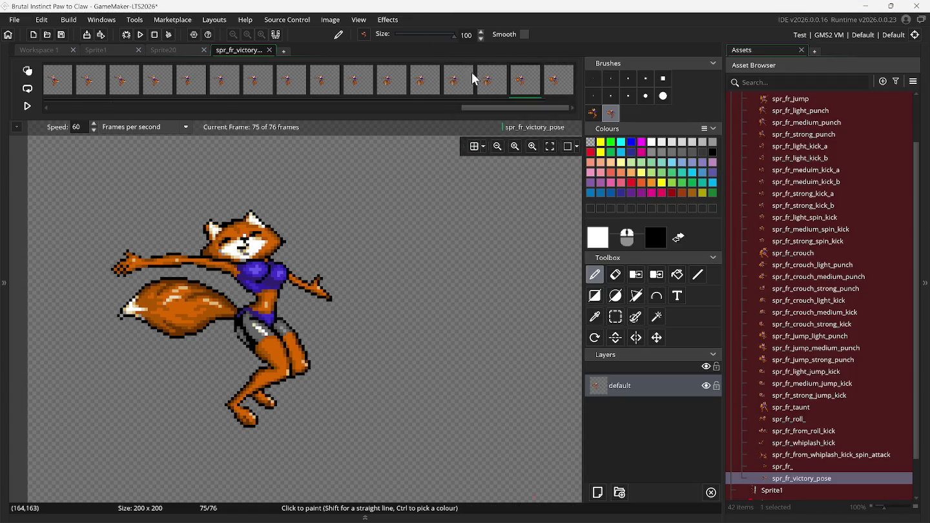
{"action": "right_click", "coordinate": [525, 97]}
{"action": "left_click", "coordinate": [539, 102]}
{"action": "right_click", "coordinate": [515, 83]}
{"action": "left_click", "coordinate": [534, 110]}
{"action": "right_click", "coordinate": [524, 85]}
{"action": "left_click", "coordinate": [535, 108]}
{"action": "right_click", "coordinate": [519, 76]}
{"action": "left_click", "coordinate": [528, 102]}
{"action": "right_click", "coordinate": [522, 82]}
{"action": "left_click", "coordinate": [533, 108]}
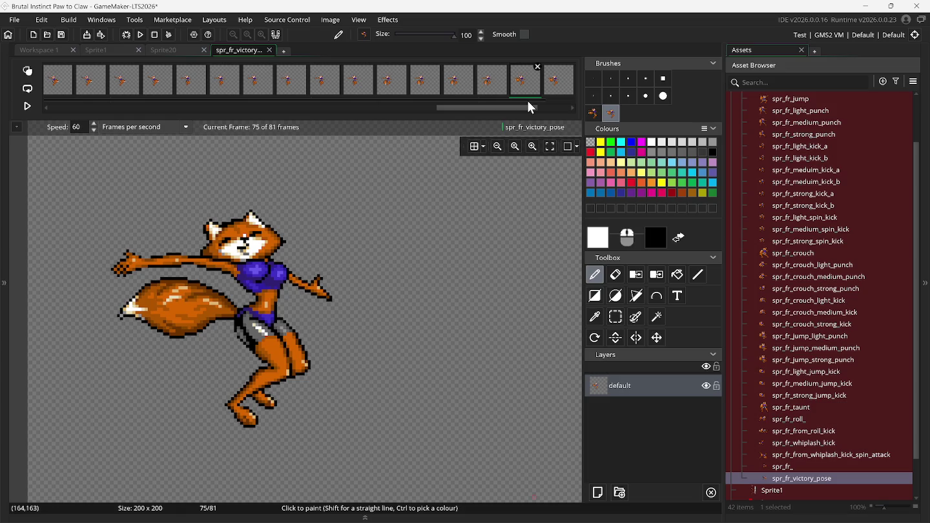
{"action": "left_click", "coordinate": [32, 108]}
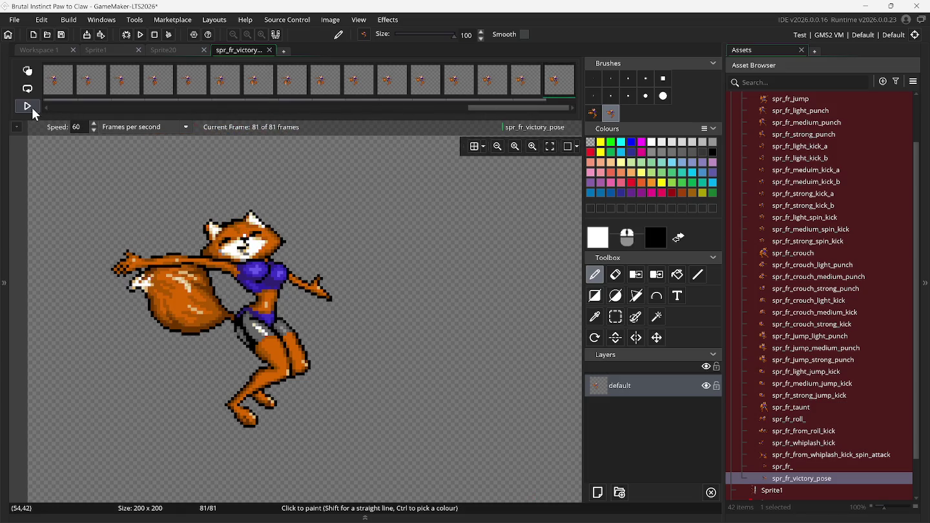
Step: Apply Auto Trim All Frames to trim every frame to 123x74 and replay the animation
{"action": "left_click", "coordinate": [33, 113]}
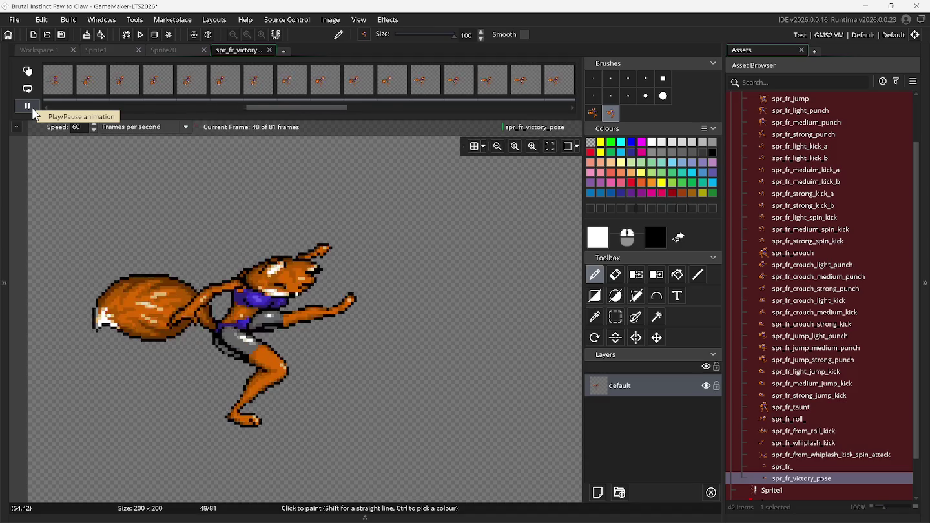
{"action": "left_click", "coordinate": [331, 20]}
{"action": "left_click", "coordinate": [371, 212]}
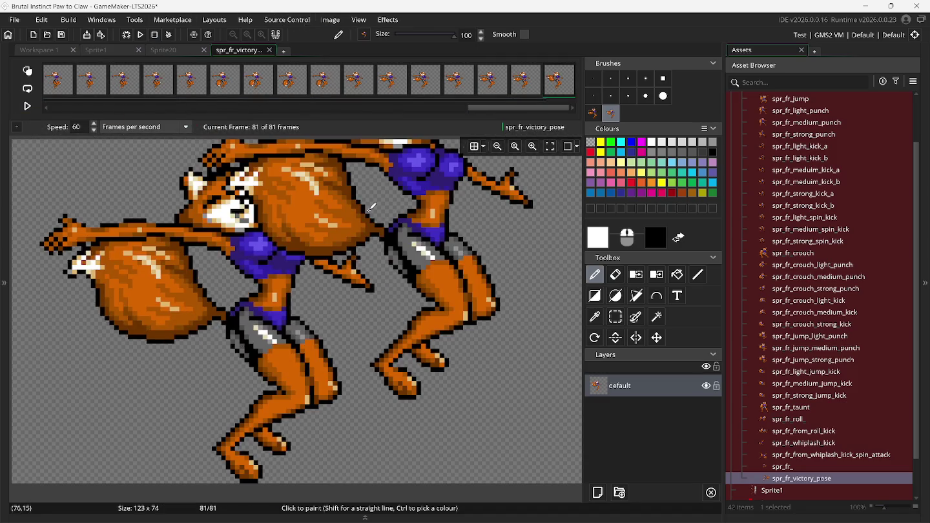
{"action": "left_click", "coordinate": [28, 106]}
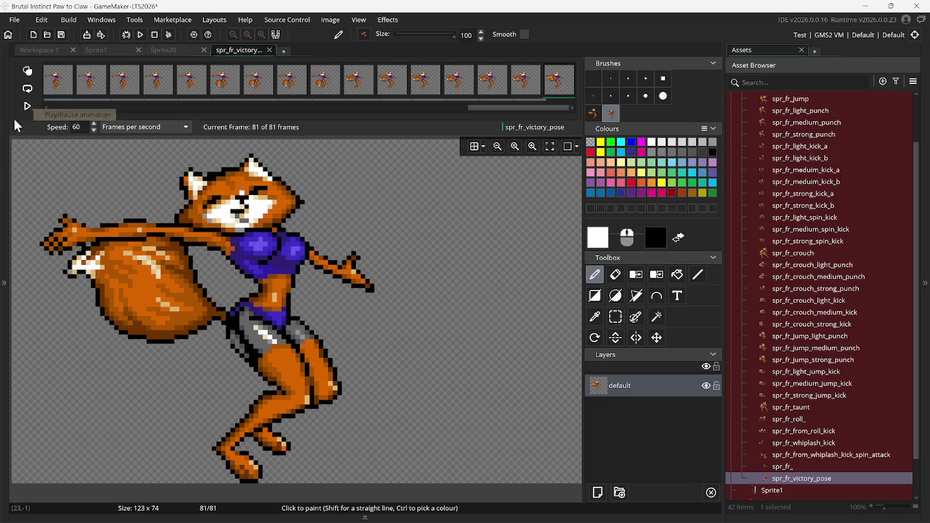
Step: Close the image editor, play the sprite preview once through to frame 81, and close its window
{"action": "left_click", "coordinate": [269, 51]}
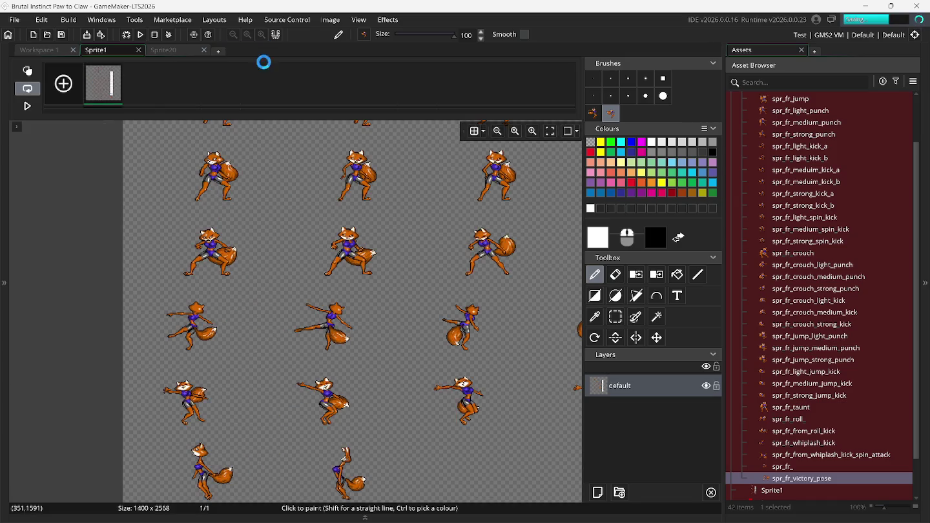
{"action": "left_click", "coordinate": [49, 50]}
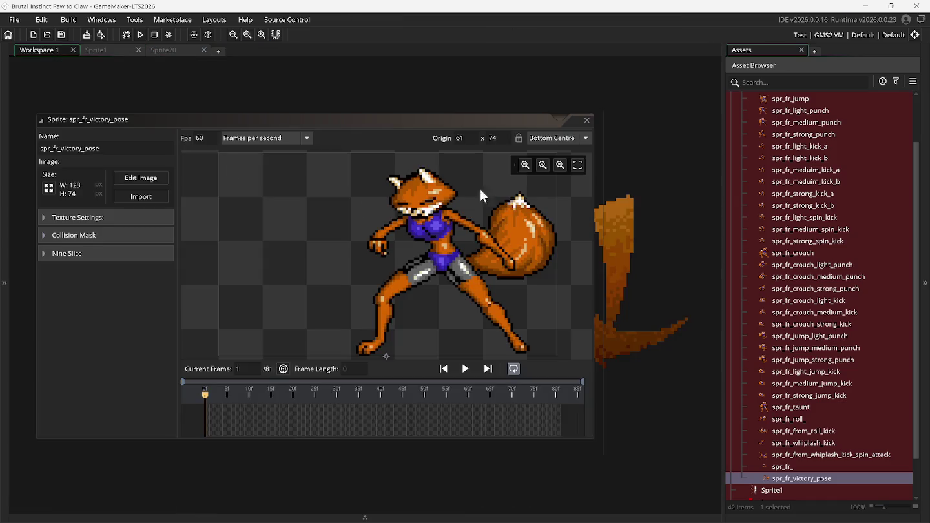
{"action": "left_click", "coordinate": [465, 369]}
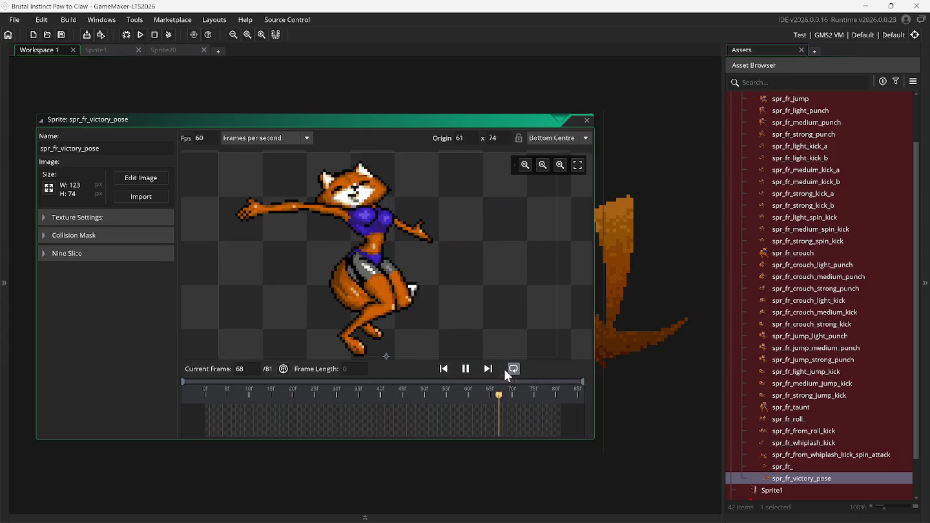
{"action": "left_click", "coordinate": [514, 369]}
{"action": "left_click", "coordinate": [466, 369]}
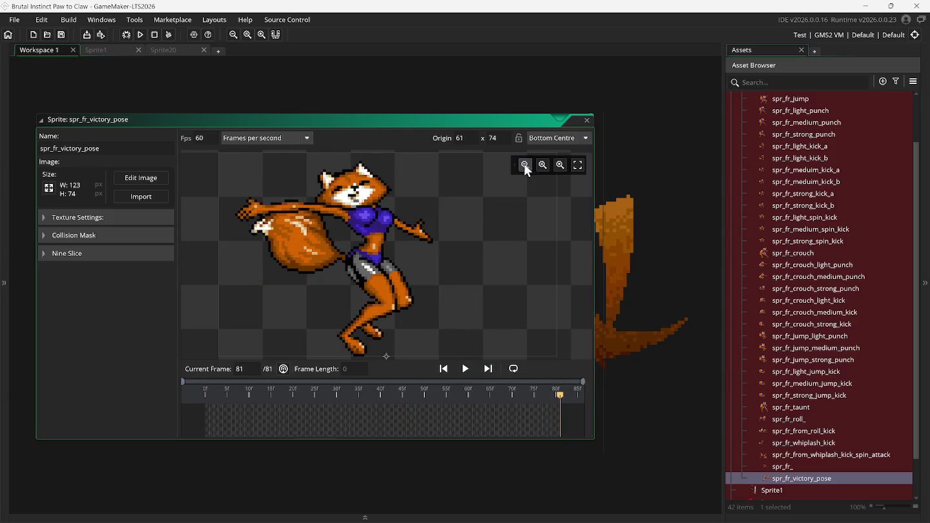
{"action": "left_click", "coordinate": [584, 120]}
{"action": "left_click", "coordinate": [586, 121]}
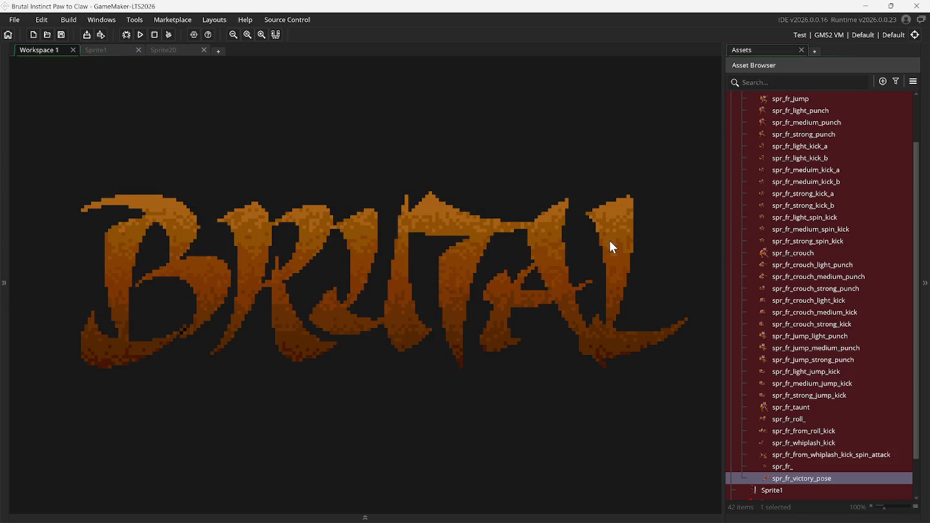
{"action": "left_click", "coordinate": [97, 52]}
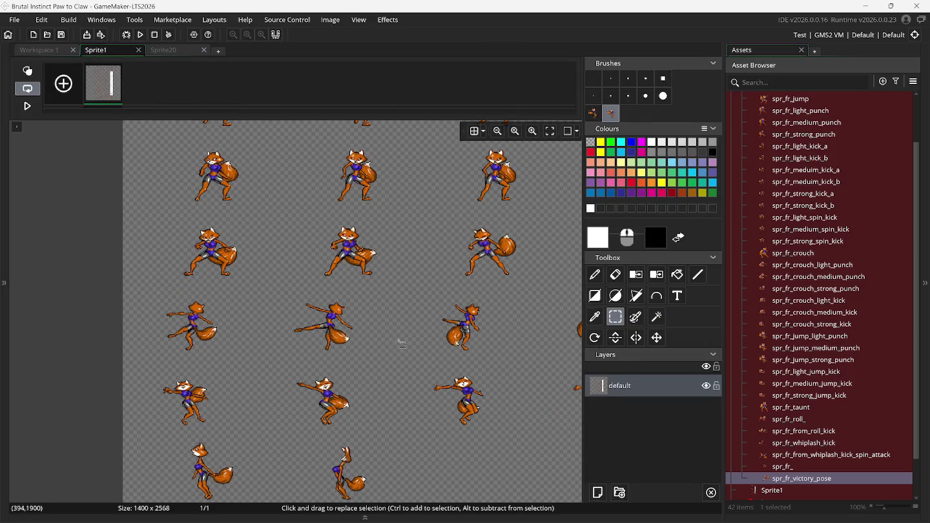
Step: Pan the Sprite1 sheet, box-select one fox pose, and bring Snes9x back up
{"action": "scroll", "coordinate": [387, 342], "scroll_direction": "down", "scroll_amount": 2}
{"action": "scroll", "coordinate": [426, 342], "scroll_direction": "right", "scroll_amount": 3}
{"action": "scroll", "coordinate": [426, 342], "scroll_direction": "down", "scroll_amount": 1}
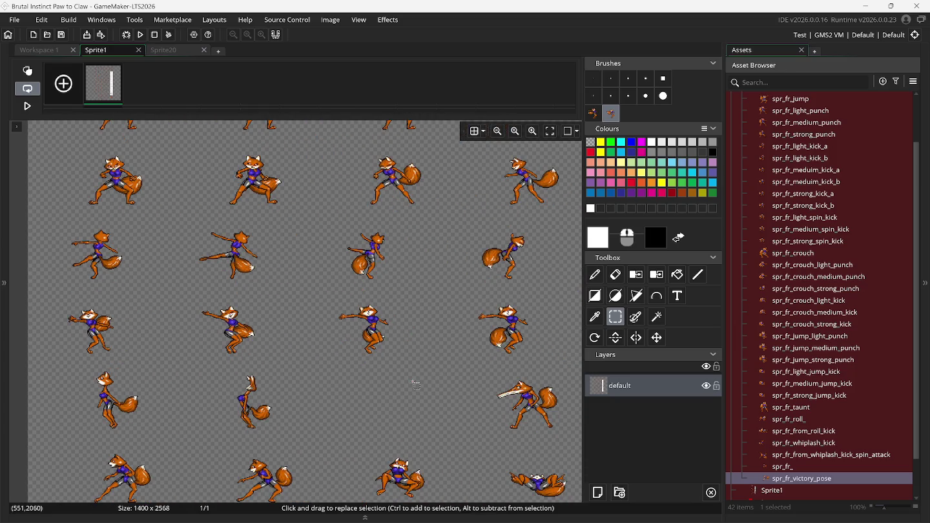
{"action": "scroll", "coordinate": [416, 384], "scroll_direction": "left", "scroll_amount": 1}
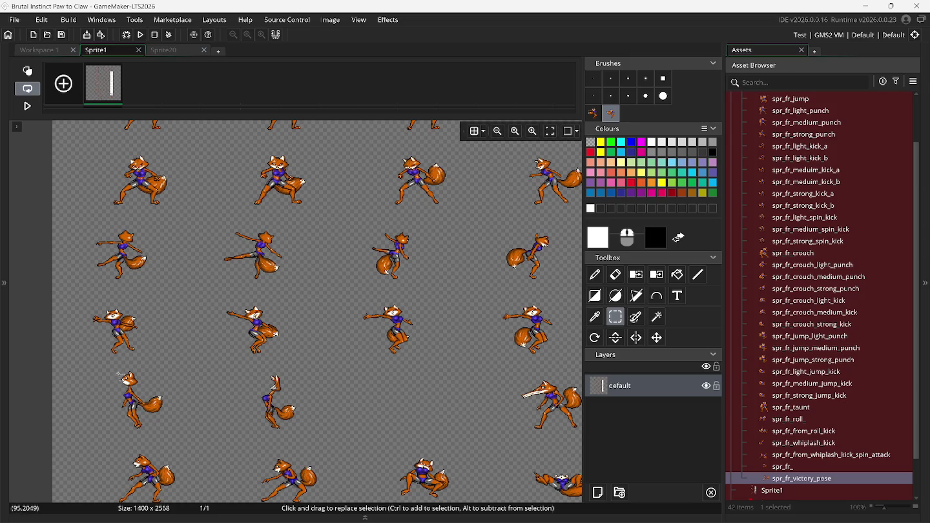
{"action": "left_click_drag", "start_coordinate": [99, 368], "coordinate": [176, 439]}
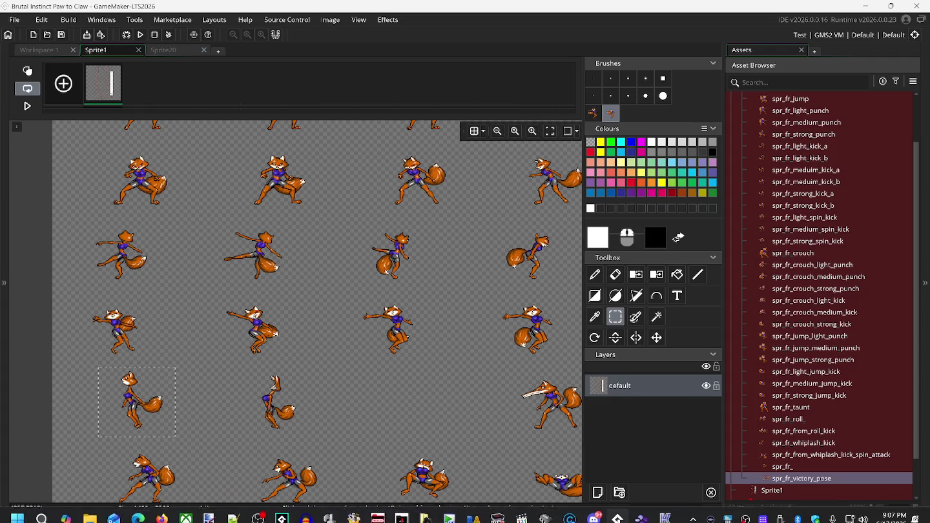
{"action": "left_click", "coordinate": [640, 512]}
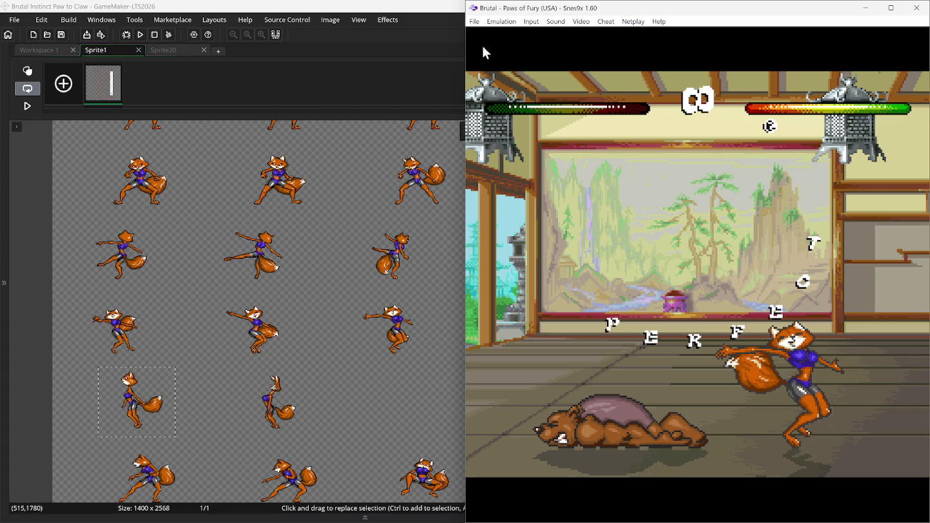
Step: Load saved positions from Slot #1, then Slot #0, and resume the paused emulation
{"action": "left_click", "coordinate": [475, 22]}
{"action": "mouse_move", "coordinate": [494, 68]}
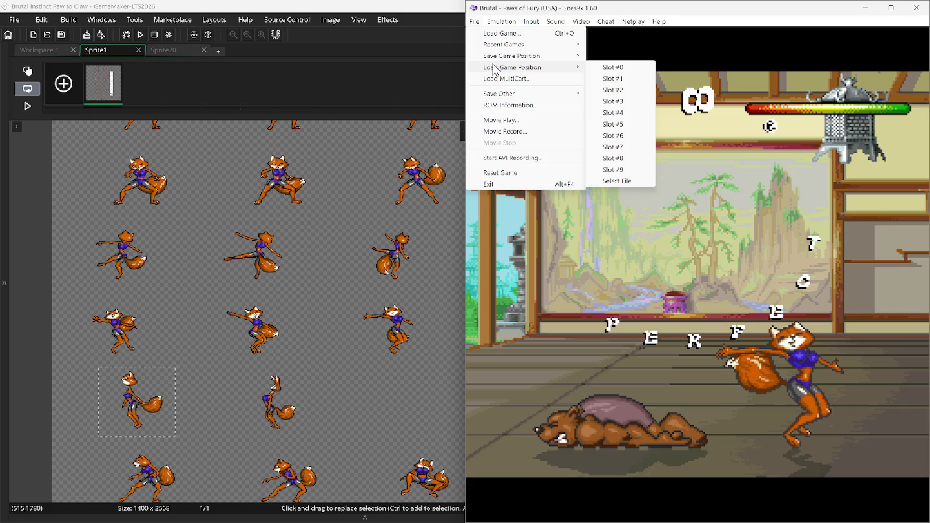
{"action": "left_click", "coordinate": [603, 79]}
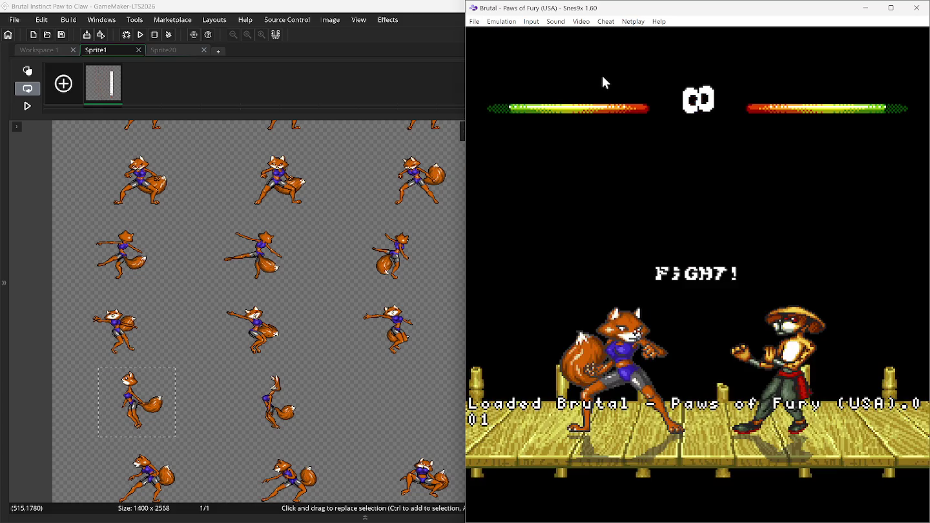
{"action": "left_click", "coordinate": [475, 20]}
{"action": "mouse_move", "coordinate": [502, 67]}
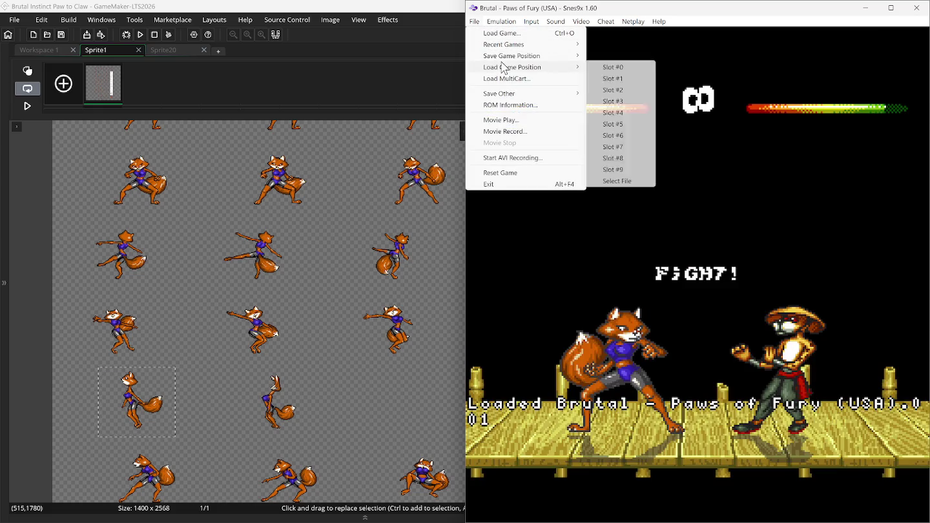
{"action": "left_click", "coordinate": [600, 66]}
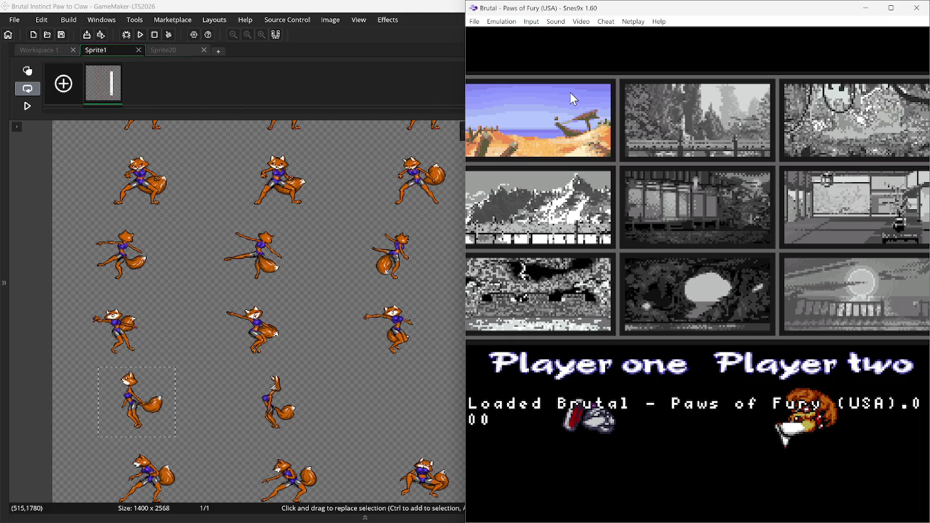
{"action": "left_click", "coordinate": [500, 23]}
{"action": "left_click", "coordinate": [498, 32]}
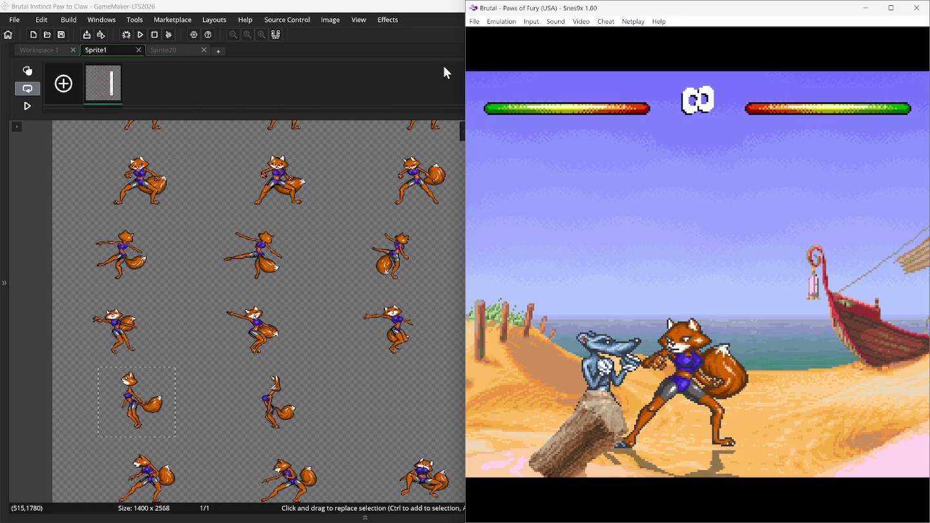
Step: Reload the Slot #0 stage-select position
{"action": "left_click", "coordinate": [474, 20]}
{"action": "mouse_move", "coordinate": [555, 68]}
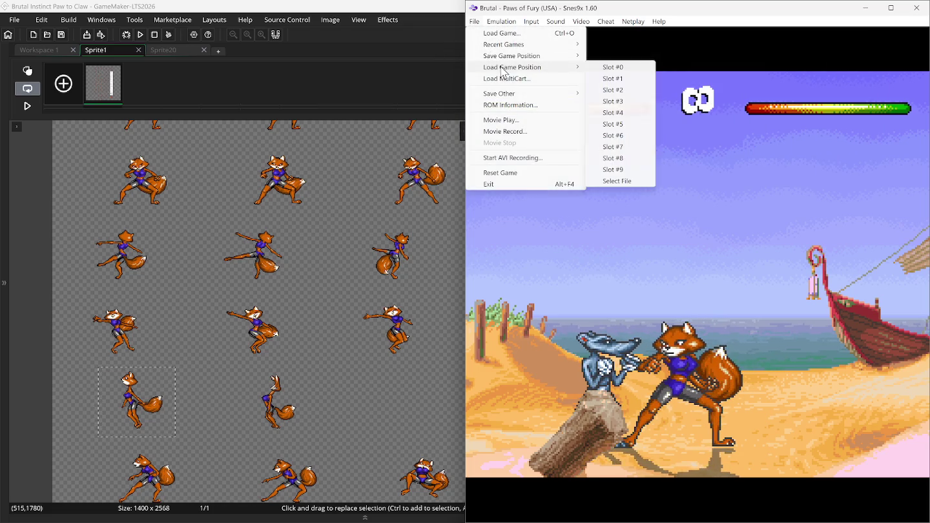
{"action": "left_click", "coordinate": [607, 67]}
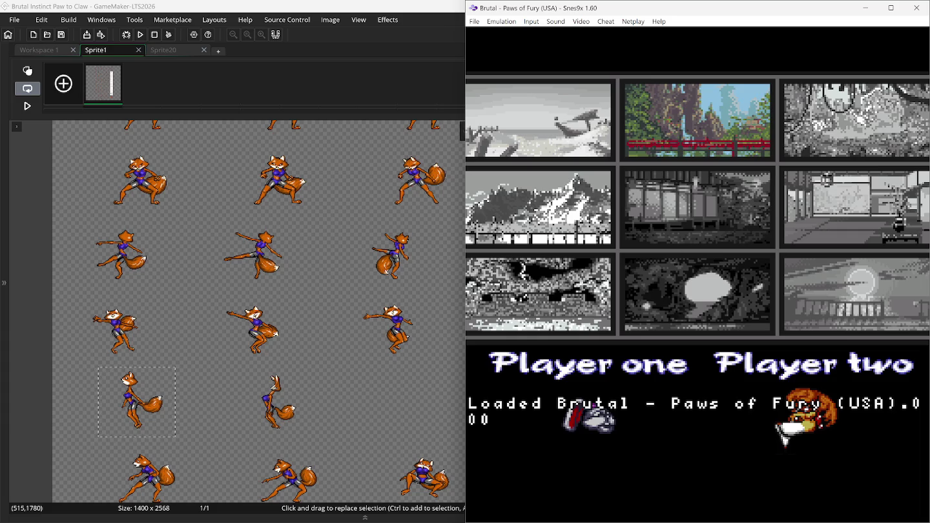
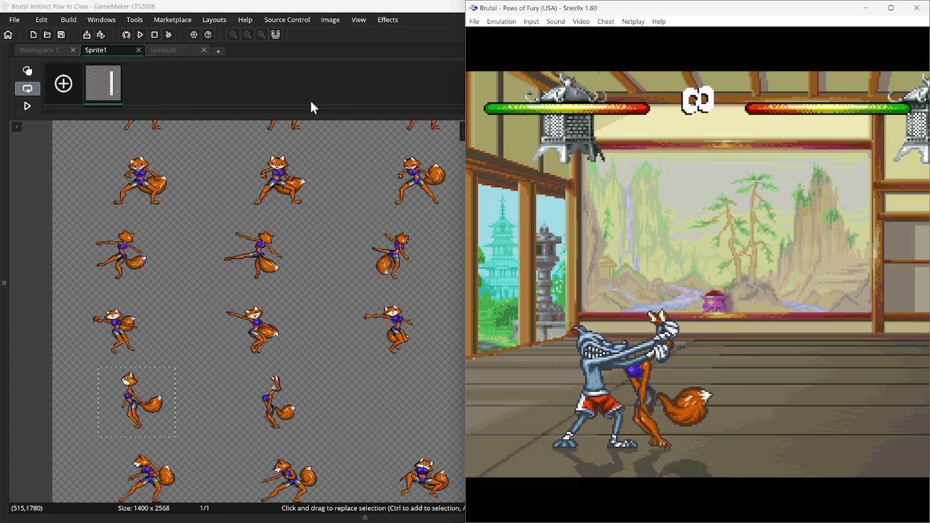
Step: Rewind the Snes9x fight twice to rewatch the fox being grabbed, then return to GameMaker
{"action": "key", "text": "BackSpace"}
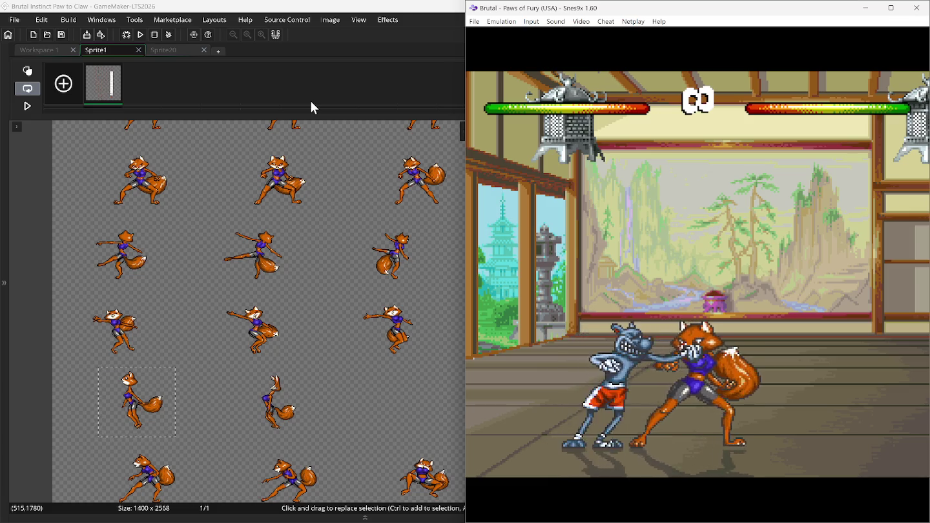
{"action": "key", "text": "BackSpace"}
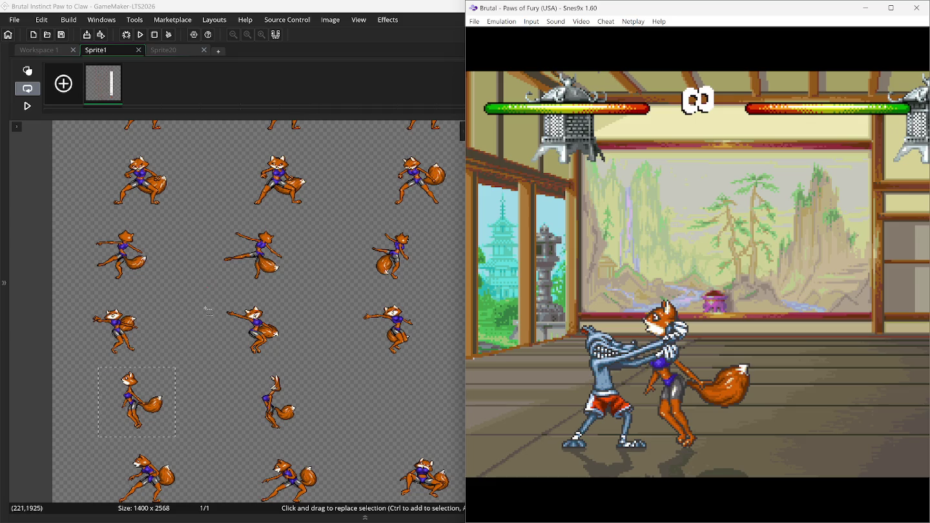
{"action": "left_click", "coordinate": [225, 8]}
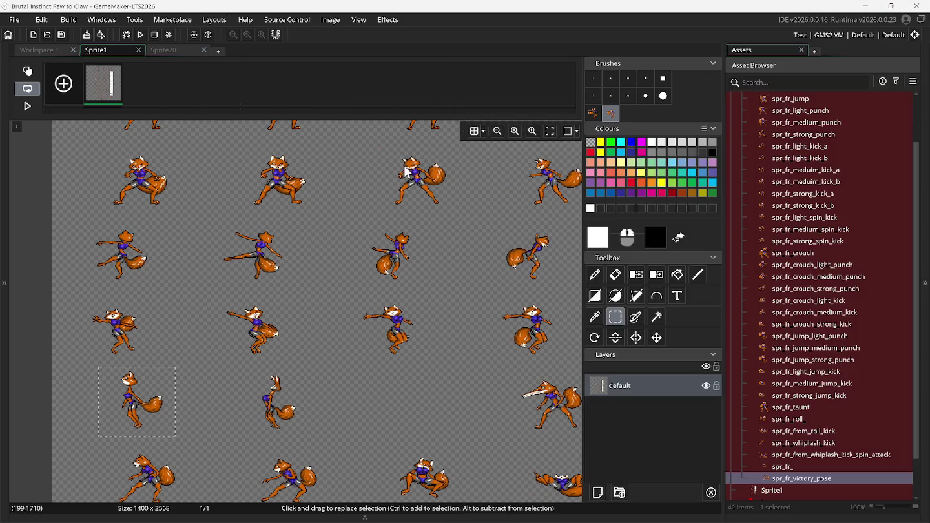
Step: Create a new sprite in the Asset Browser and name it spr_fr_grab_a
{"action": "right_click", "coordinate": [778, 481]}
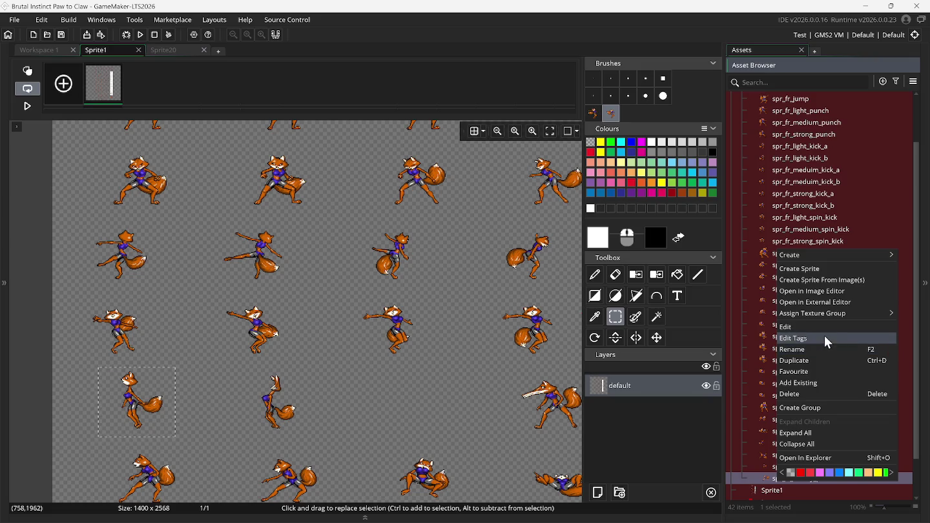
{"action": "left_click", "coordinate": [804, 270]}
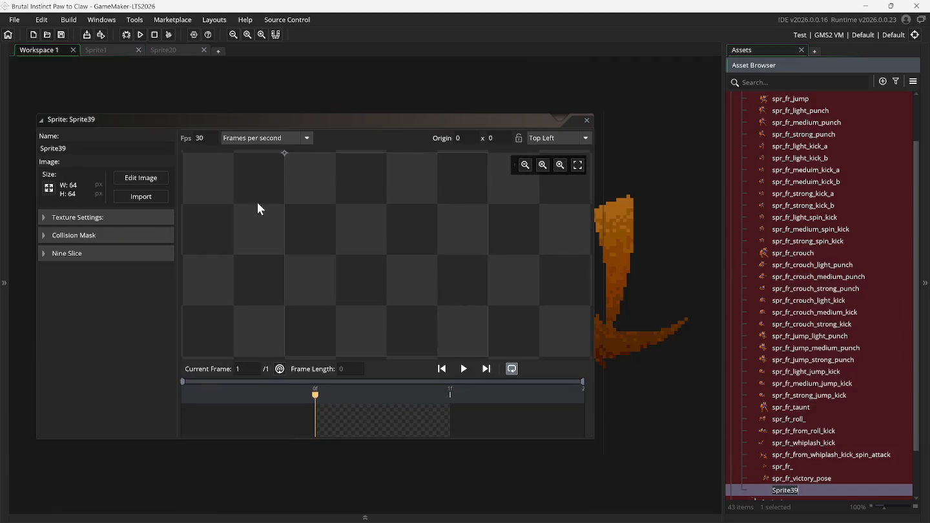
{"action": "left_click", "coordinate": [71, 150]}
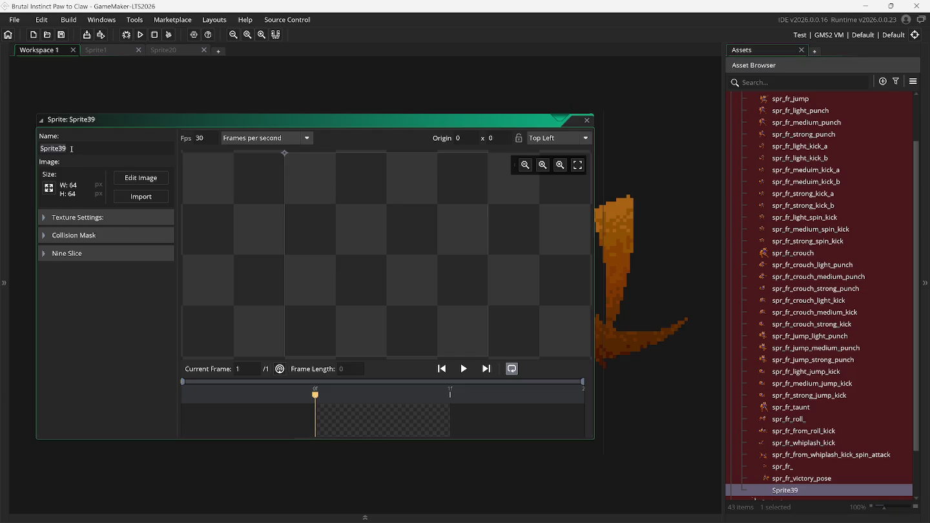
{"action": "type", "text": "sp"}
{"action": "type", "text": "_"}
{"action": "type", "text": "grab_"}
{"action": "type", "text": "ab_a"}
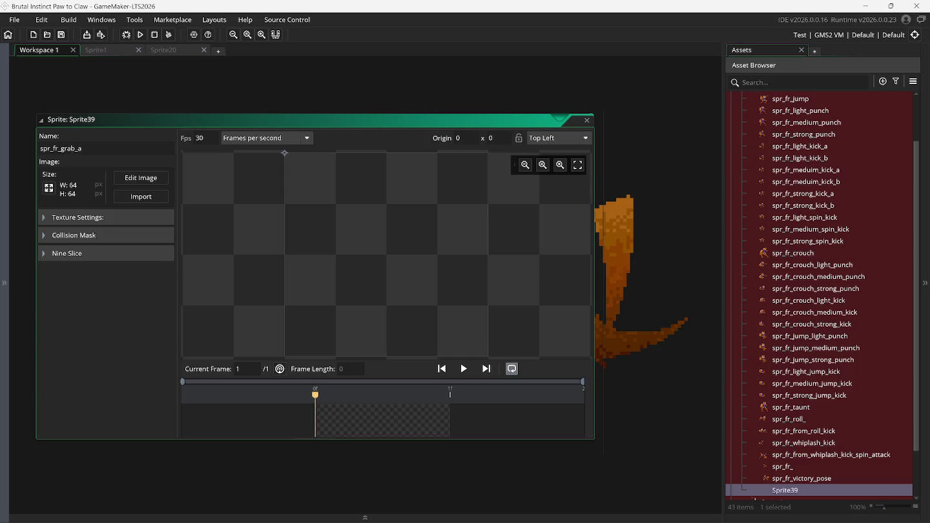
Step: Set its origin to Bottom Centre and resize the canvas to 100×100
{"action": "left_click", "coordinate": [572, 138]}
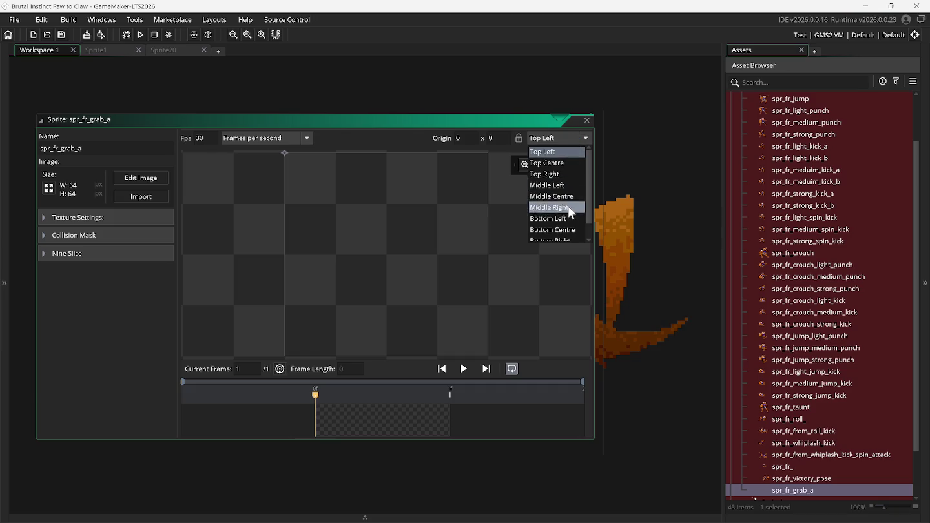
{"action": "left_click", "coordinate": [572, 227]}
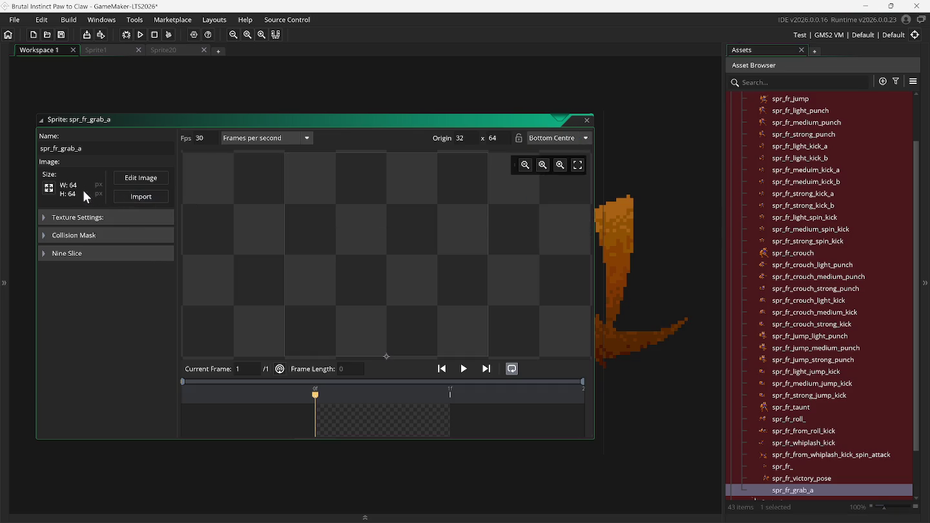
{"action": "left_click", "coordinate": [49, 188]}
{"action": "left_click", "coordinate": [177, 124]}
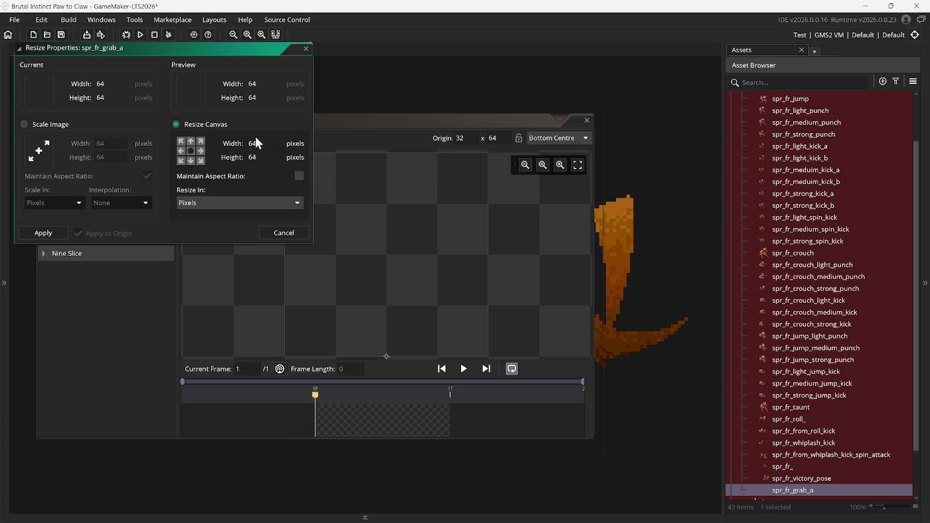
{"action": "double_click", "coordinate": [261, 144]}
{"action": "type", "text": "1"}
{"action": "type", "text": "0"}
{"action": "left_click", "coordinate": [260, 157]}
{"action": "double_click", "coordinate": [260, 158]}
{"action": "type", "text": "1"}
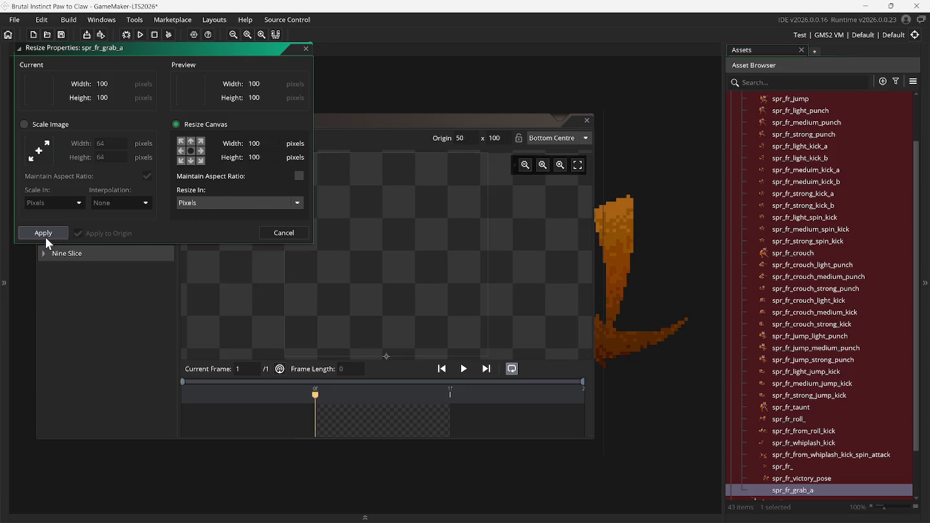
{"action": "left_click", "coordinate": [44, 236]}
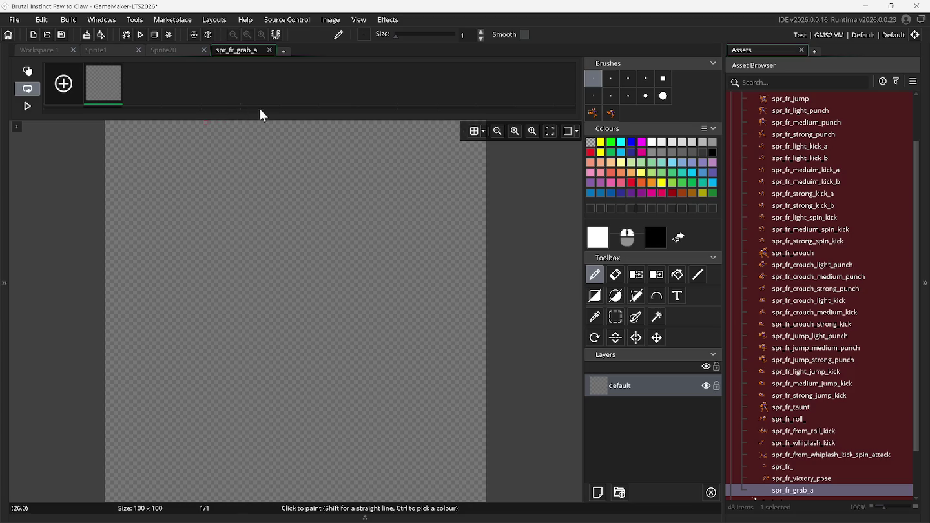
Step: Rename the sprite spr_fr_grabbed_a and turn two grabbed fox poses on Sprite1 into brushes
{"action": "left_click", "coordinate": [806, 492]}
{"action": "type", "text": "bed"}
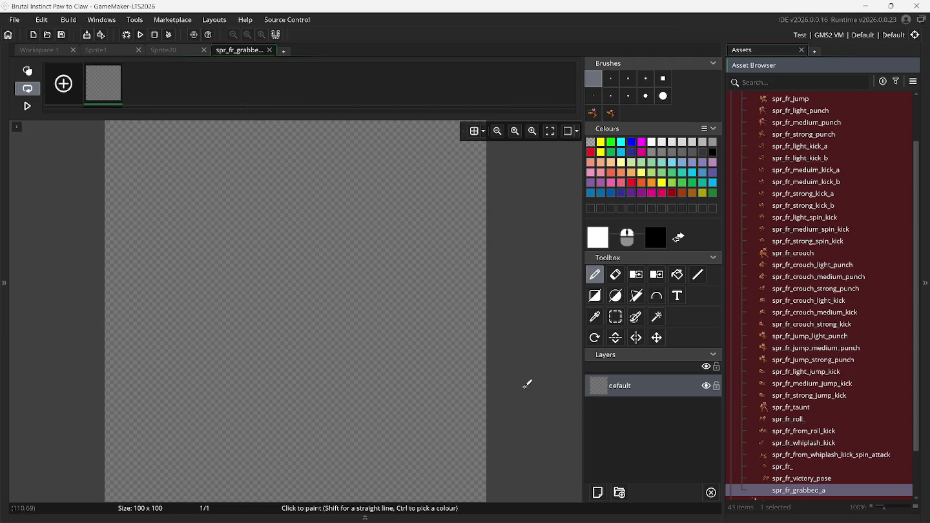
{"action": "left_click", "coordinate": [592, 113]}
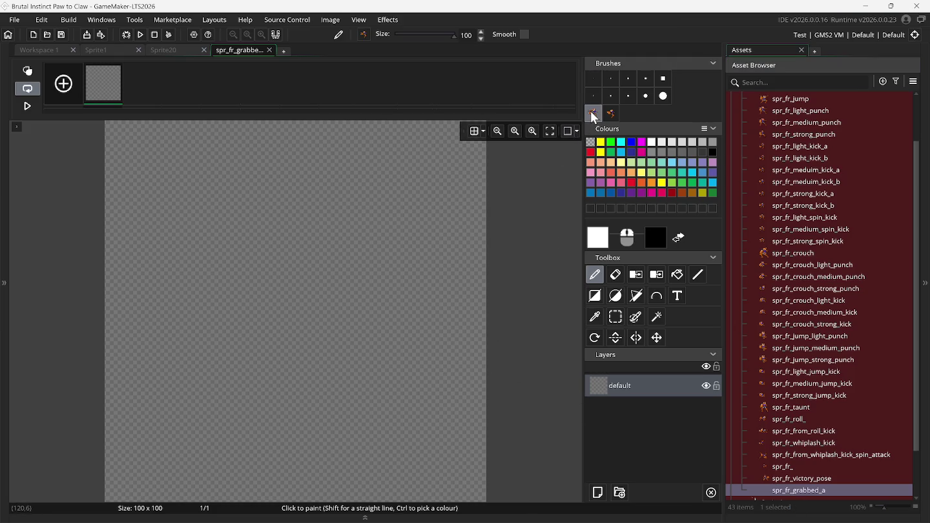
{"action": "left_click", "coordinate": [102, 53]}
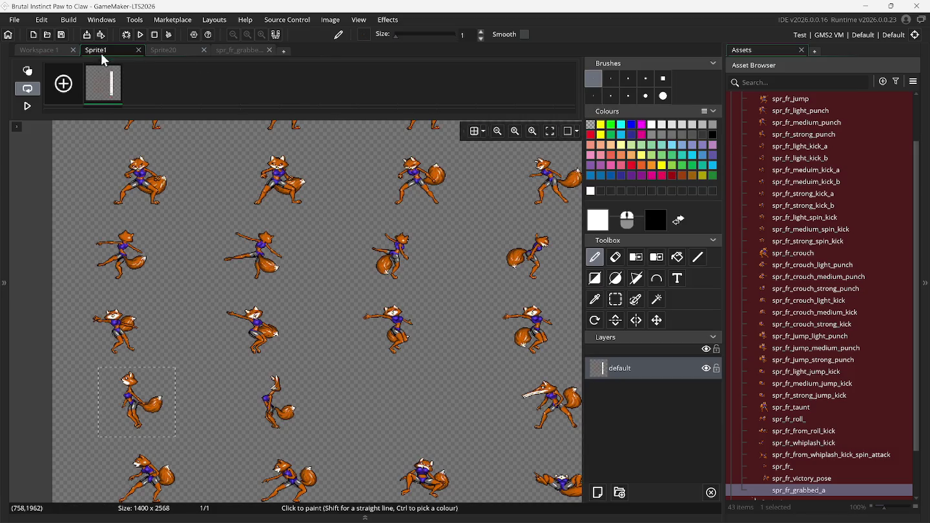
{"action": "left_click", "coordinate": [616, 300]}
{"action": "left_click_drag", "start_coordinate": [80, 366], "coordinate": [180, 430]}
{"action": "key", "text": "ctrl+b"}
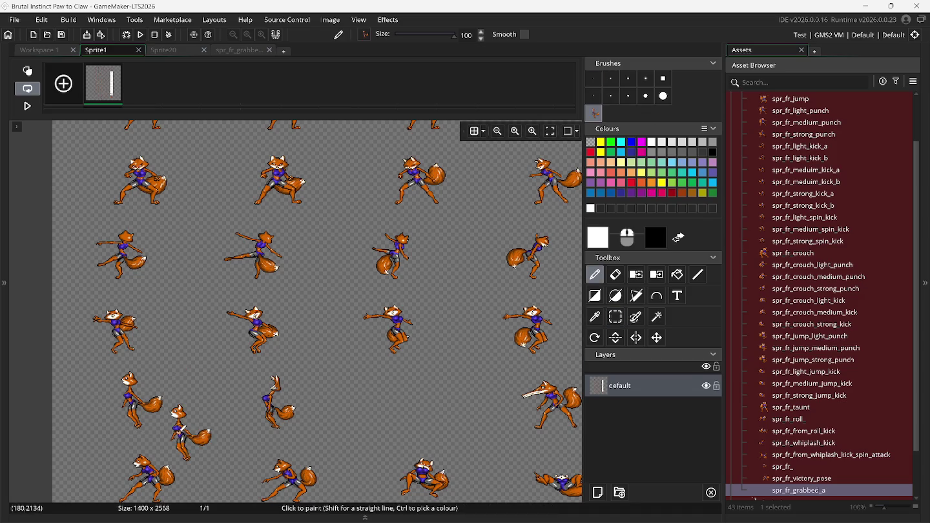
{"action": "left_click", "coordinate": [616, 317]}
{"action": "left_click_drag", "start_coordinate": [243, 370], "coordinate": [308, 424]}
{"action": "key", "text": "ctrl+b"}
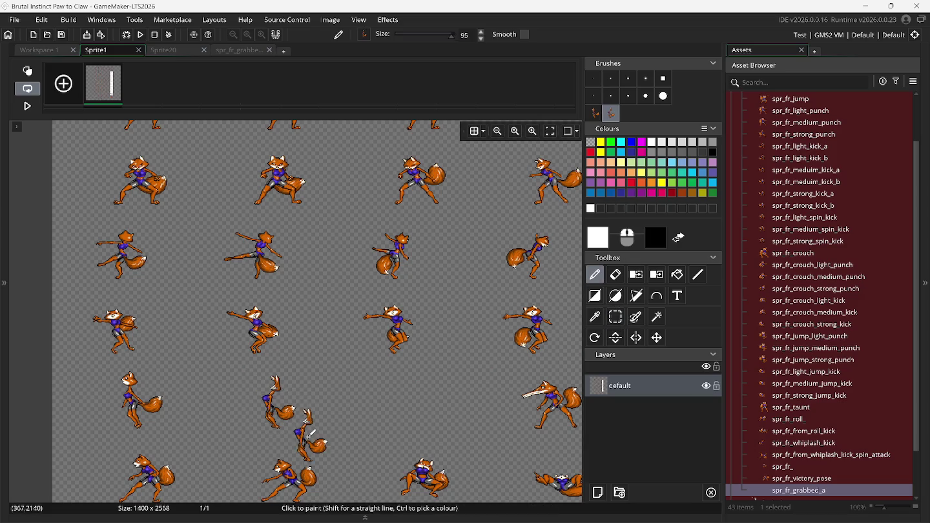
Step: Stamp the first fox pose onto frame 1, then add an empty frame 2 with onion skin on
{"action": "left_click", "coordinate": [244, 57]}
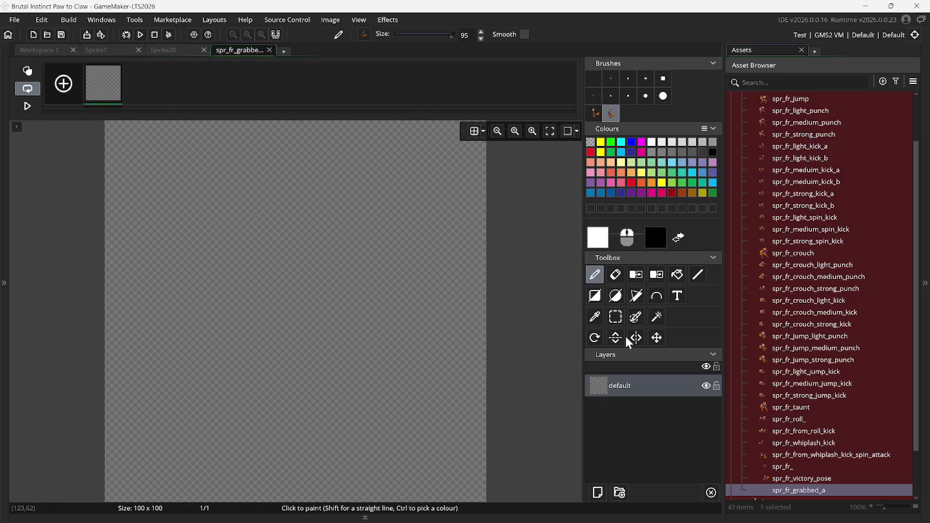
{"action": "left_click", "coordinate": [593, 112]}
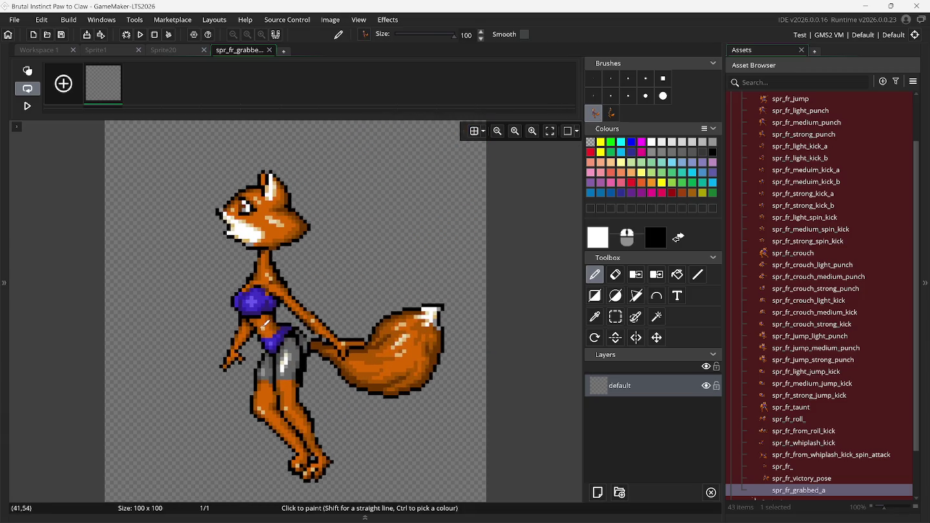
{"action": "left_click", "coordinate": [257, 326]}
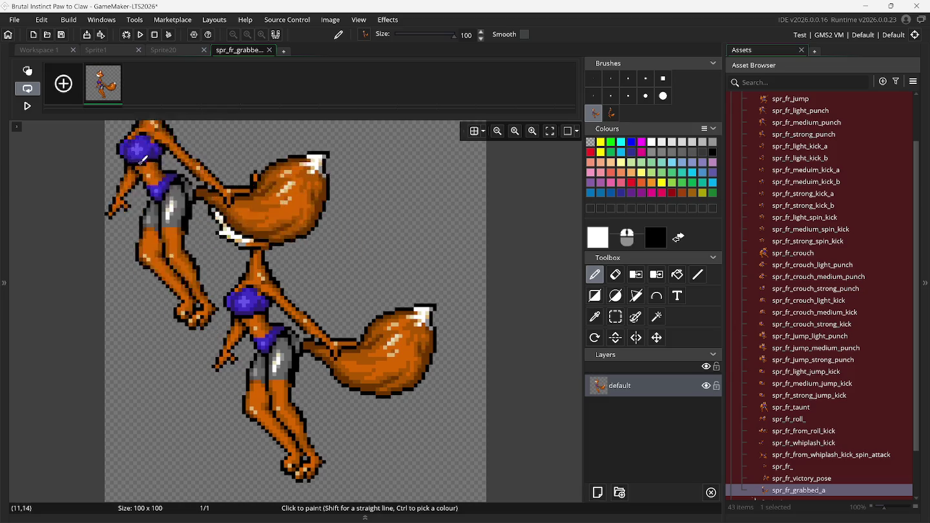
{"action": "left_click", "coordinate": [63, 84]}
{"action": "left_click", "coordinate": [144, 85]}
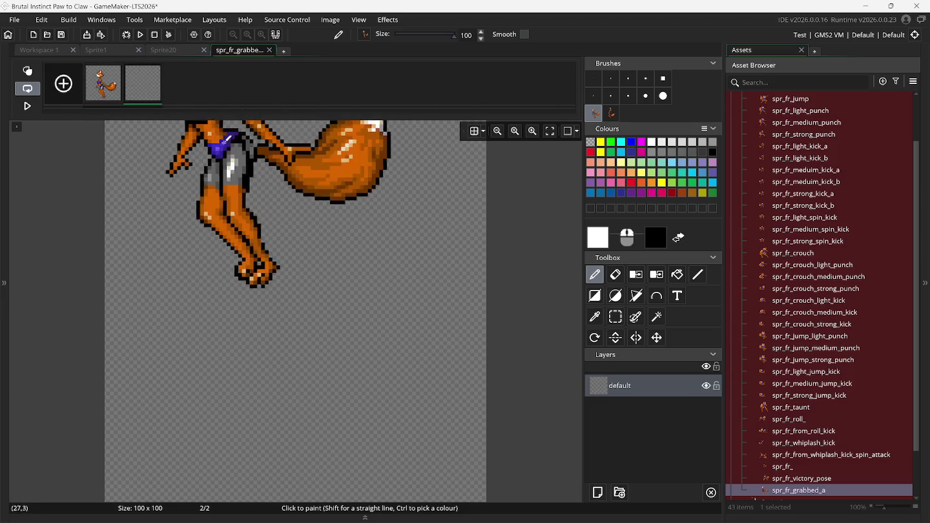
{"action": "left_click", "coordinate": [27, 71]}
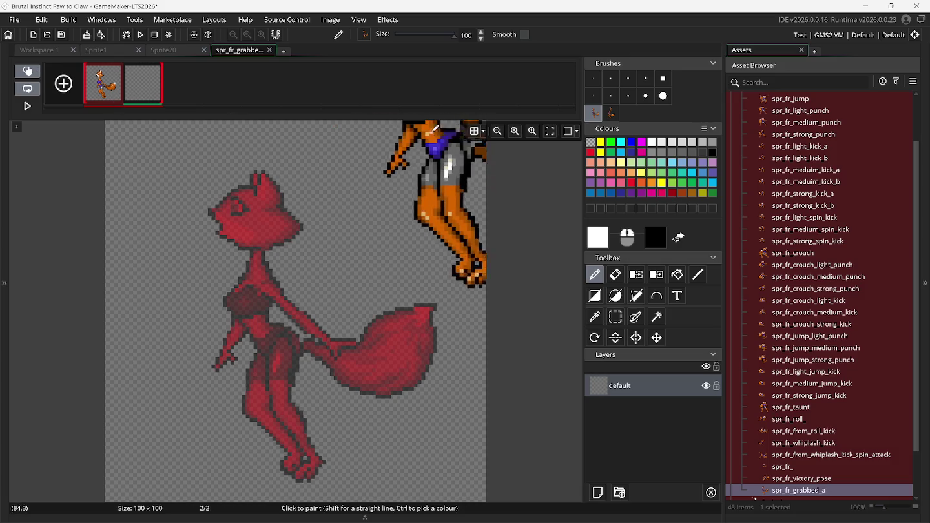
{"action": "left_click", "coordinate": [608, 114]}
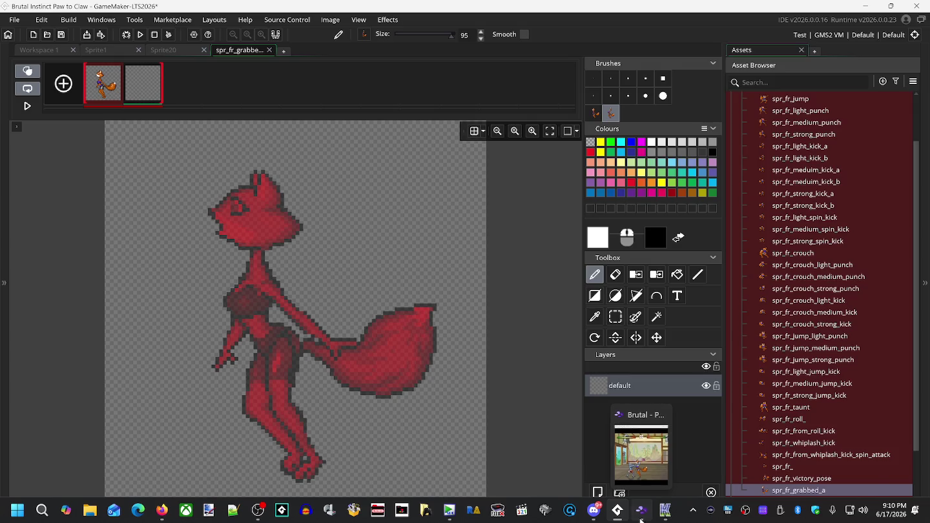
Step: Bring up Snes9x and rewind the fight to study the fox's next grabbed pose
{"action": "left_click", "coordinate": [640, 516]}
{"action": "key", "text": "BackSpace"}
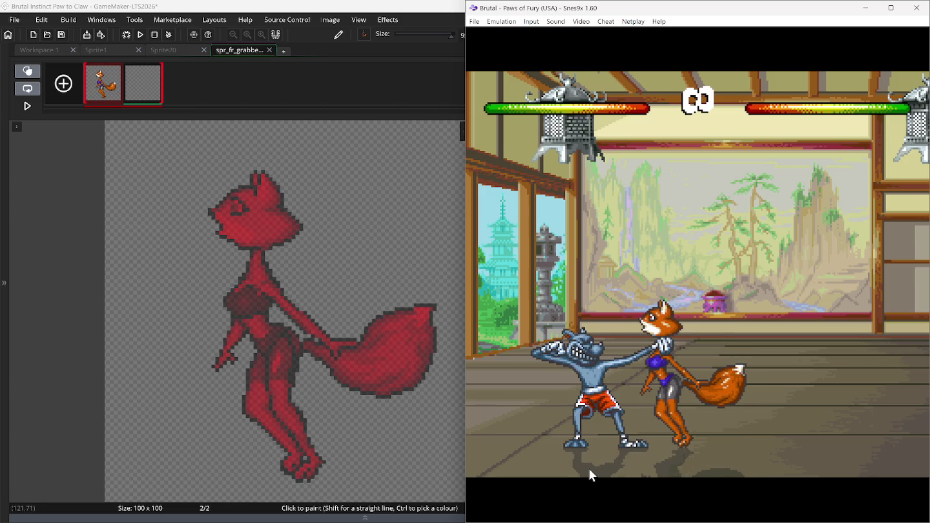
{"action": "key", "text": "BackSpace"}
{"action": "mouse_move", "coordinate": [600, 520]}
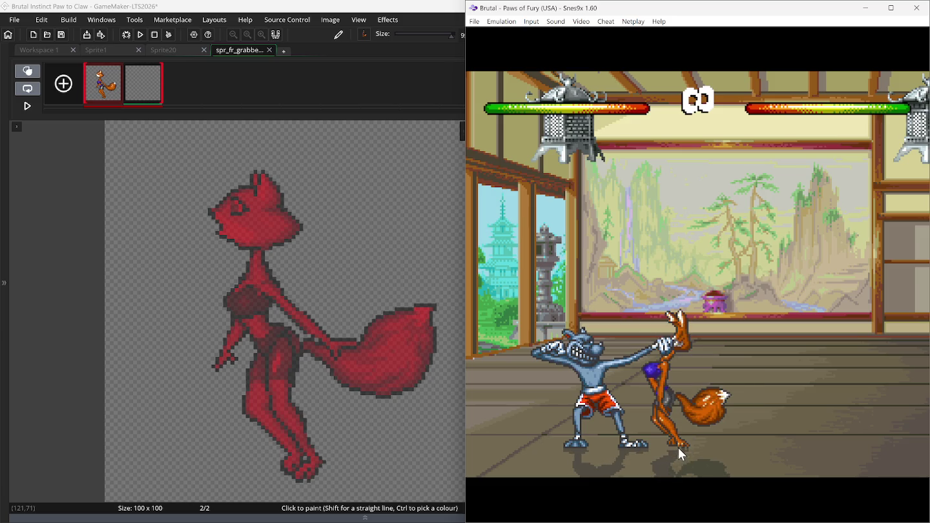
Step: Rewind to the upright grab pose, then stamp the second fox pose onto frame 2
{"action": "key", "text": "ctrl+v"}
{"action": "mouse_move", "coordinate": [392, 315]}
{"action": "left_mouse_down"}
{"action": "mouse_move", "coordinate": [315, 334]}
{"action": "mouse_move", "coordinate": [340, 329]}
{"action": "mouse_move", "coordinate": [597, 369]}
{"action": "left_mouse_up"}
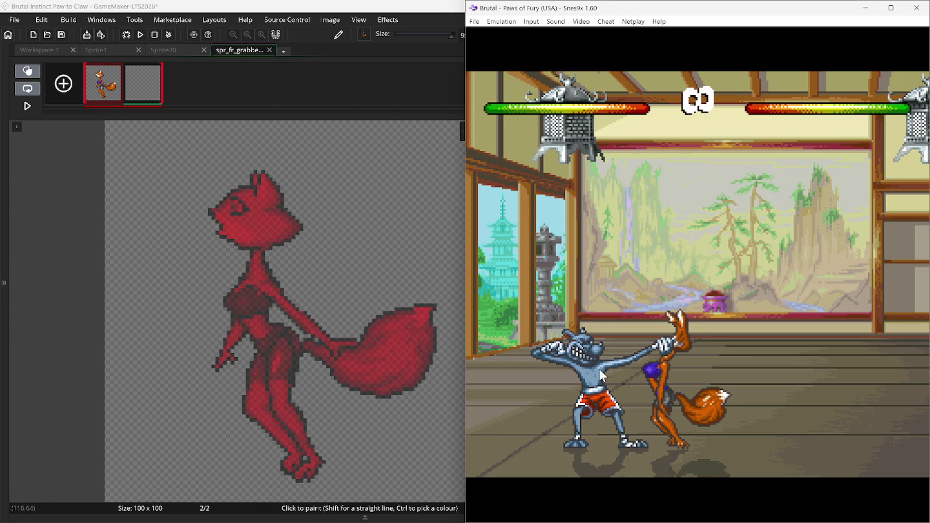
{"action": "key", "text": "BackSpace"}
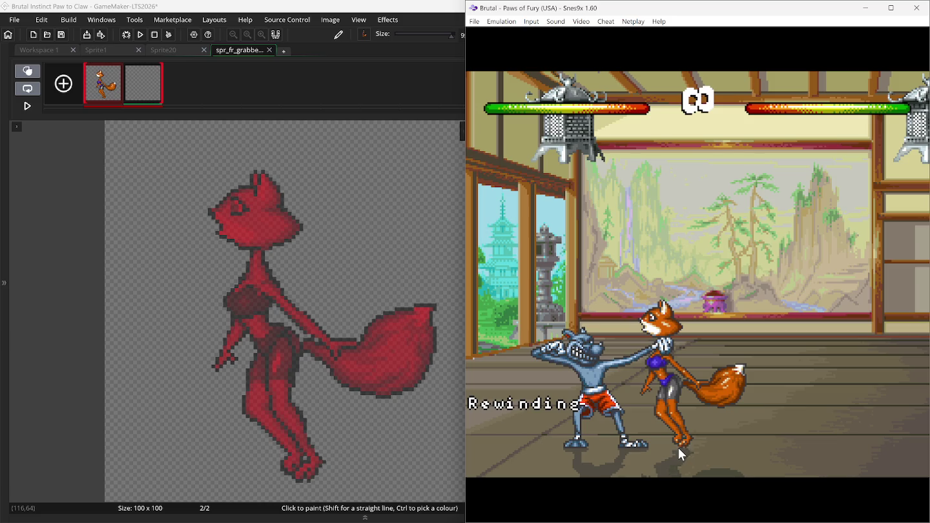
{"action": "key", "text": "BackSpace"}
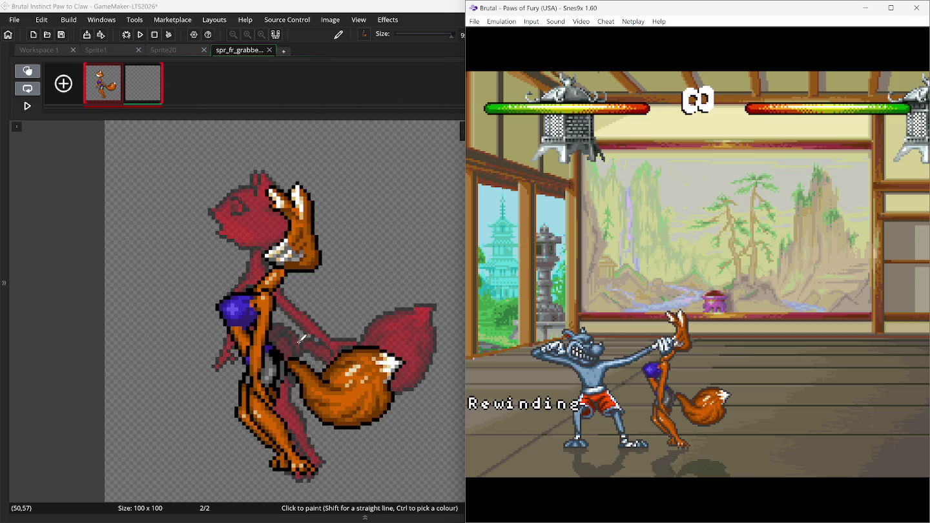
{"action": "left_click", "coordinate": [299, 341]}
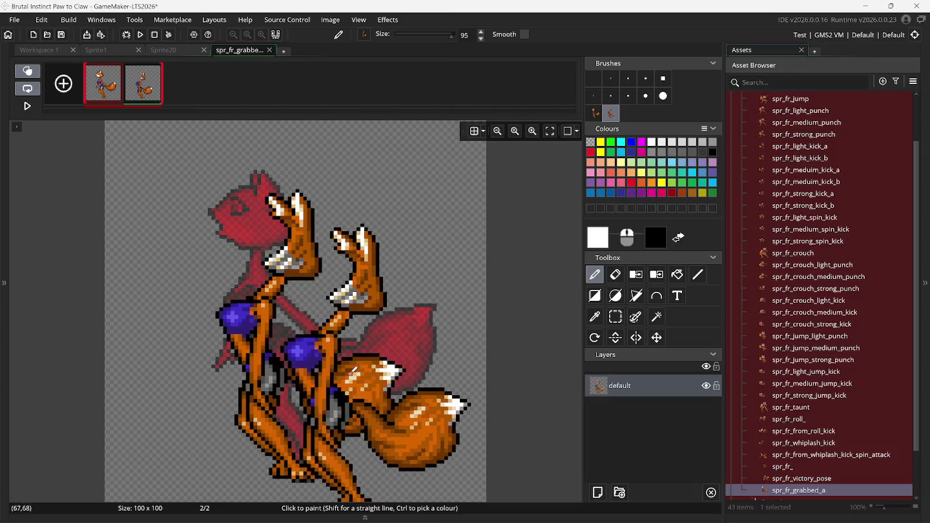
Step: Turn off onion skin, preview frames 1 and 2, and close the spr_fr_grabbed_a editor
{"action": "left_click", "coordinate": [30, 69]}
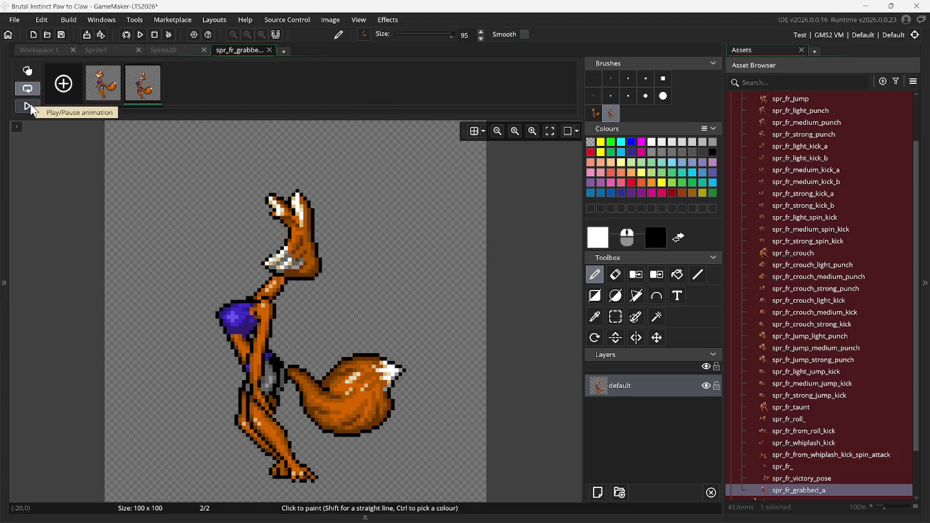
{"action": "left_click", "coordinate": [106, 94]}
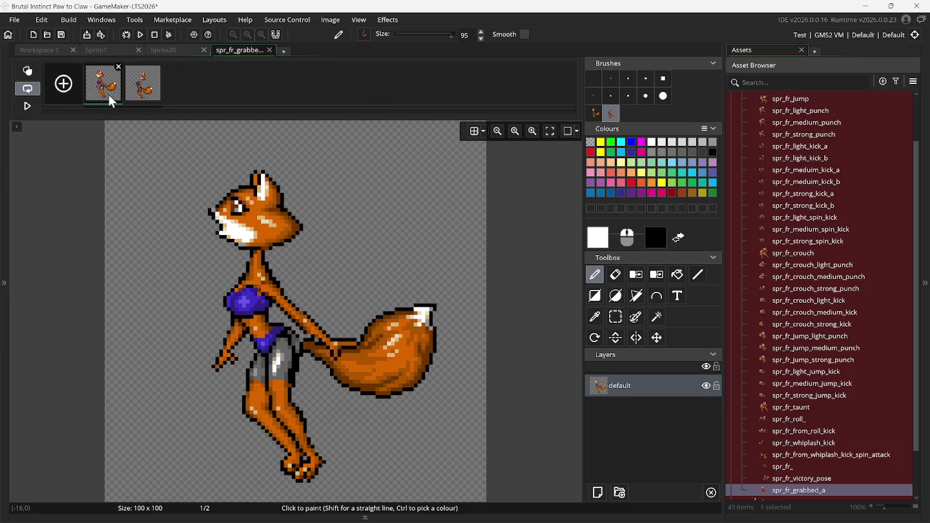
{"action": "left_click", "coordinate": [142, 96]}
{"action": "scroll", "coordinate": [194, 243], "scroll_direction": "up", "scroll_amount": 3}
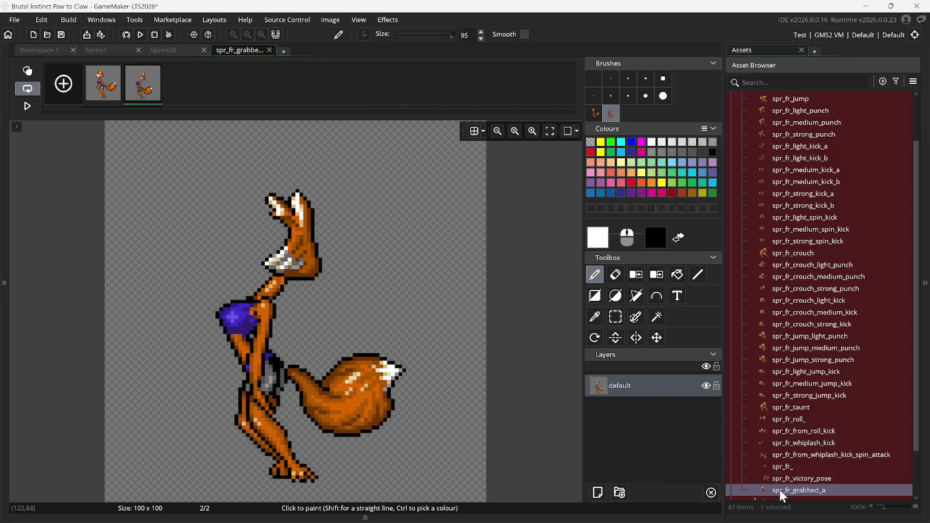
{"action": "left_click", "coordinate": [270, 49]}
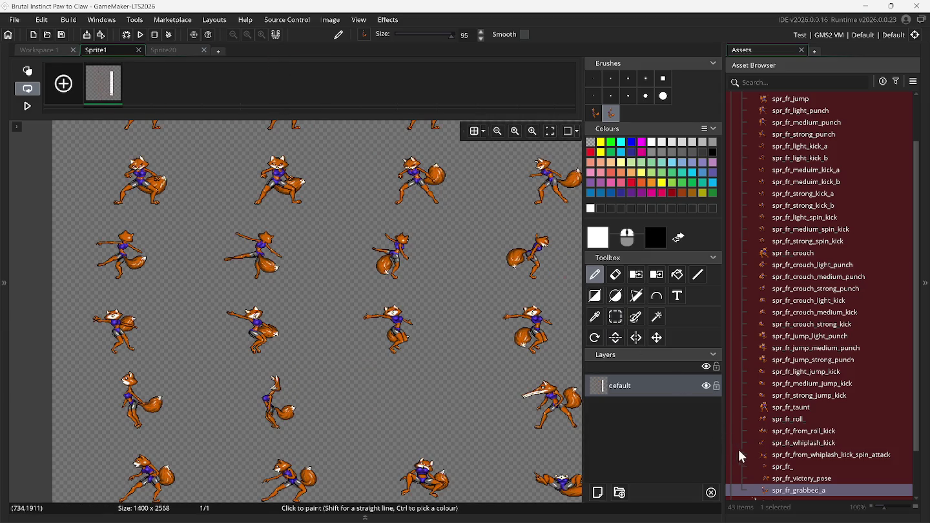
Step: Create another new sprite and name it spr_fr_grabbed_b
{"action": "right_click", "coordinate": [790, 491]}
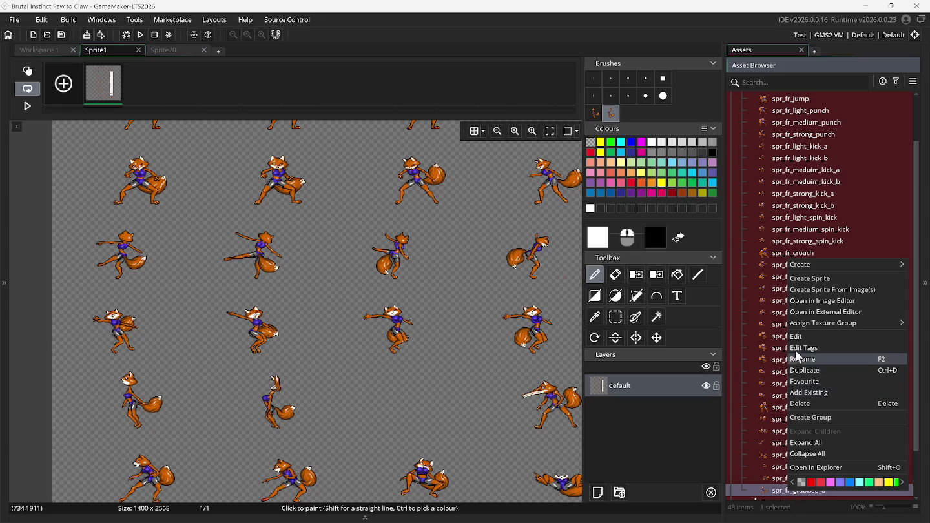
{"action": "left_click", "coordinate": [800, 288]}
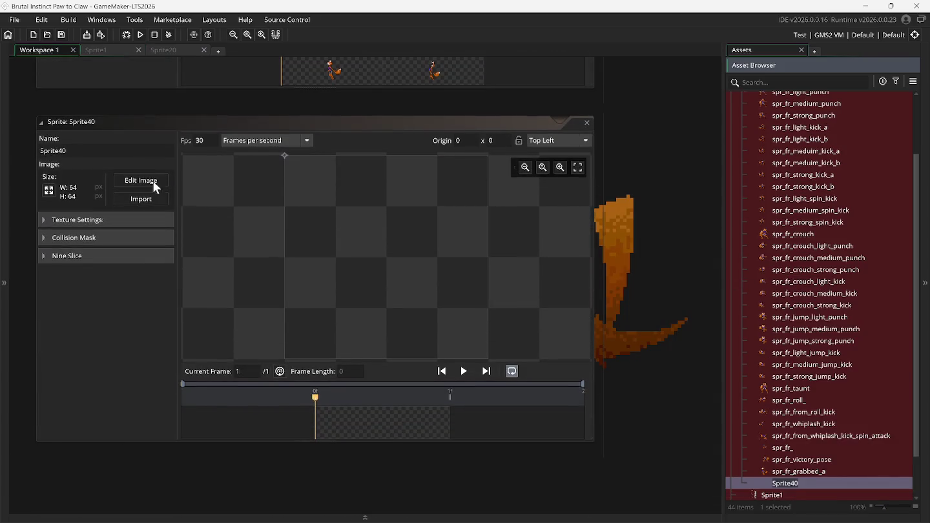
{"action": "left_click", "coordinate": [113, 151]}
{"action": "type", "text": "s"}
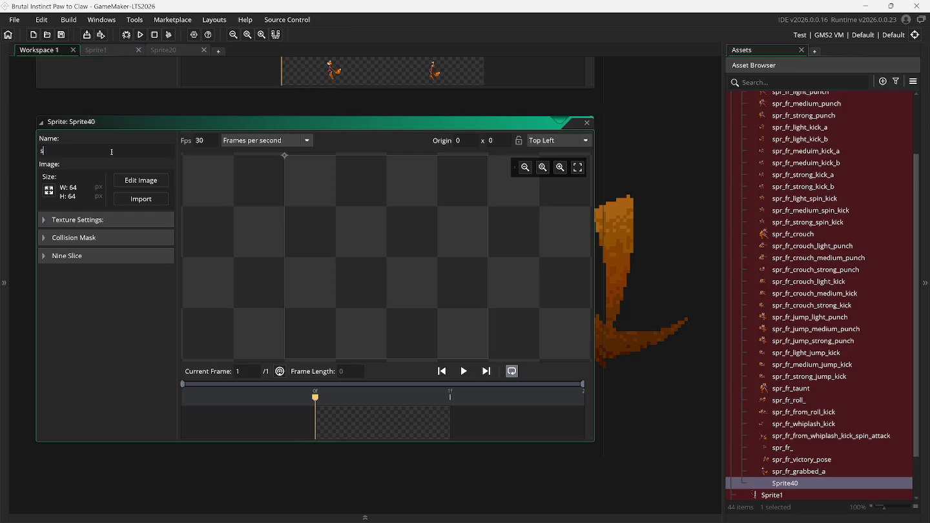
{"action": "type", "text": "pr_"}
{"action": "type", "text": "fr_"}
{"action": "type", "text": "grabbed_"}
{"action": "type", "text": "b"}
Step: Give it a Bottom Centre origin and a 100×100 canvas, then open it for editing
{"action": "left_click", "coordinate": [541, 146]}
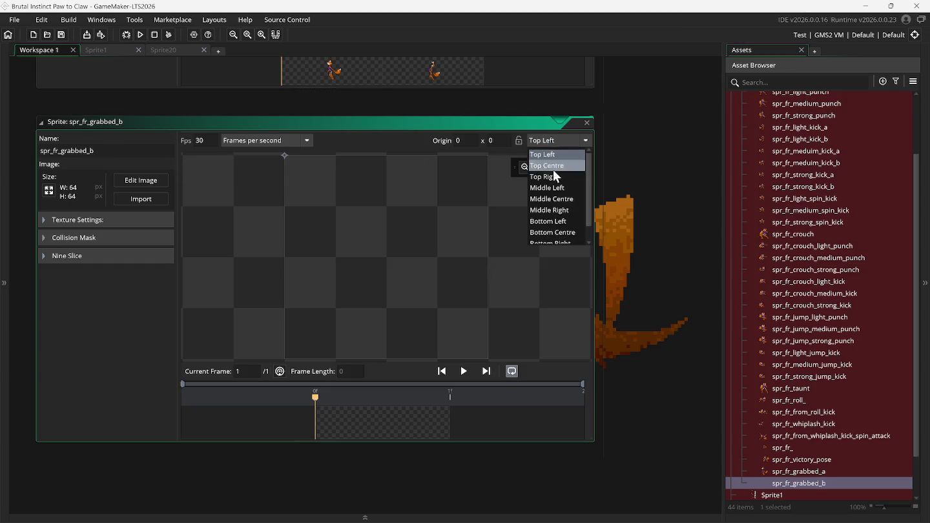
{"action": "left_click", "coordinate": [564, 233]}
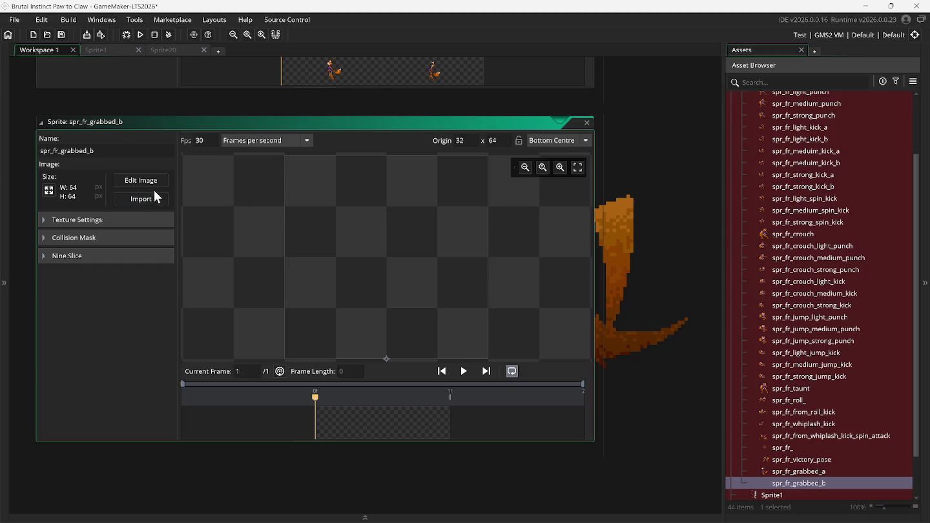
{"action": "left_click", "coordinate": [50, 190]}
{"action": "left_click", "coordinate": [189, 126]}
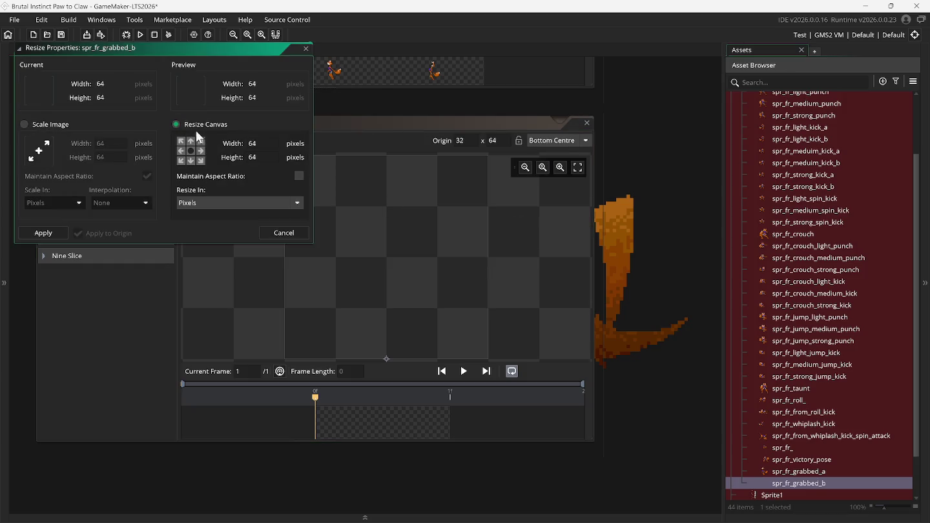
{"action": "key", "text": "BackSpace"}
{"action": "key", "text": "BackSpace"}
{"action": "type", "text": "1"}
{"action": "type", "text": "00"}
{"action": "left_click", "coordinate": [252, 157]}
{"action": "key", "text": "BackSpace"}
{"action": "key", "text": "BackSpace"}
{"action": "type", "text": "10"}
{"action": "left_click", "coordinate": [43, 234]}
{"action": "left_click", "coordinate": [132, 177]}
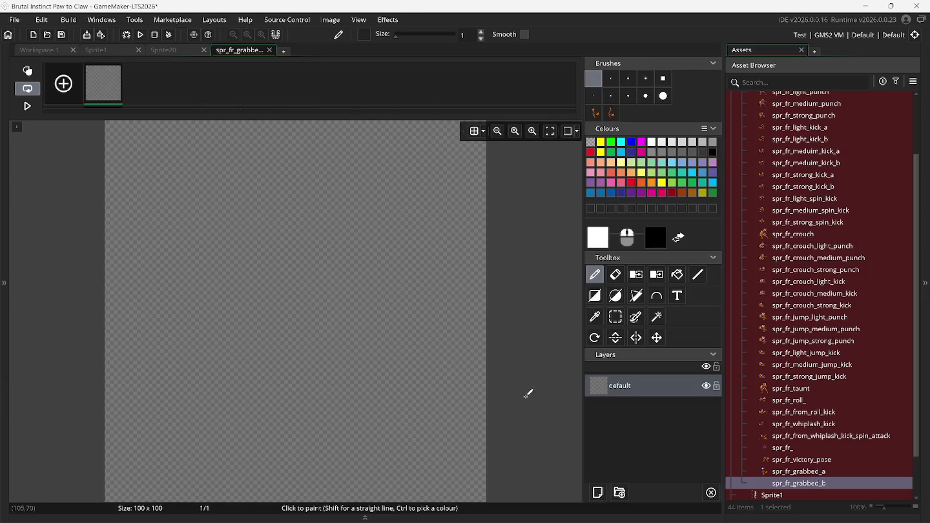
Step: Return to the Sprite1 fox sheet with rectangle selection, scrolled right to the next poses
{"action": "left_click", "coordinate": [116, 49]}
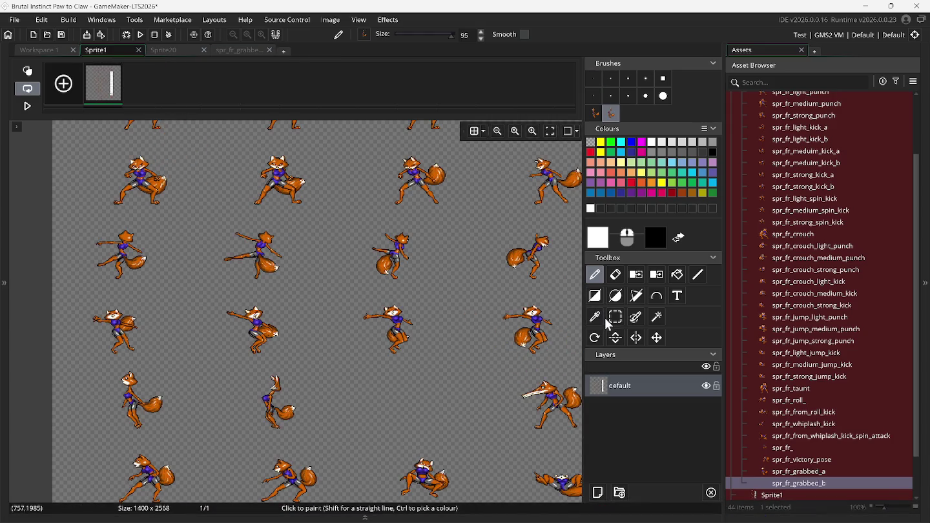
{"action": "left_click", "coordinate": [594, 114]}
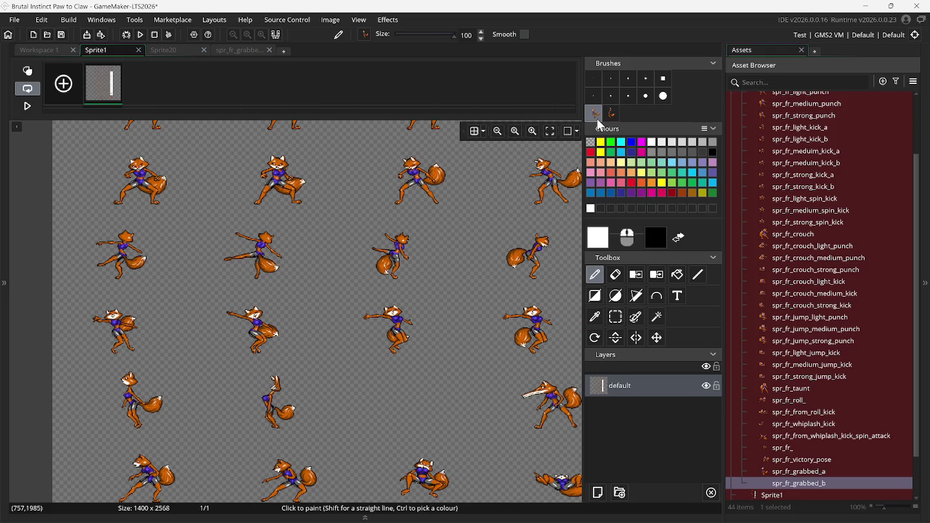
{"action": "left_click", "coordinate": [615, 299]}
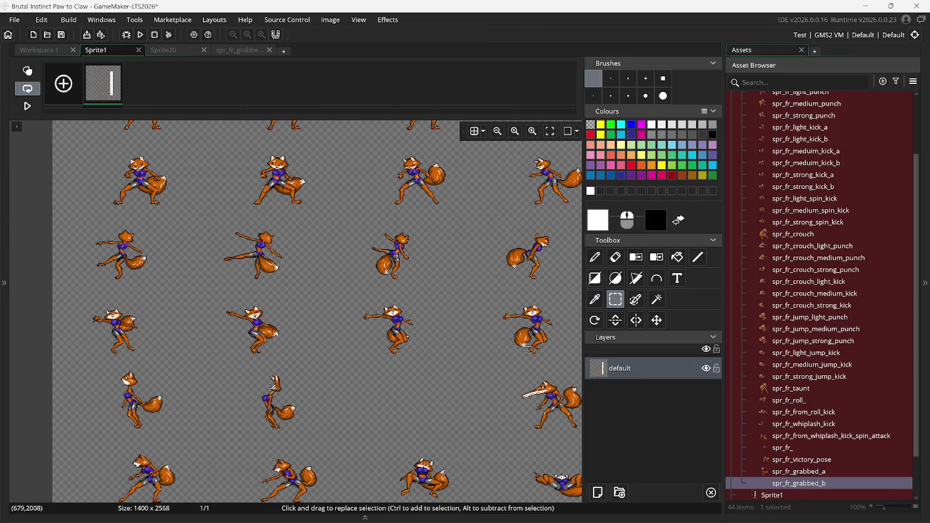
{"action": "scroll", "coordinate": [493, 370], "scroll_direction": "right", "scroll_amount": 5}
{"action": "scroll", "coordinate": [493, 369], "scroll_direction": "right", "scroll_amount": 3}
Step: Make custom brushes of the weapon-outstretched and leaning-back fox poses, then bring up Snes9x
{"action": "mouse_move", "coordinate": [248, 373]}
{"action": "left_mouse_down"}
{"action": "mouse_move", "coordinate": [336, 429]}
{"action": "mouse_move", "coordinate": [338, 442]}
{"action": "left_mouse_up"}
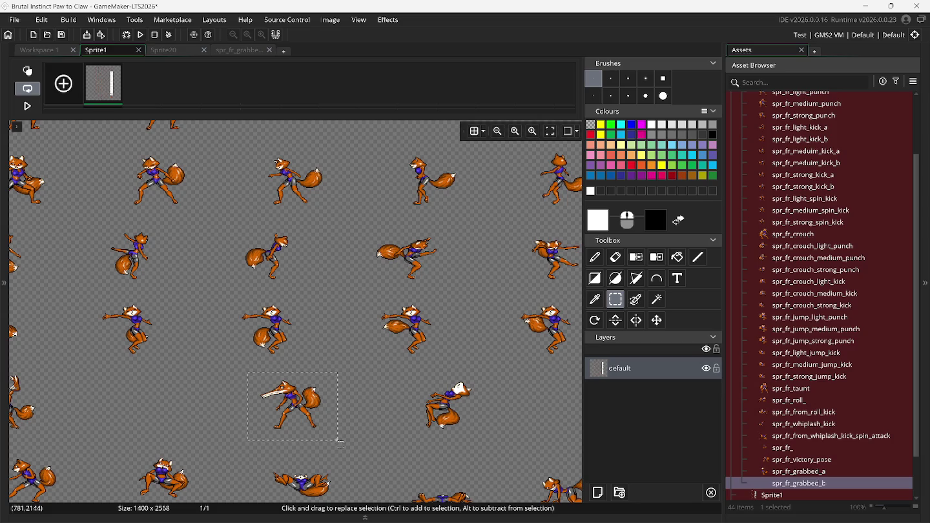
{"action": "key", "text": "ctrl+b"}
{"action": "left_click_drag", "start_coordinate": [410, 374], "coordinate": [481, 436]}
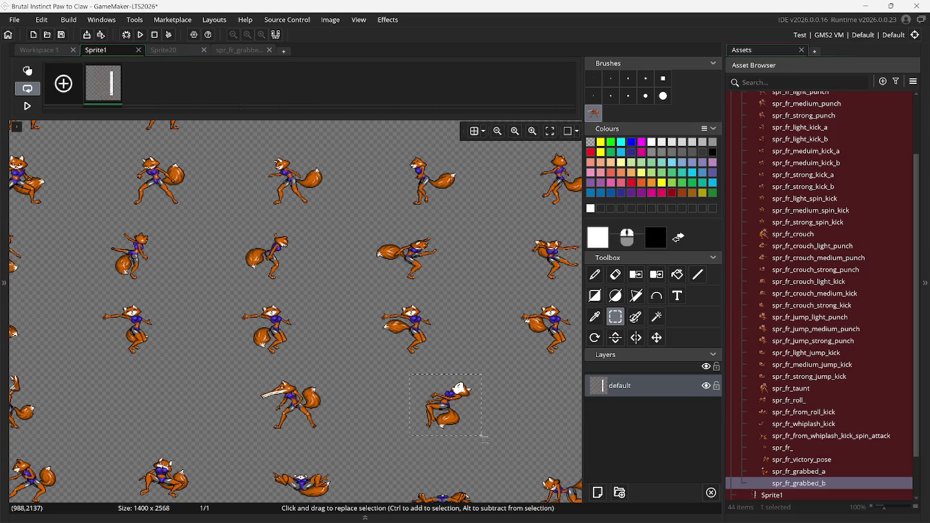
{"action": "key", "text": "ctrl+b"}
{"action": "mouse_move", "coordinate": [552, 514]}
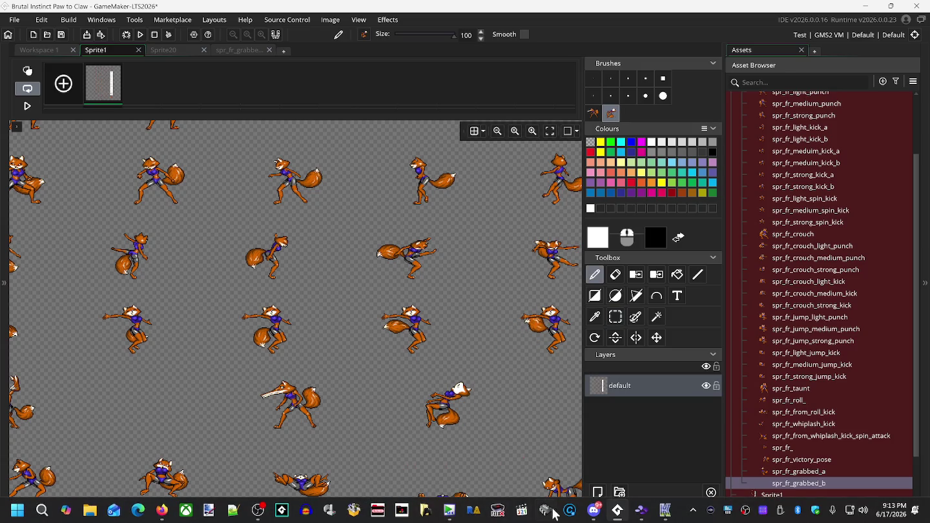
{"action": "left_click", "coordinate": [639, 512]}
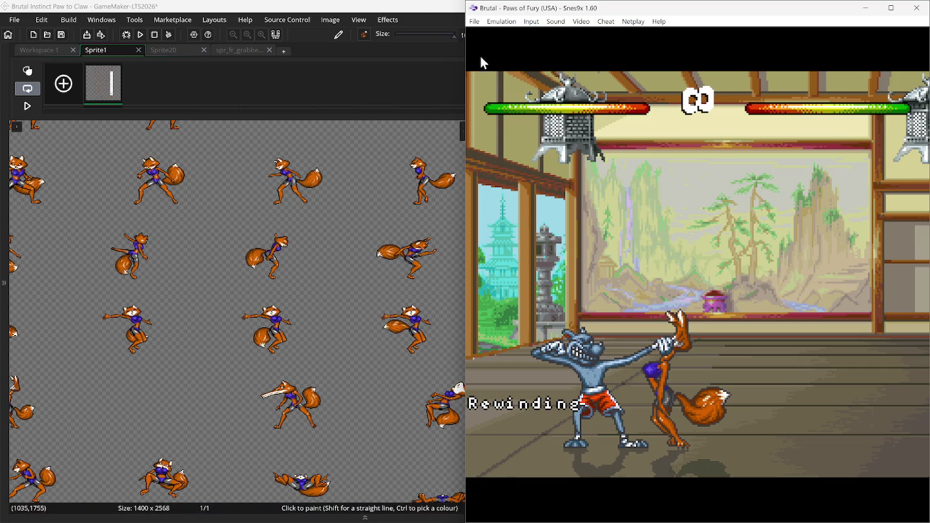
Step: Load Snes9x saved game position slot 1 and unpause emulation
{"action": "left_click", "coordinate": [475, 21]}
{"action": "mouse_move", "coordinate": [524, 67]}
{"action": "left_click", "coordinate": [598, 68]}
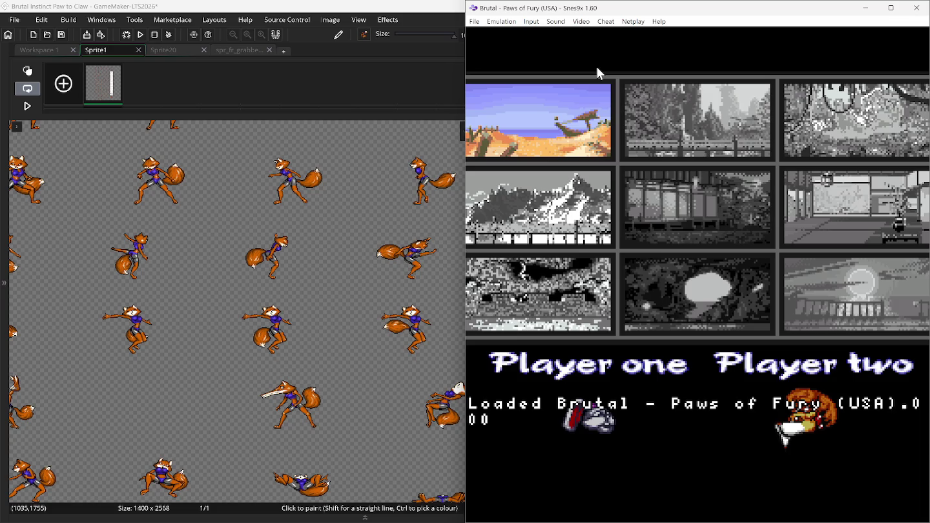
{"action": "left_click", "coordinate": [511, 22]}
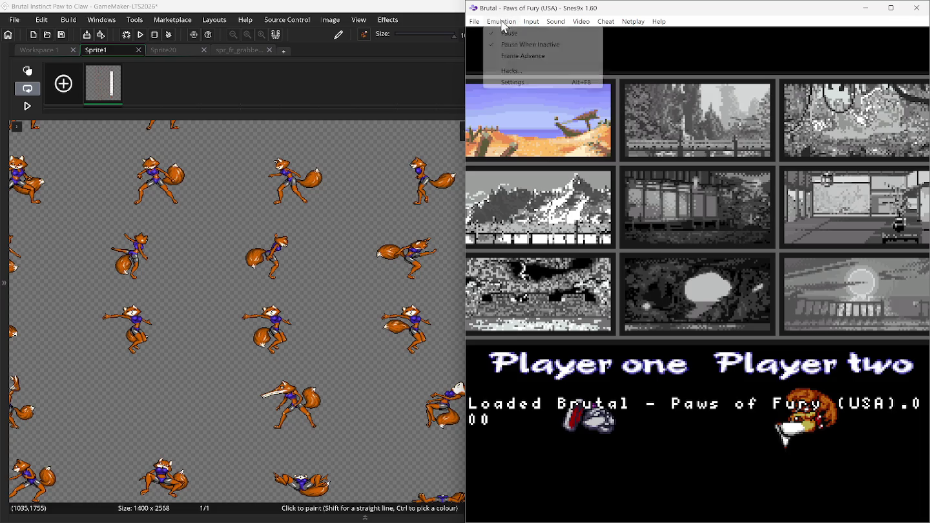
{"action": "left_click", "coordinate": [508, 35]}
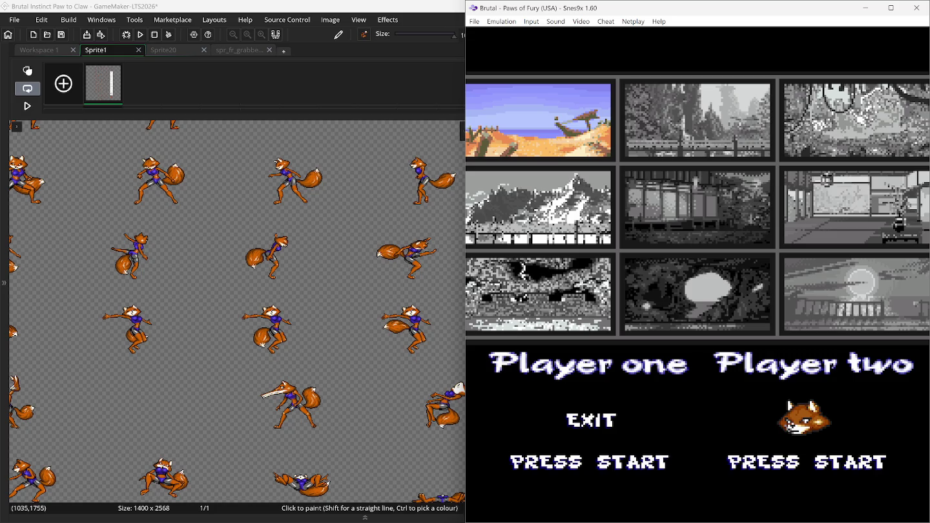
Step: Start the shark-versus-fox beach fight, toggle background layer BG#1, and rewind to the grab
{"action": "key", "text": "Right"}
{"action": "key", "text": "Right"}
{"action": "key", "text": "Right"}
{"action": "key", "text": "Left"}
{"action": "key", "text": "Right"}
{"action": "key", "text": "Return"}
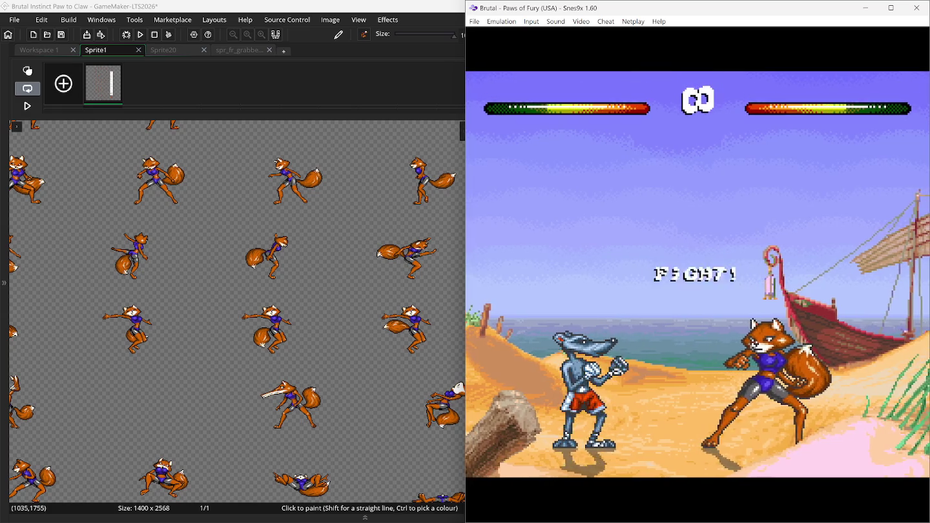
{"action": "key", "text": "1"}
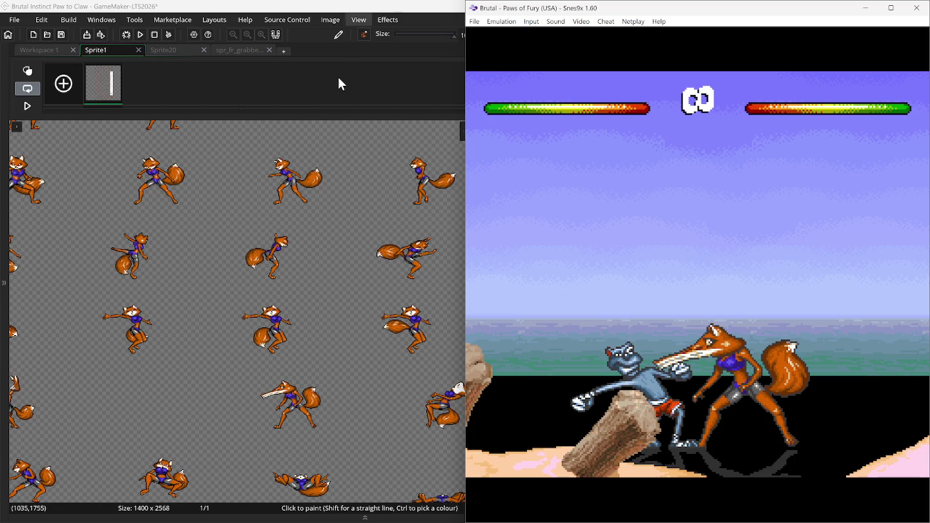
{"action": "key", "text": "1"}
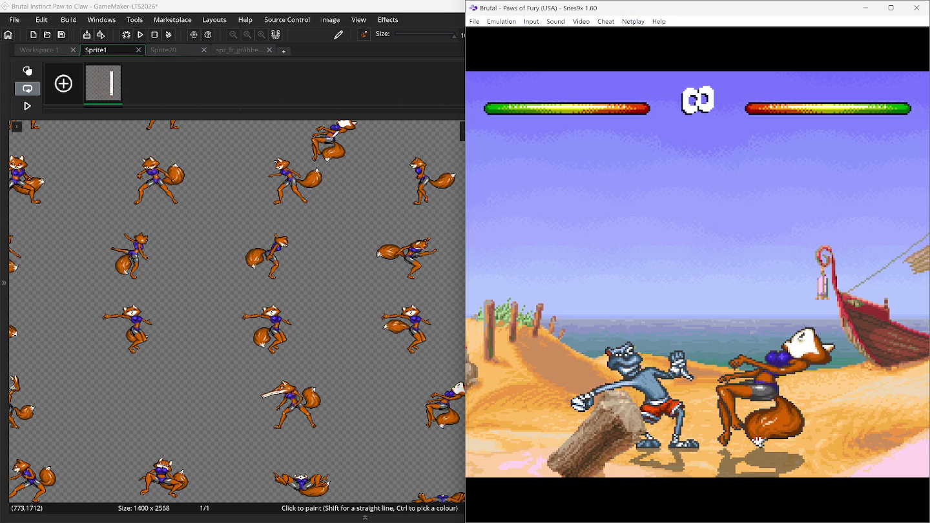
{"action": "key", "text": "BackSpace"}
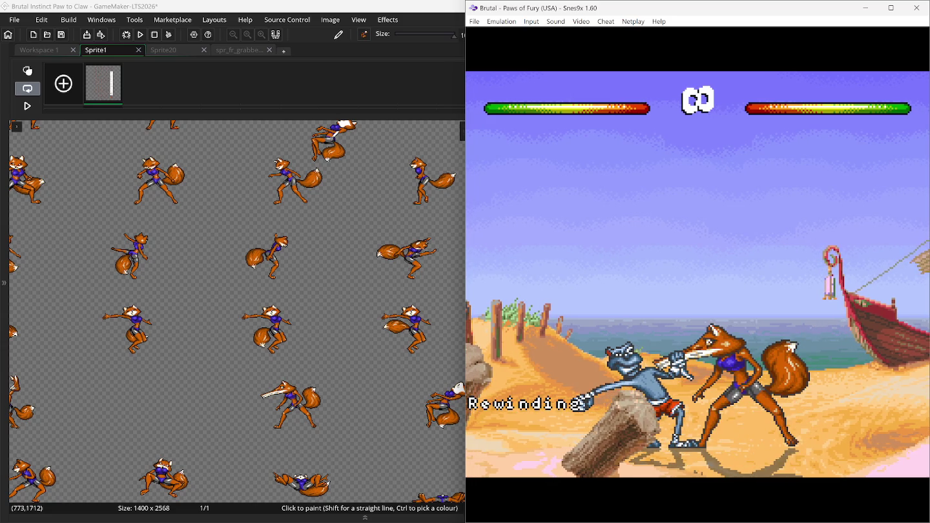
{"action": "left_click", "coordinate": [163, 54]}
Step: Stamp the fox-with-weapon pose onto frame 1 of spr_fr_grabbed_b and add a second frame
{"action": "left_click", "coordinate": [233, 50]}
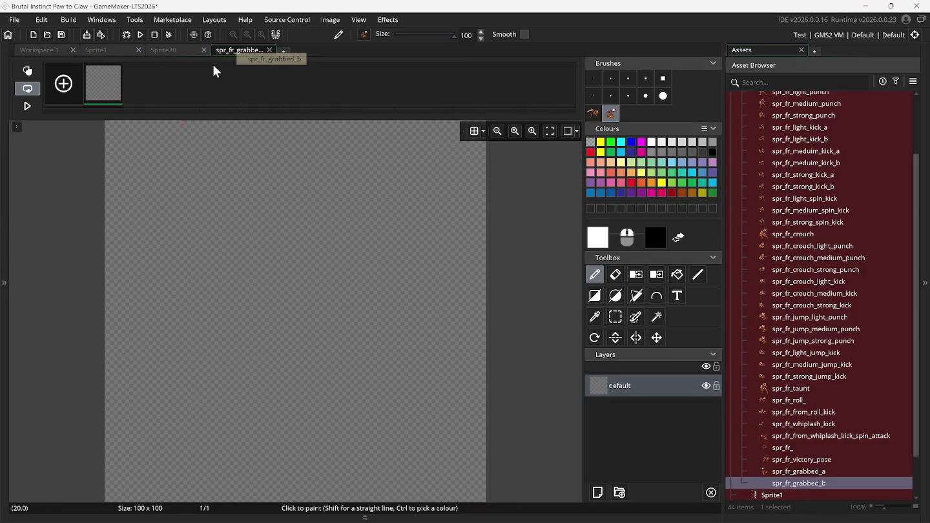
{"action": "left_click", "coordinate": [593, 113]}
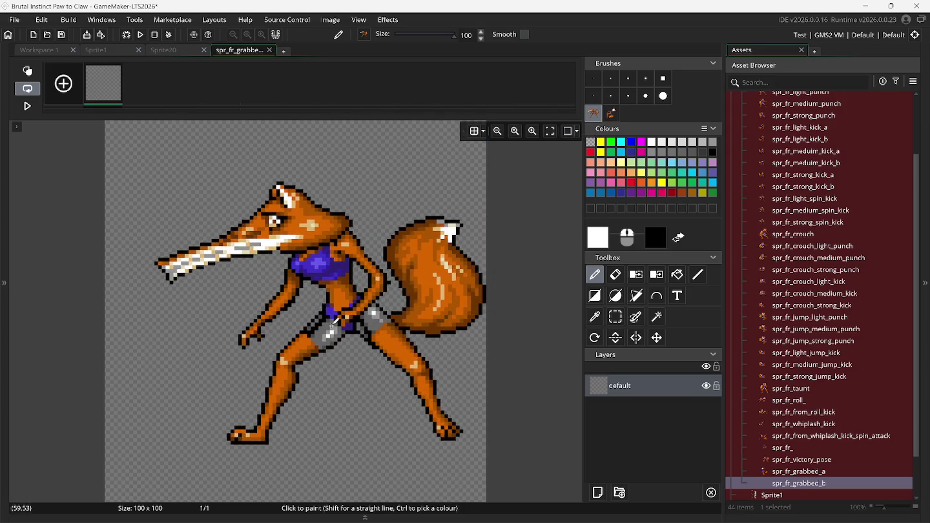
{"action": "scroll", "coordinate": [304, 346], "scroll_direction": "down", "scroll_amount": 1}
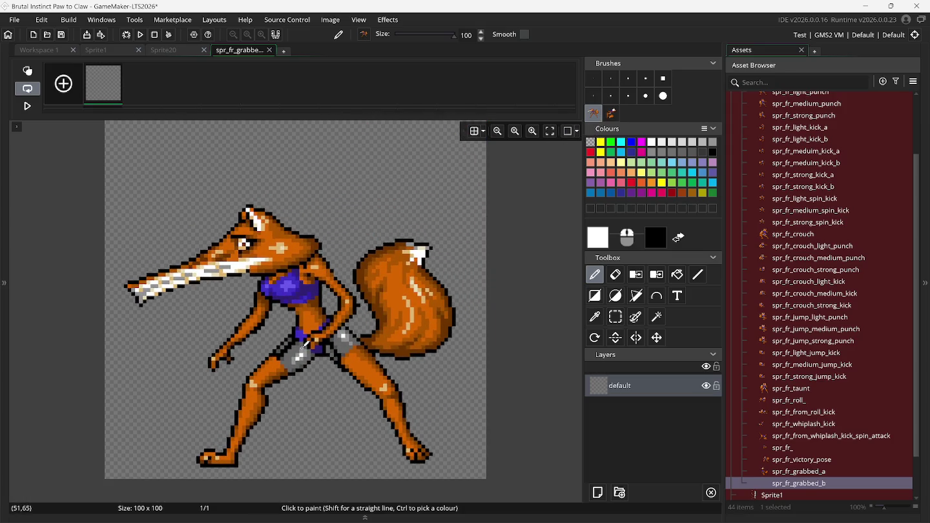
{"action": "left_click", "coordinate": [299, 323]}
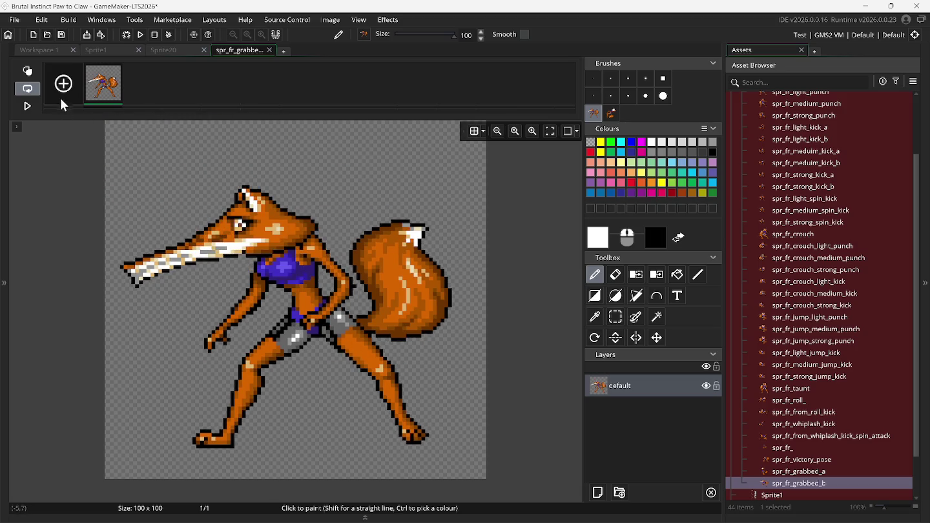
{"action": "left_click", "coordinate": [64, 89]}
Step: Stamp the leaning-back pose onto frame 2 using onion skin, then compare both frames
{"action": "left_click", "coordinate": [611, 114]}
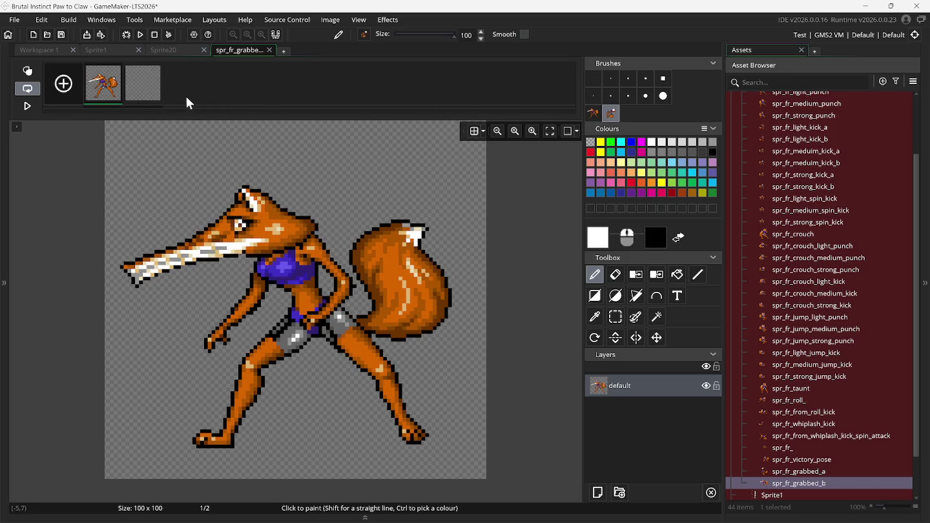
{"action": "left_click", "coordinate": [154, 66]}
{"action": "left_click", "coordinate": [30, 73]}
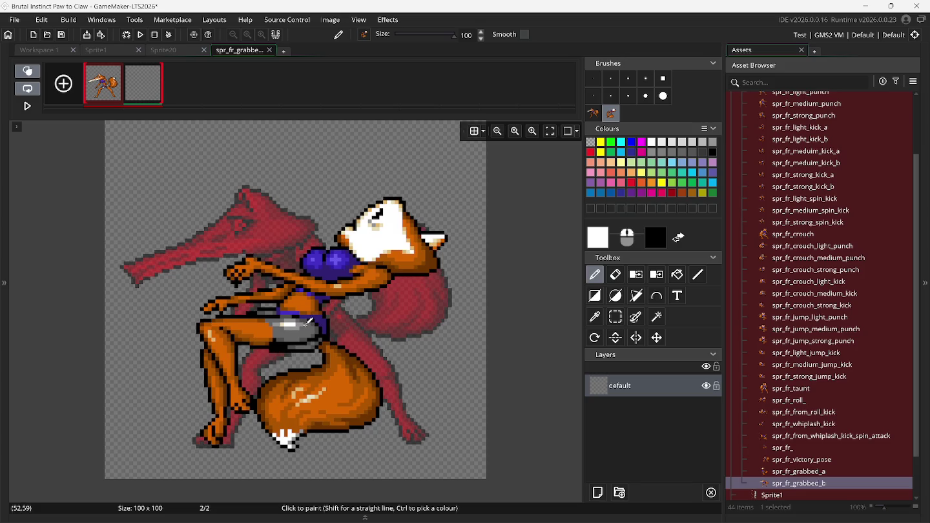
{"action": "left_click", "coordinate": [309, 321]}
{"action": "left_click", "coordinate": [27, 71]}
{"action": "left_click", "coordinate": [95, 95]}
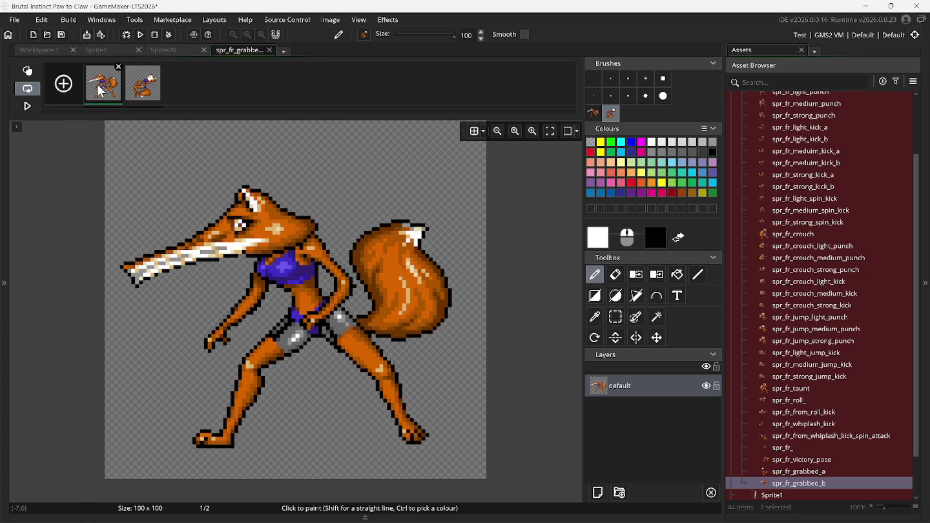
{"action": "left_click", "coordinate": [145, 92]}
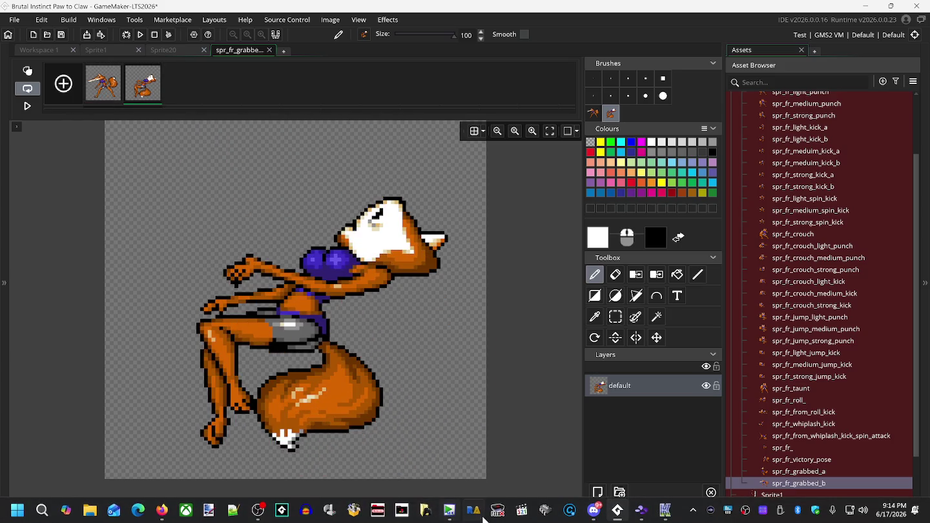
{"action": "left_click", "coordinate": [639, 514]}
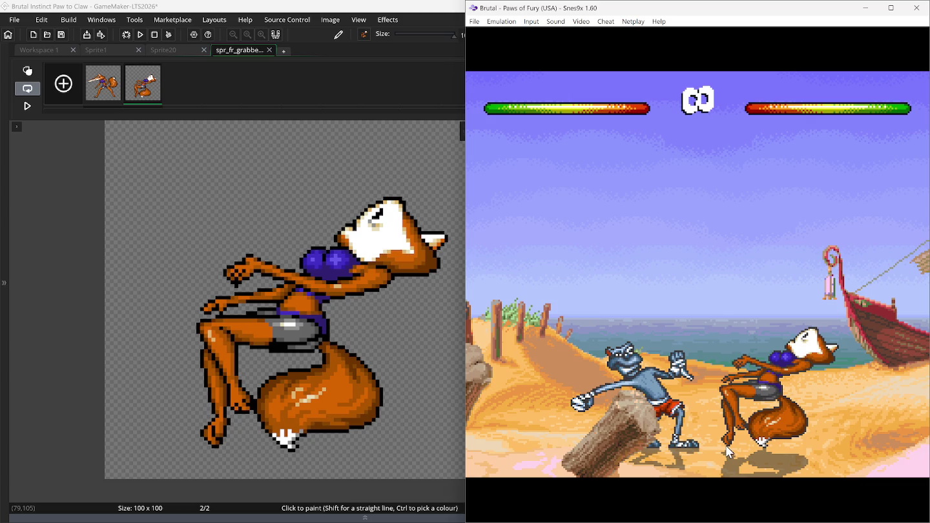
Step: Scrub the Snes9x rewind between crouched and standing grab poses, then enable onion skin in GameMaker
{"action": "key", "text": "BackSpace"}
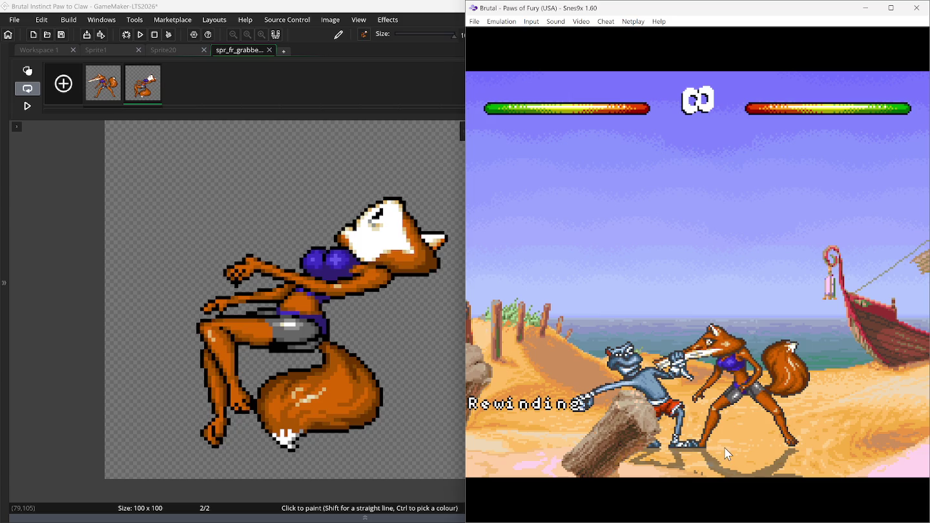
{"action": "key", "text": "BackSpace"}
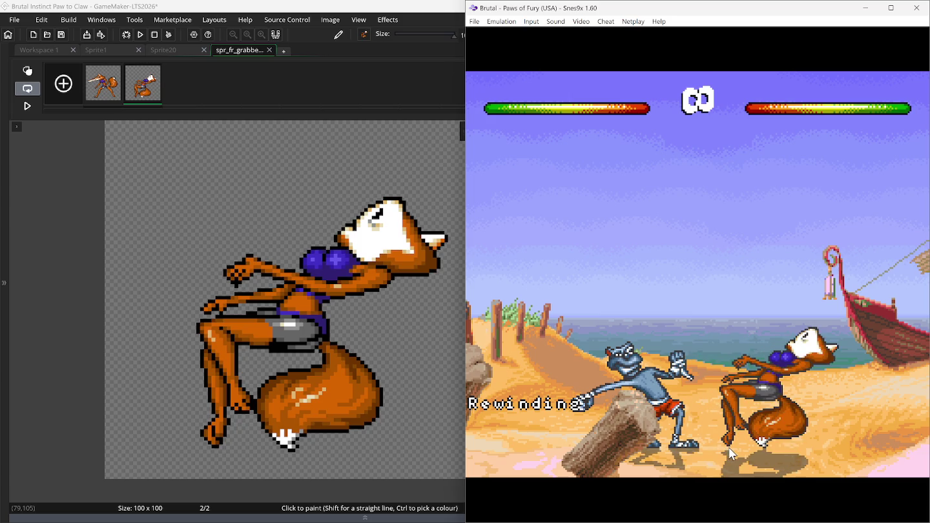
{"action": "key", "text": "BackSpace"}
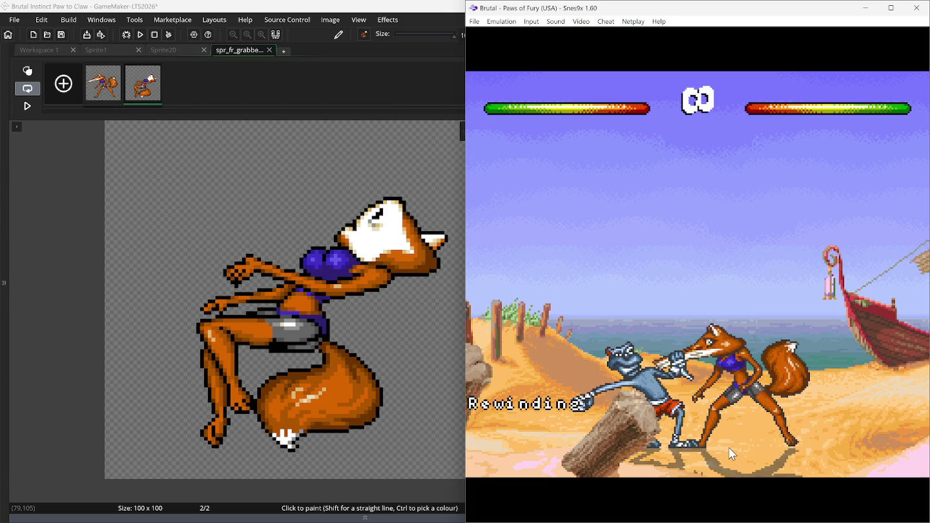
{"action": "key", "text": "BackSpace"}
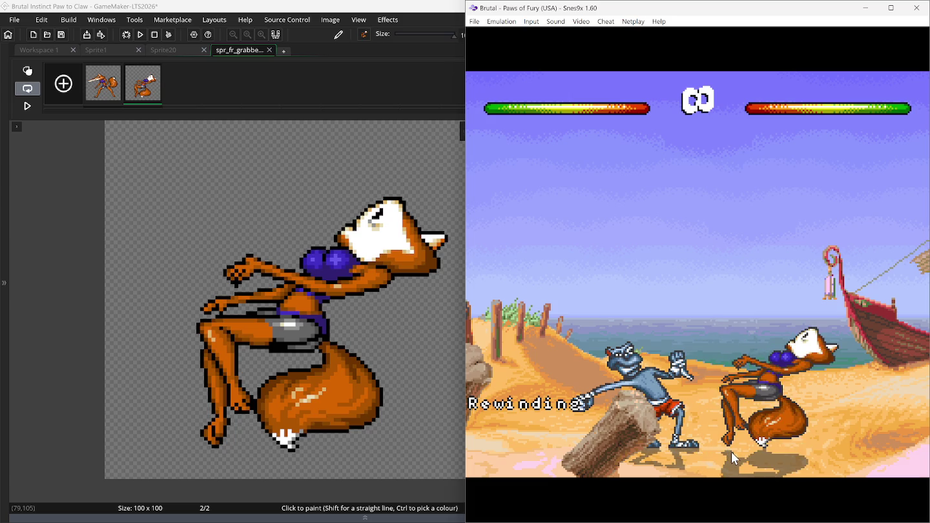
{"action": "key", "text": "BackSpace"}
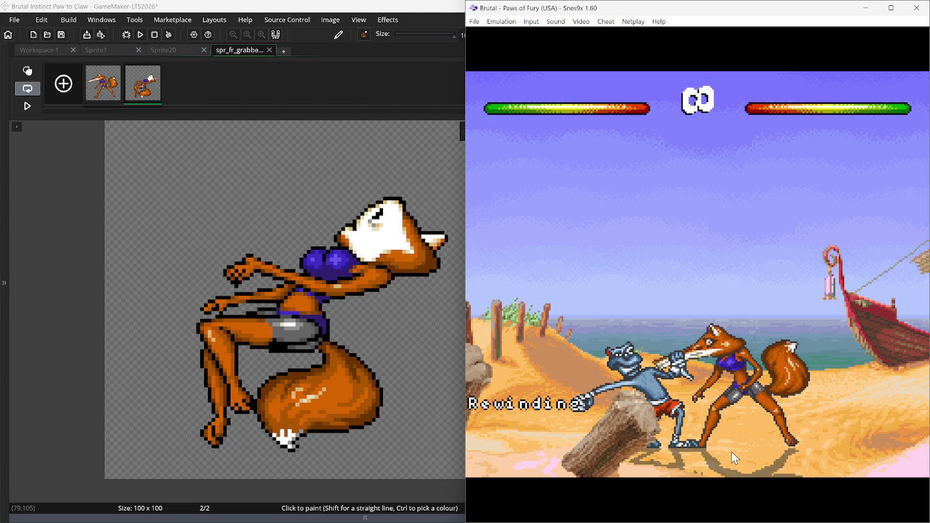
{"action": "key", "text": "BackSpace"}
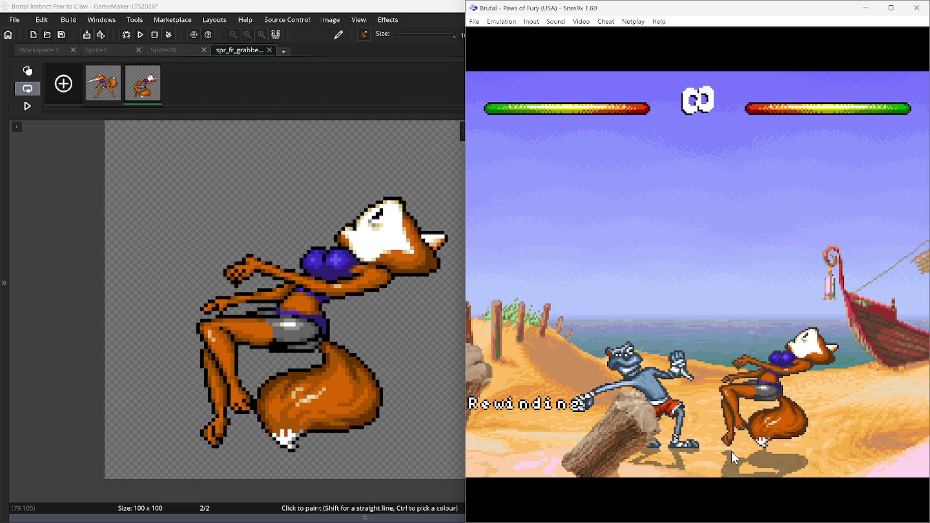
{"action": "key", "text": "BackSpace"}
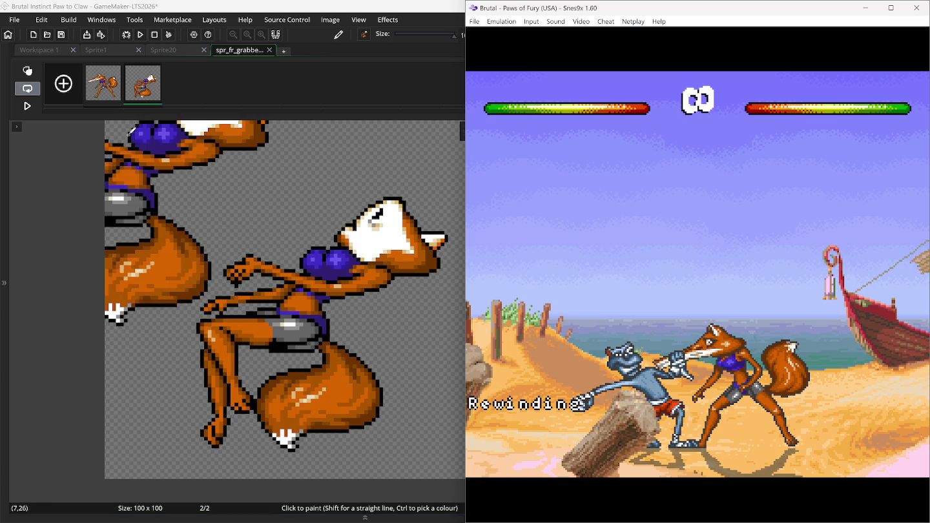
{"action": "left_click", "coordinate": [28, 70]}
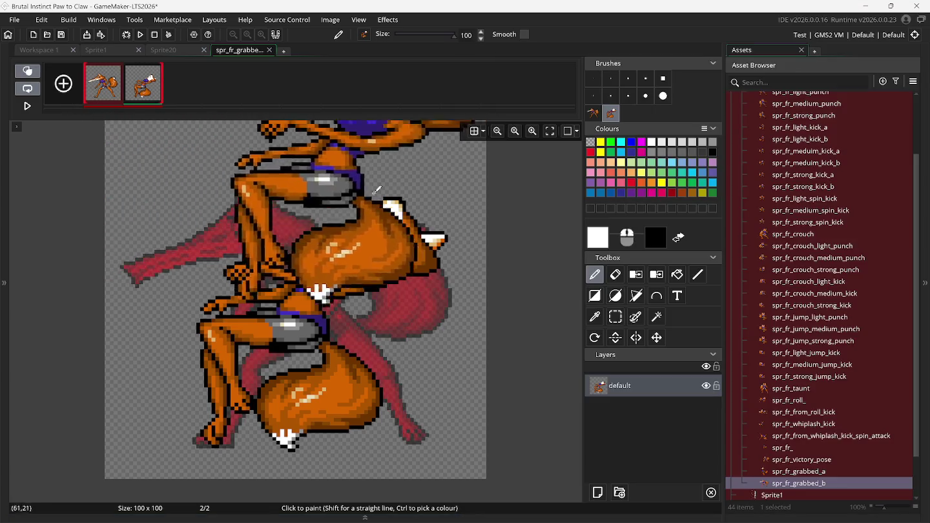
Step: Select the grabbed pose in frame 2 and nudge it into line with frame 1's standing fox
{"action": "left_click", "coordinate": [616, 317]}
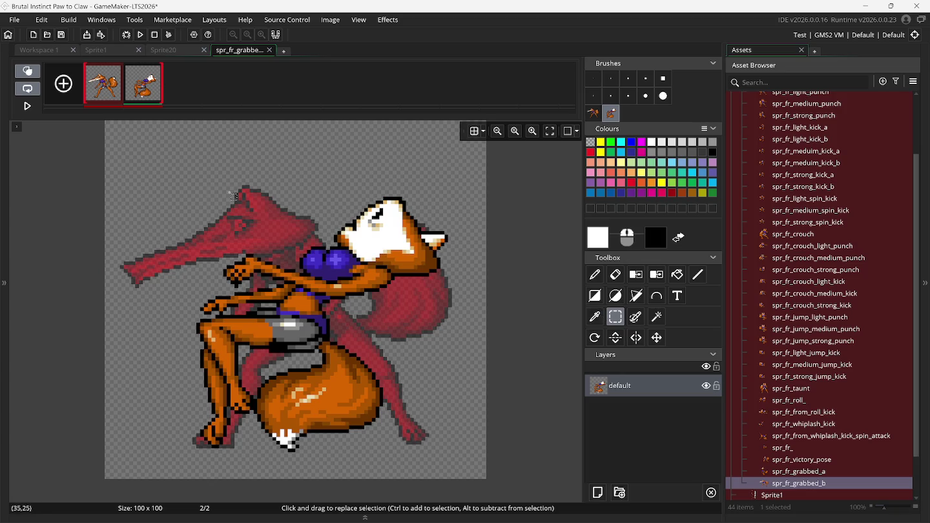
{"action": "left_click_drag", "start_coordinate": [142, 169], "coordinate": [490, 485]}
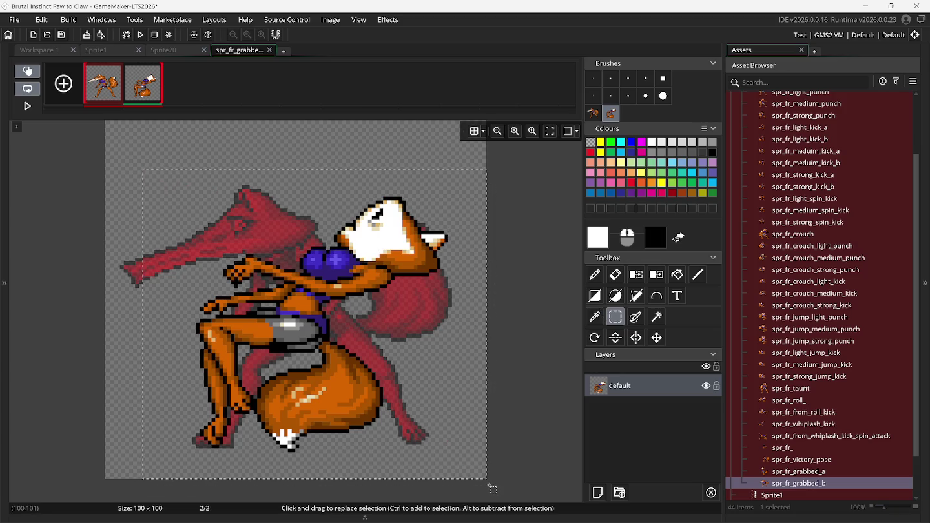
{"action": "key", "text": "Up"}
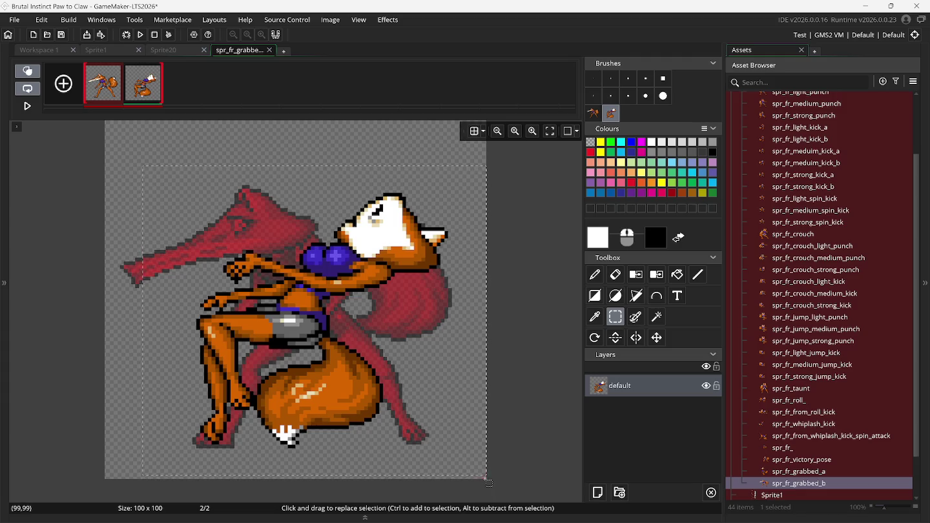
{"action": "key", "text": "Left"}
{"action": "key", "text": "Left"}
{"action": "key", "text": "Left"}
{"action": "key", "text": "Left"}
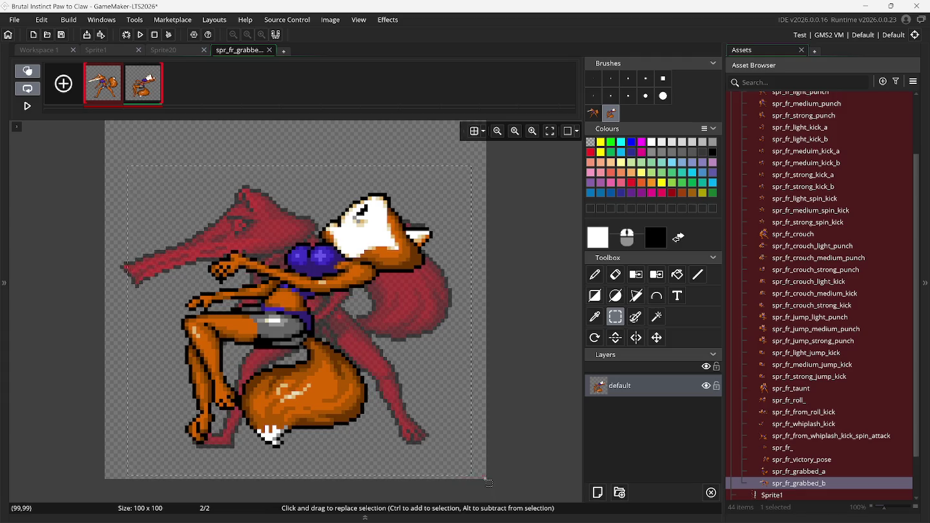
{"action": "key", "text": "Right"}
{"action": "key", "text": "Right"}
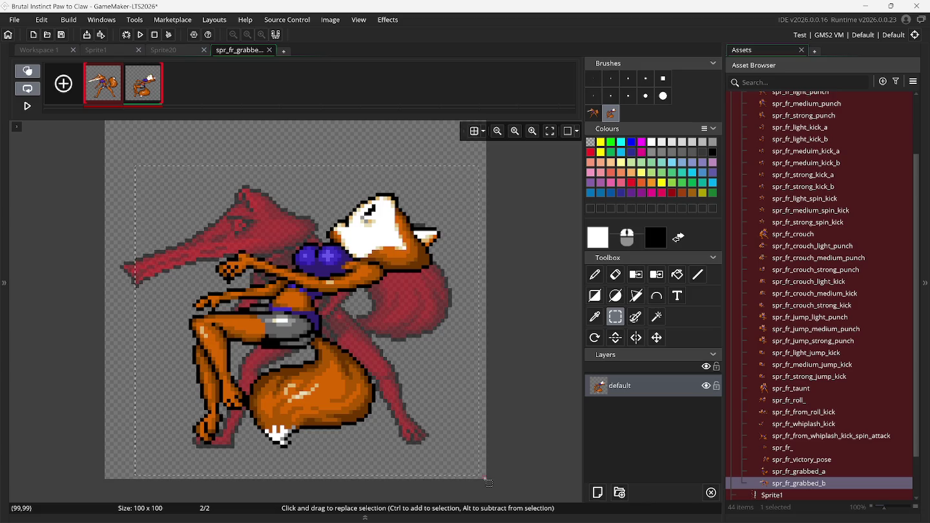
{"action": "key", "text": "Down"}
{"action": "key", "text": "Left"}
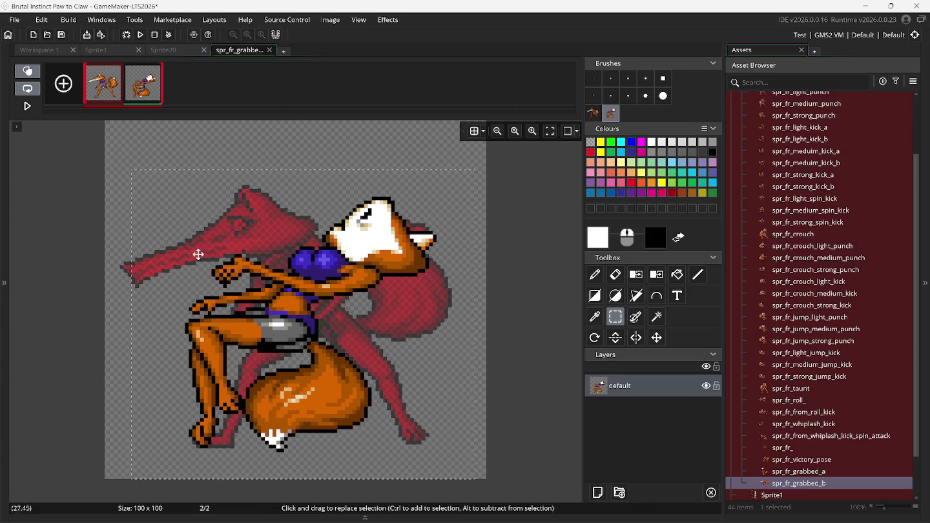
Step: Turn off onion skin, compare frames 1 and 2, and bring Snes9x alongside
{"action": "left_click", "coordinate": [30, 75]}
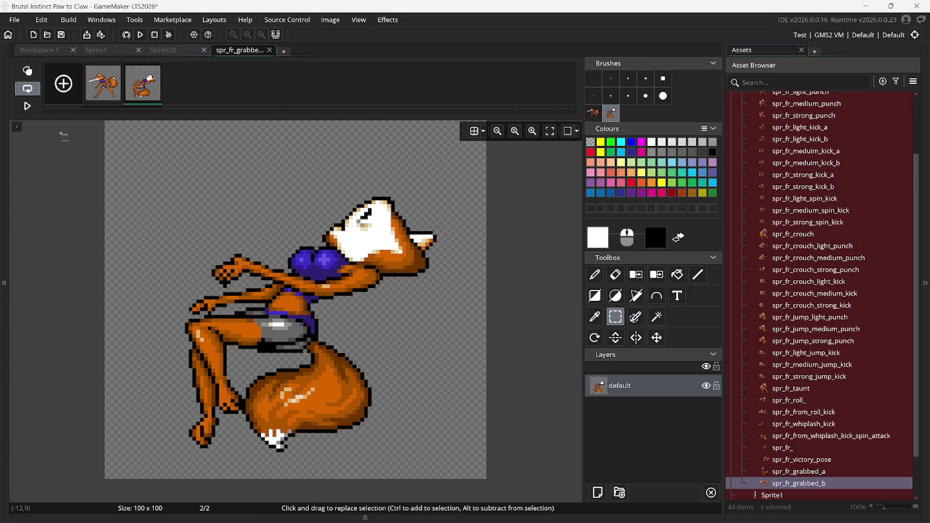
{"action": "left_click", "coordinate": [98, 91]}
{"action": "left_click", "coordinate": [143, 96]}
{"action": "left_click", "coordinate": [638, 514]}
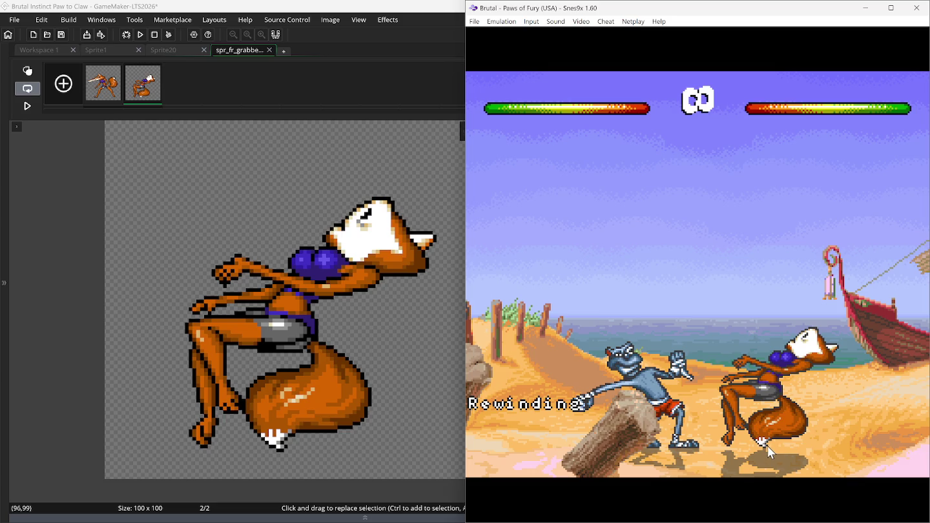
Step: Shift the whole grabbed pose slightly and check it against the standing fox in frame 1
{"action": "left_click", "coordinate": [47, 148]}
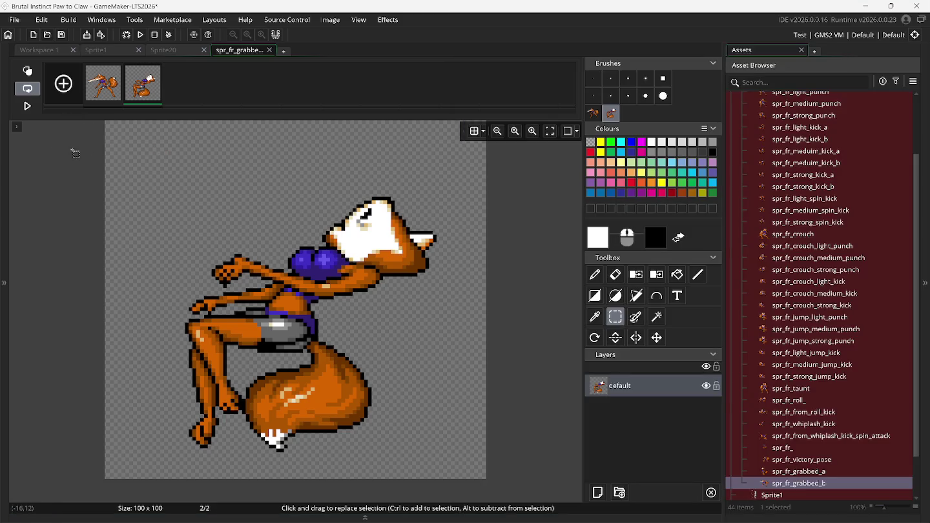
{"action": "mouse_move", "coordinate": [105, 127]}
{"action": "left_mouse_down"}
{"action": "mouse_move", "coordinate": [536, 474]}
{"action": "mouse_move", "coordinate": [526, 517]}
{"action": "left_mouse_up"}
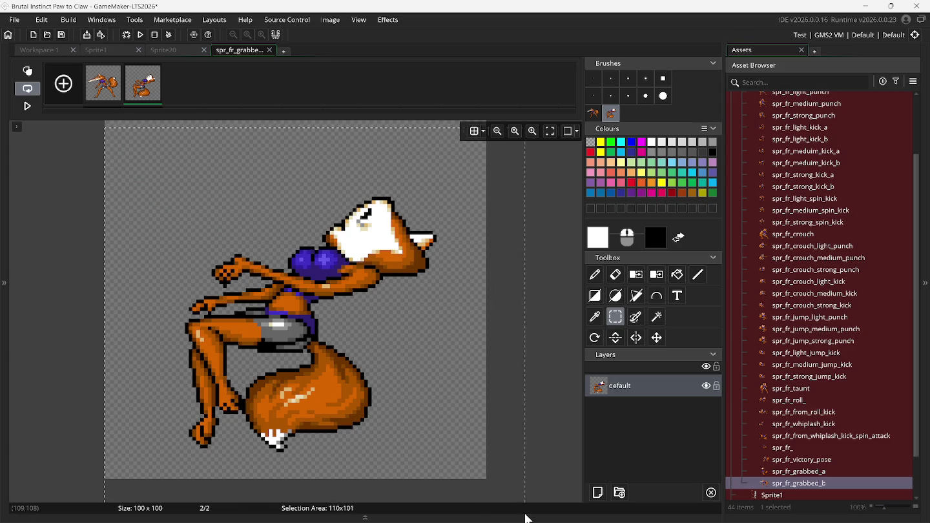
{"action": "key", "text": "ctrl+v"}
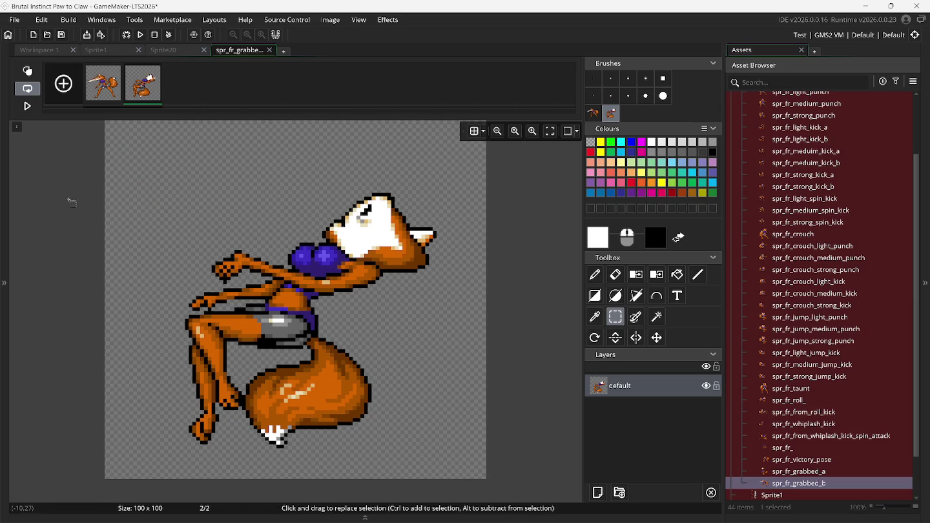
{"action": "left_click", "coordinate": [93, 97]}
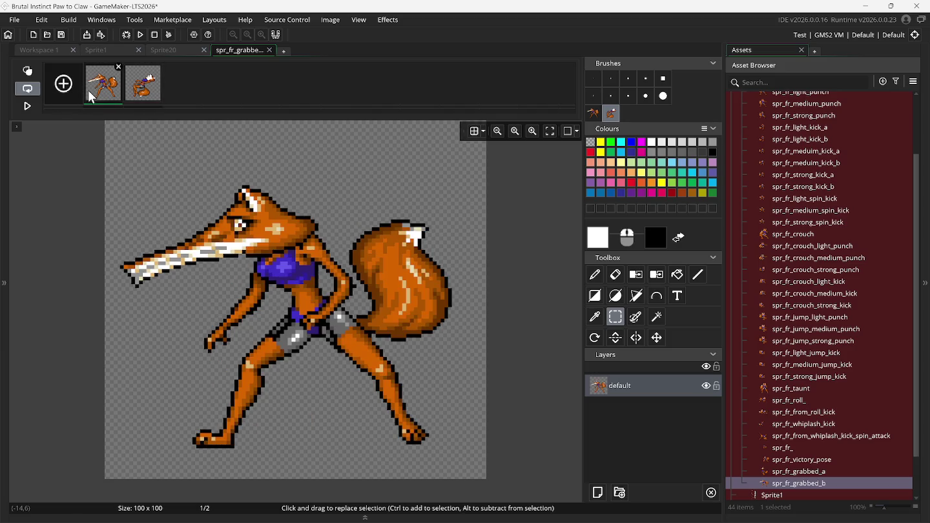
{"action": "left_click", "coordinate": [136, 100]}
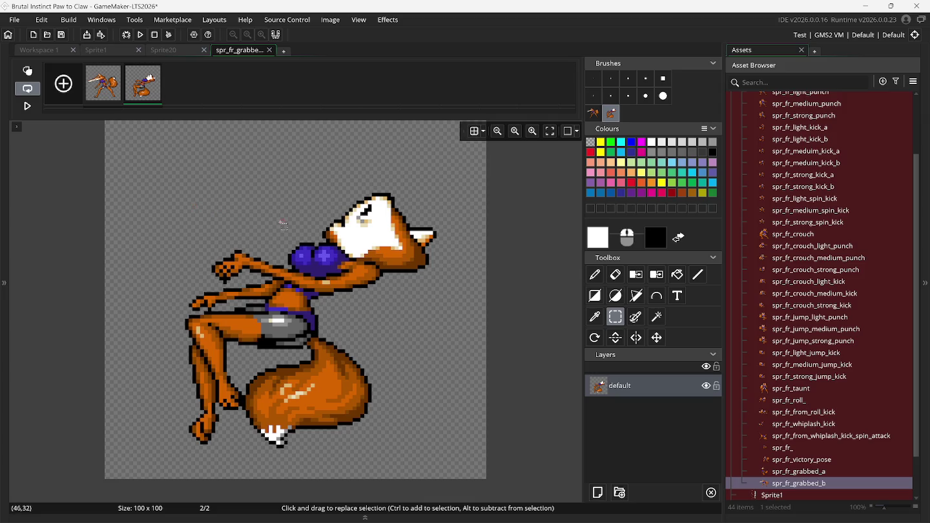
Step: Close spr_fr_grabbed_b and open the Sprite1 fox sheet with Rectangle Select active
{"action": "left_click", "coordinate": [268, 49]}
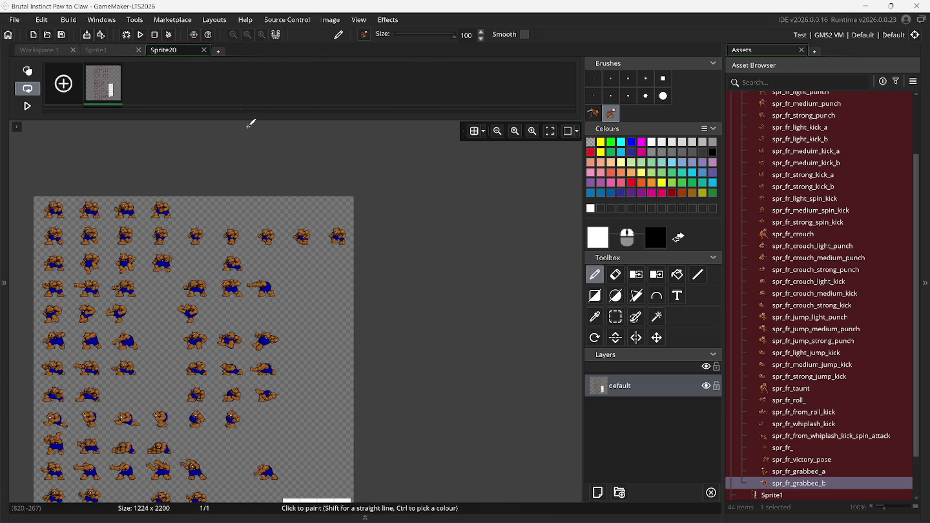
{"action": "left_click", "coordinate": [103, 51]}
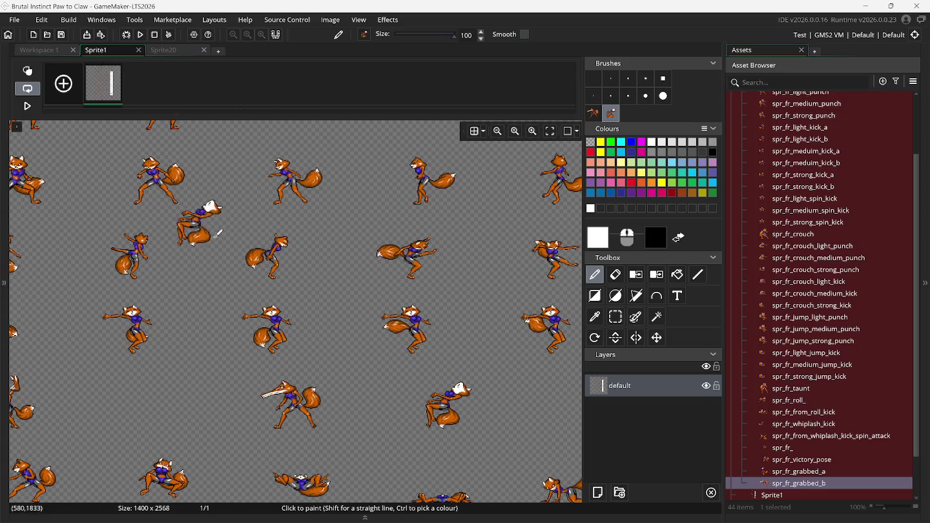
{"action": "scroll", "coordinate": [206, 225], "scroll_direction": "down", "scroll_amount": 3}
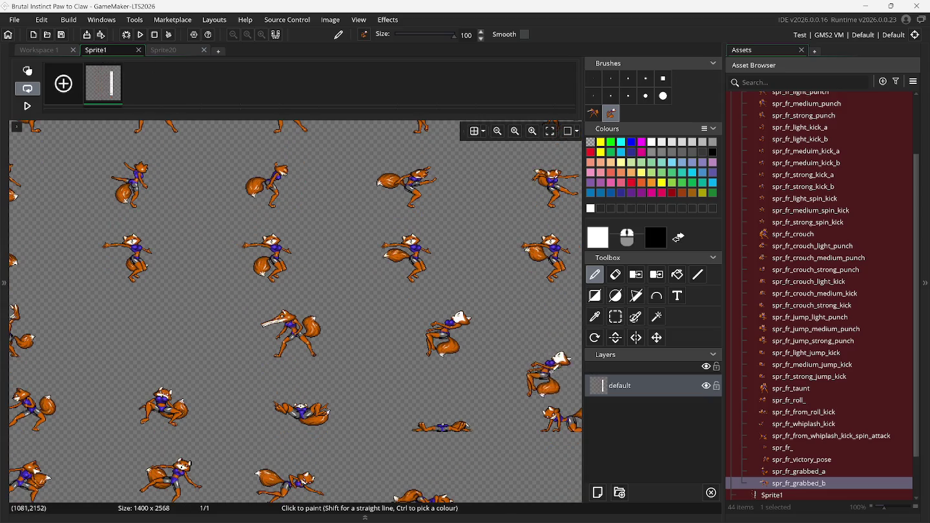
{"action": "left_click", "coordinate": [615, 317]}
{"action": "scroll", "coordinate": [503, 360], "scroll_direction": "right", "scroll_amount": 3}
Step: Scroll the Sprite1 sheet and trial-select candidate fox poses, including the crouching one, then deselect
{"action": "scroll", "coordinate": [503, 360], "scroll_direction": "left", "scroll_amount": 12}
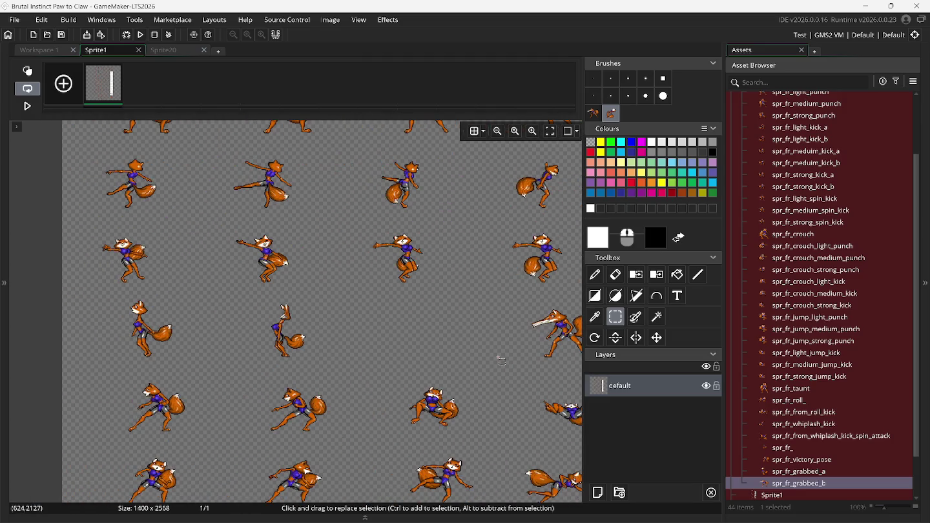
{"action": "scroll", "coordinate": [502, 361], "scroll_direction": "down", "scroll_amount": 1}
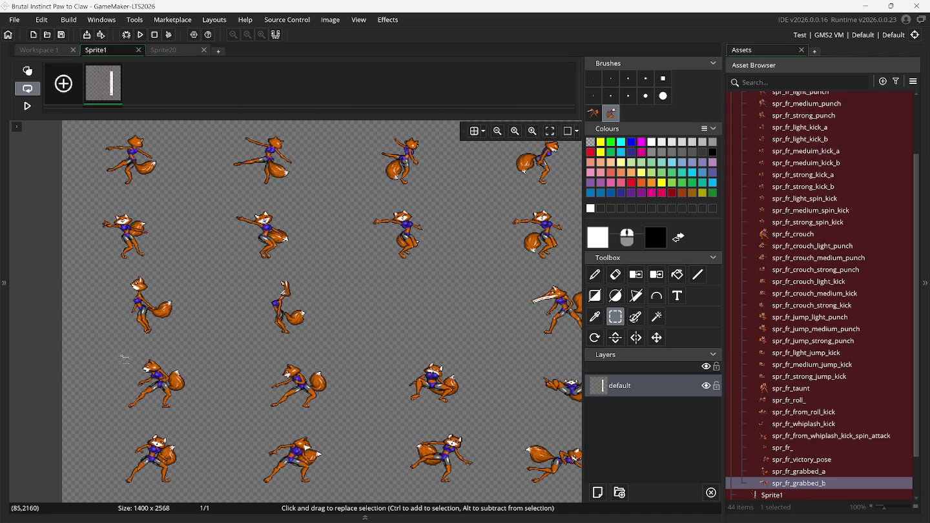
{"action": "left_click_drag", "start_coordinate": [101, 347], "coordinate": [217, 422]}
{"action": "key", "text": "Escape"}
{"action": "left_click_drag", "start_coordinate": [393, 354], "coordinate": [471, 415]}
{"action": "left_click", "coordinate": [473, 419]}
Step: Switch from the pencil back to Rectangle Select and bring Snes9x alongside
{"action": "left_click", "coordinate": [594, 113]}
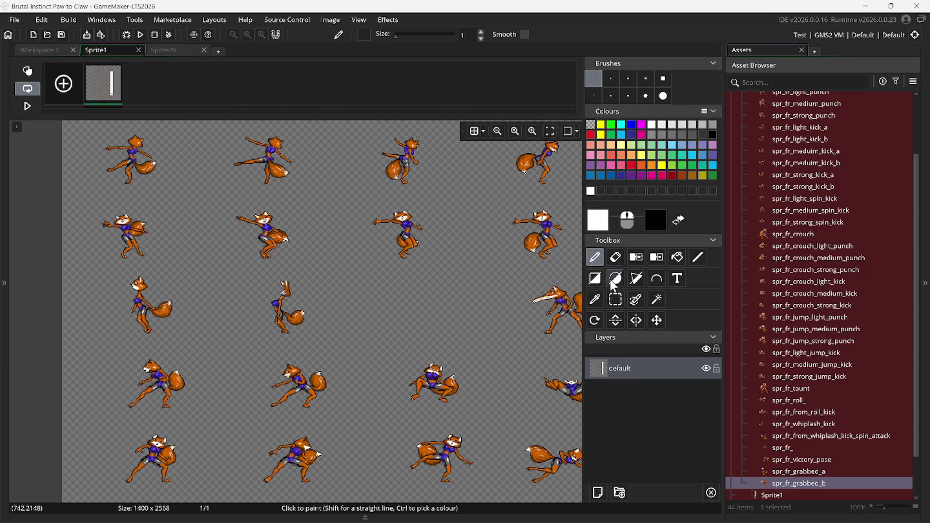
{"action": "left_click", "coordinate": [615, 299]}
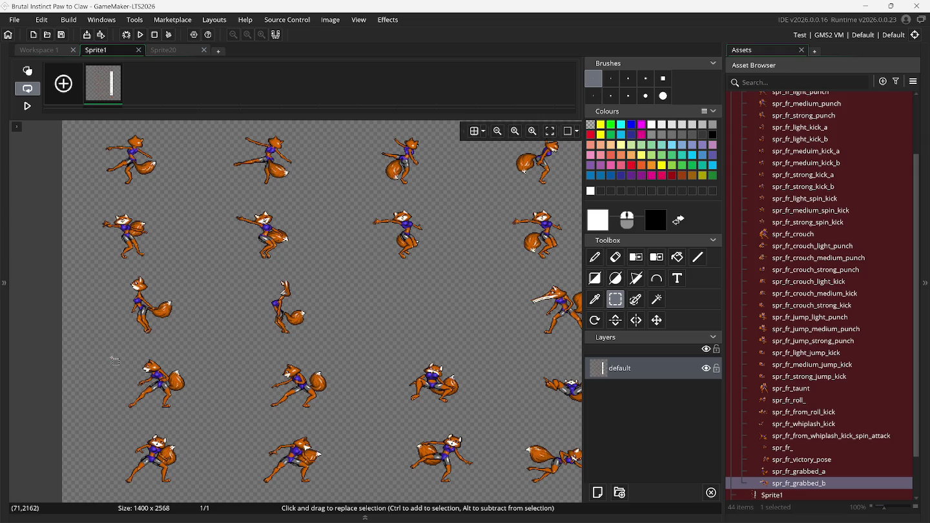
{"action": "left_click", "coordinate": [641, 514]}
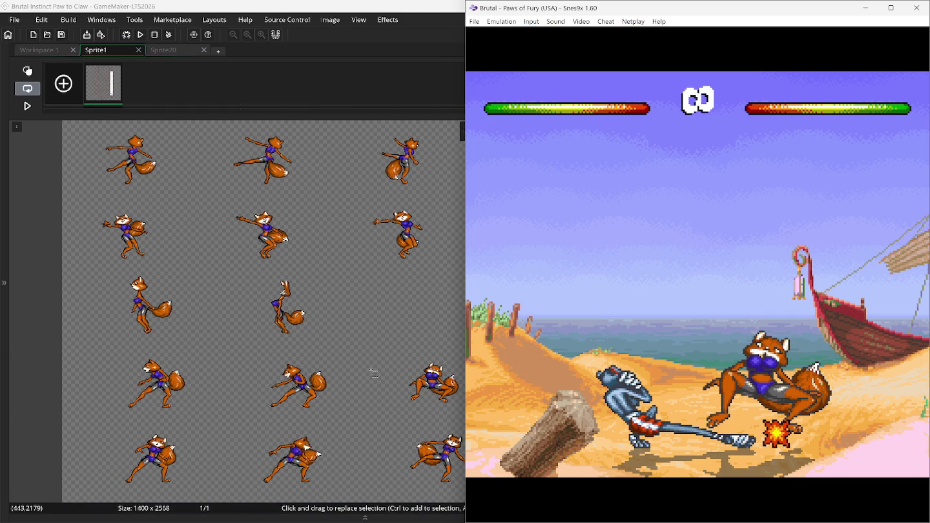
Step: Make custom brushes from the crouching fox pose and the flat lying fox pose
{"action": "scroll", "coordinate": [368, 362], "scroll_direction": "right", "scroll_amount": 3}
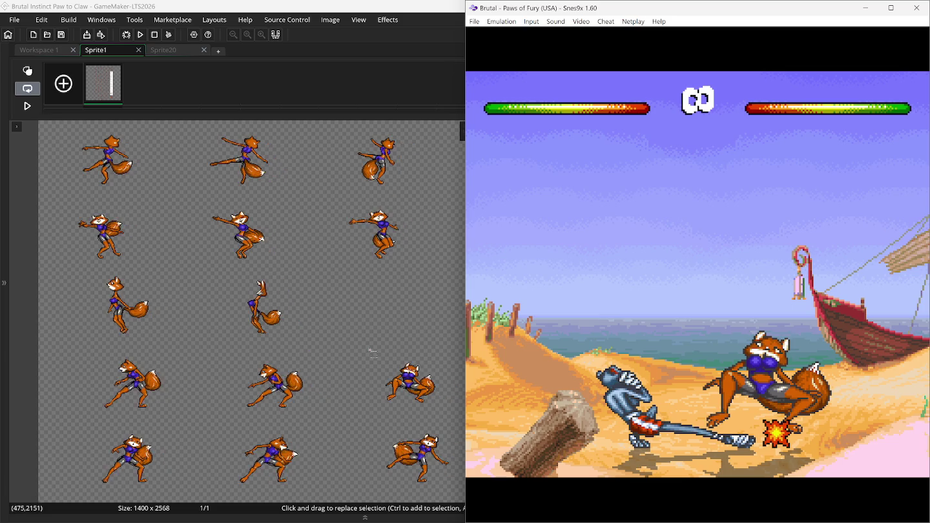
{"action": "mouse_move", "coordinate": [303, 359]}
{"action": "left_mouse_down"}
{"action": "mouse_move", "coordinate": [381, 375]}
{"action": "mouse_move", "coordinate": [375, 411]}
{"action": "left_mouse_up"}
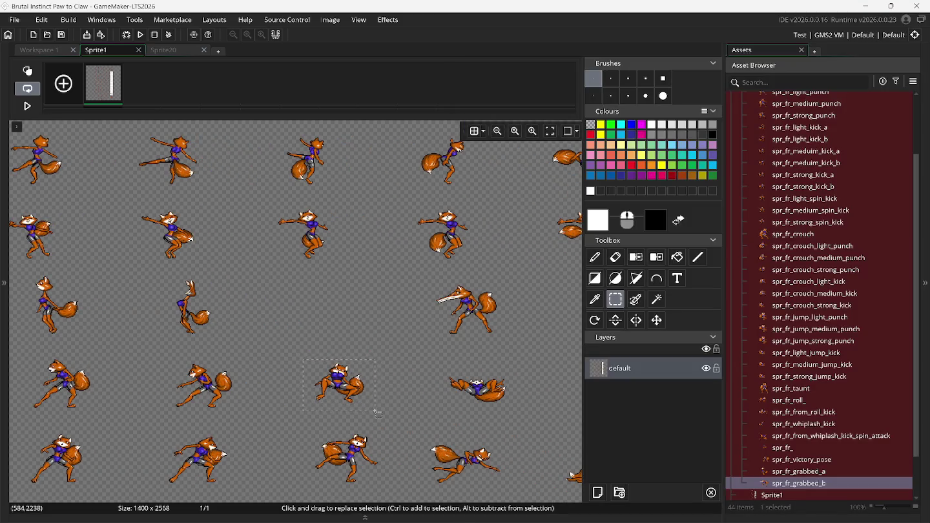
{"action": "key", "text": "ctrl+b"}
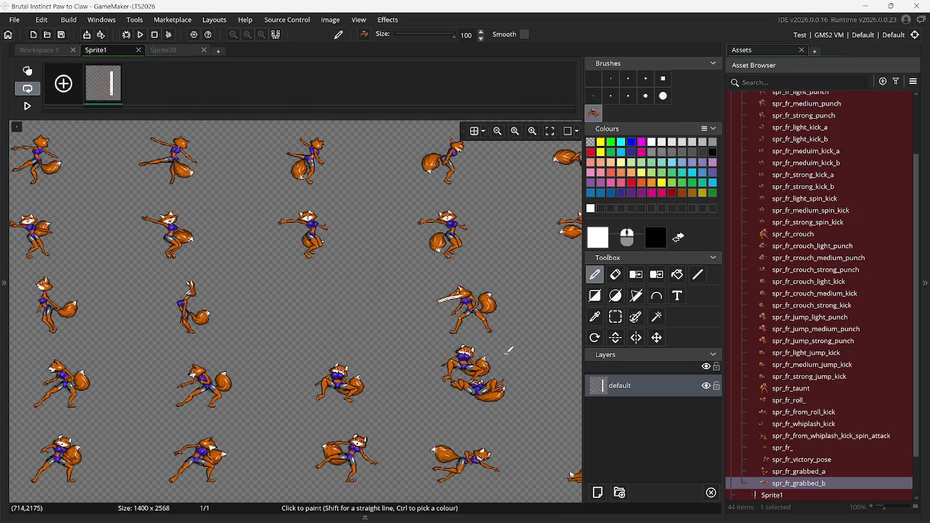
{"action": "left_click", "coordinate": [615, 316]}
{"action": "left_click_drag", "start_coordinate": [424, 363], "coordinate": [544, 412]}
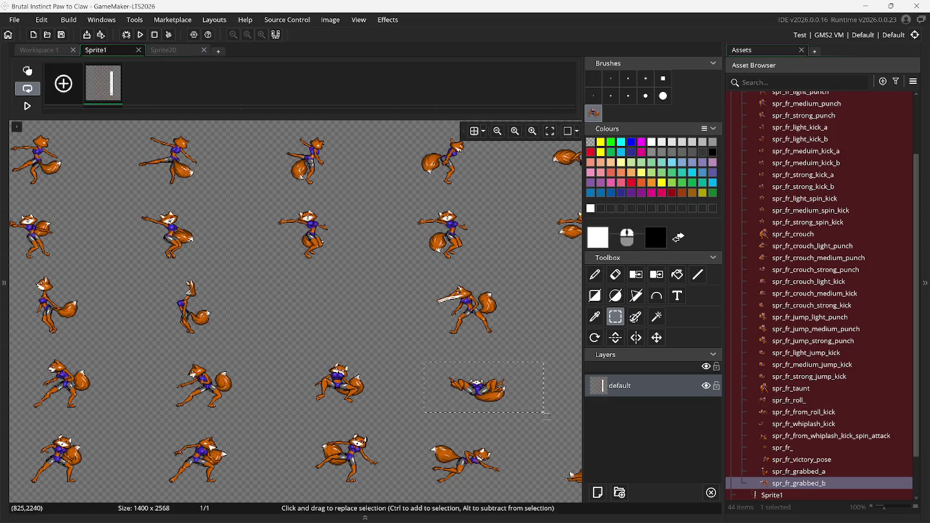
{"action": "scroll", "coordinate": [543, 412], "scroll_direction": "right", "scroll_amount": 5}
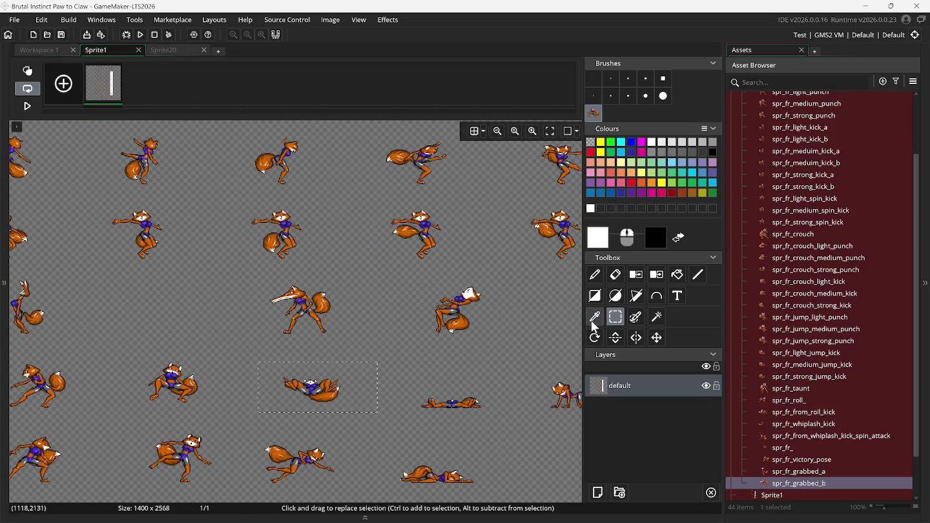
{"action": "left_click_drag", "start_coordinate": [408, 379], "coordinate": [497, 417]}
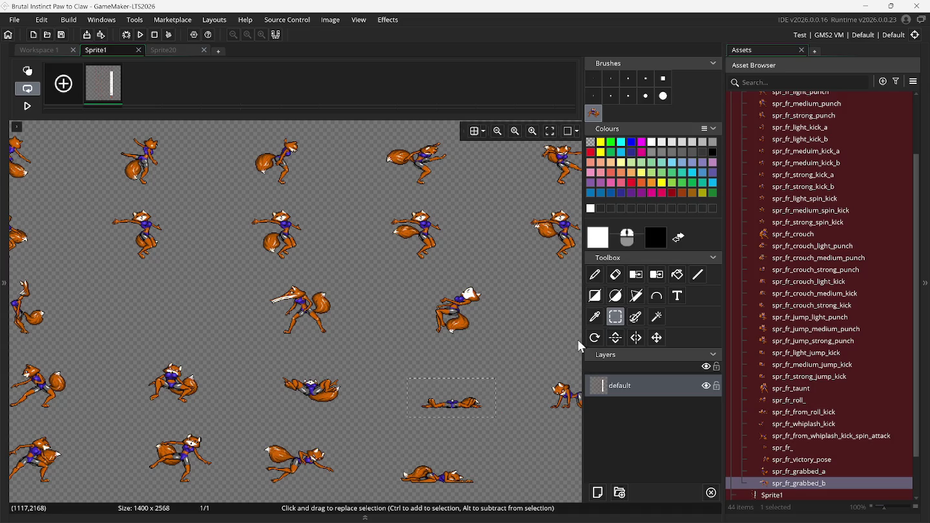
{"action": "left_click", "coordinate": [334, 402]}
{"action": "left_click_drag", "start_coordinate": [252, 365], "coordinate": [359, 410]}
{"action": "key", "text": "ctrl+b"}
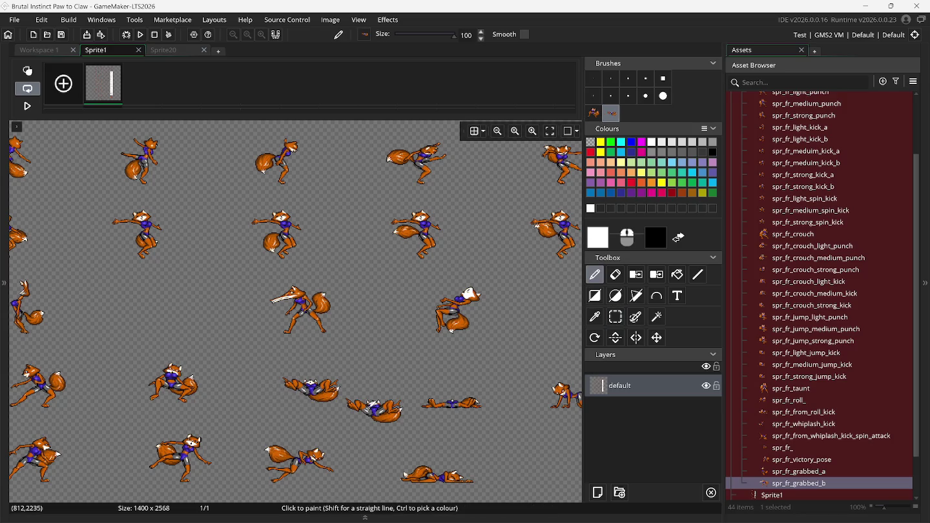
Step: Make brushes from another lying pose and the crawling pose, then bring up Snes9x
{"action": "left_click", "coordinate": [616, 318]}
{"action": "mouse_move", "coordinate": [398, 368]}
{"action": "left_mouse_down"}
{"action": "mouse_move", "coordinate": [445, 407]}
{"action": "mouse_move", "coordinate": [482, 420]}
{"action": "left_mouse_up"}
{"action": "key", "text": "ctrl+b"}
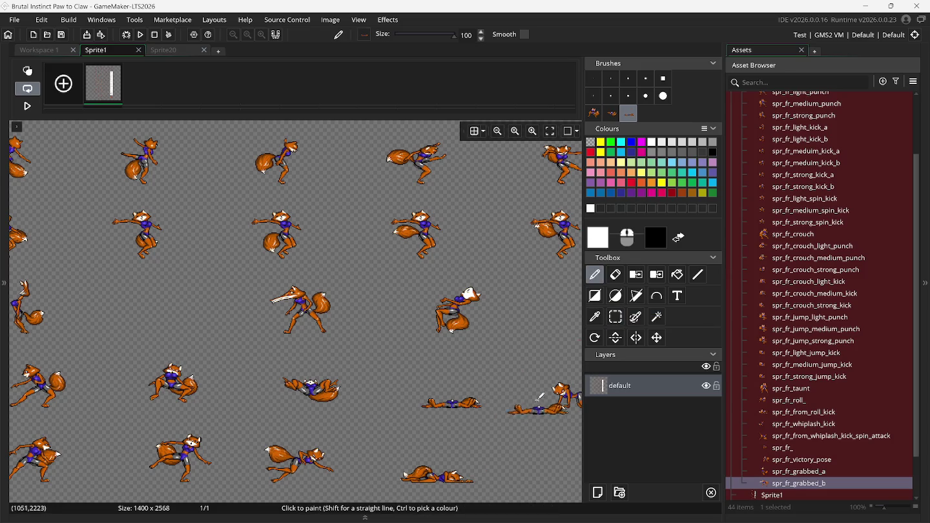
{"action": "left_click", "coordinate": [615, 317]}
{"action": "scroll", "coordinate": [484, 364], "scroll_direction": "right", "scroll_amount": 3}
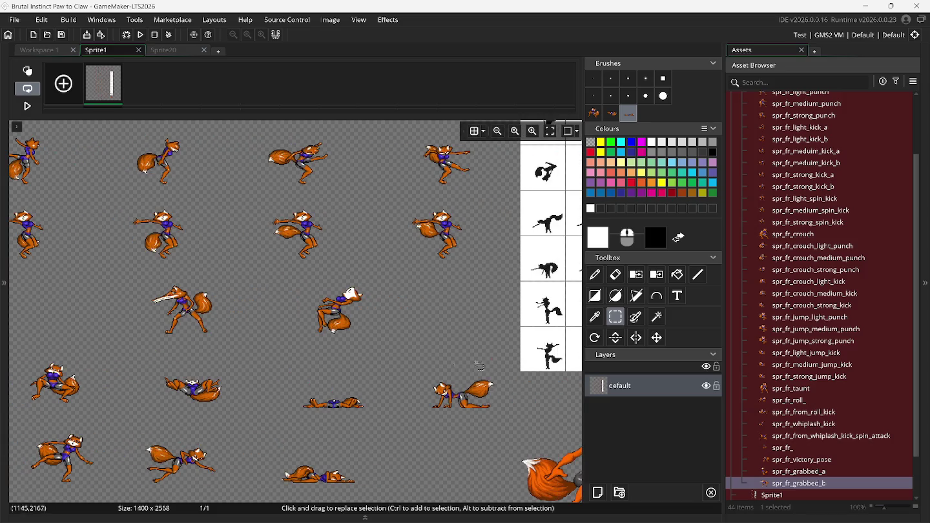
{"action": "left_click_drag", "start_coordinate": [418, 371], "coordinate": [505, 423]}
{"action": "key", "text": "ctrl+b"}
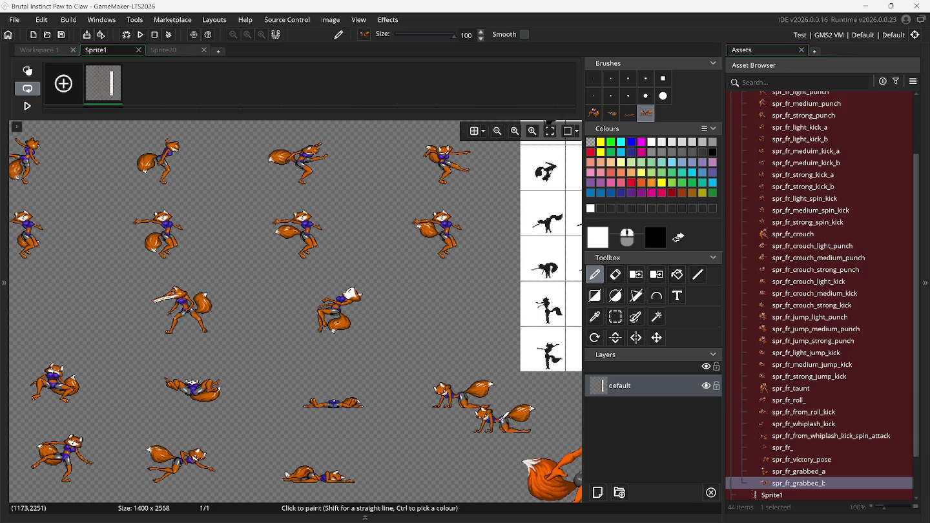
{"action": "mouse_move", "coordinate": [587, 519]}
{"action": "mouse_move", "coordinate": [640, 510]}
{"action": "left_click", "coordinate": [607, 472]}
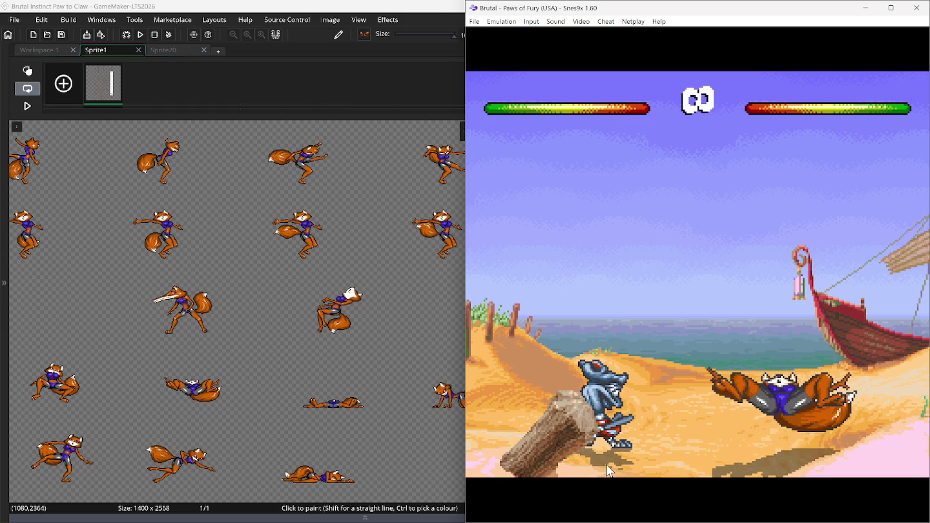
Step: Rewind the Snes9x fight to the round start, undo a stray paste on the sheet, and refocus GameMaker
{"action": "key", "text": "BackSpace"}
{"action": "key", "text": "BackSpace"}
{"action": "key", "text": "BackSpace"}
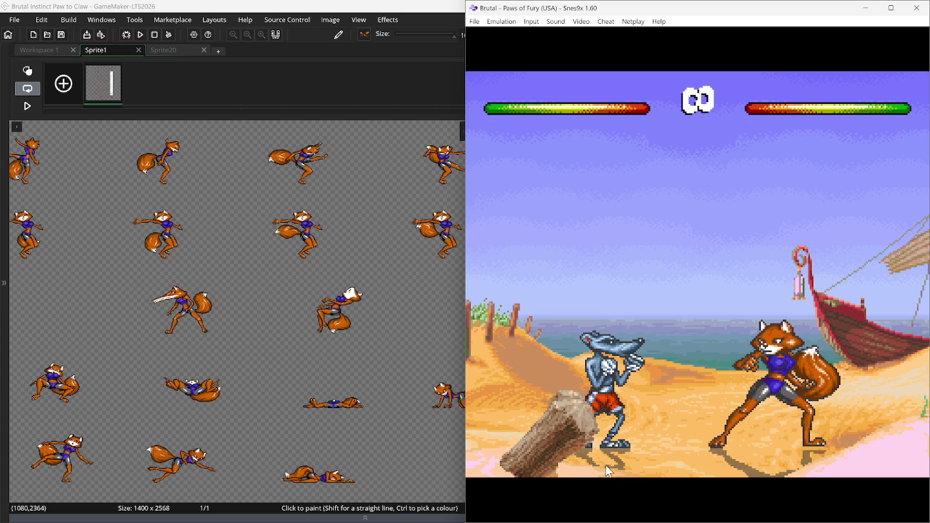
{"action": "key", "text": "ctrl+v"}
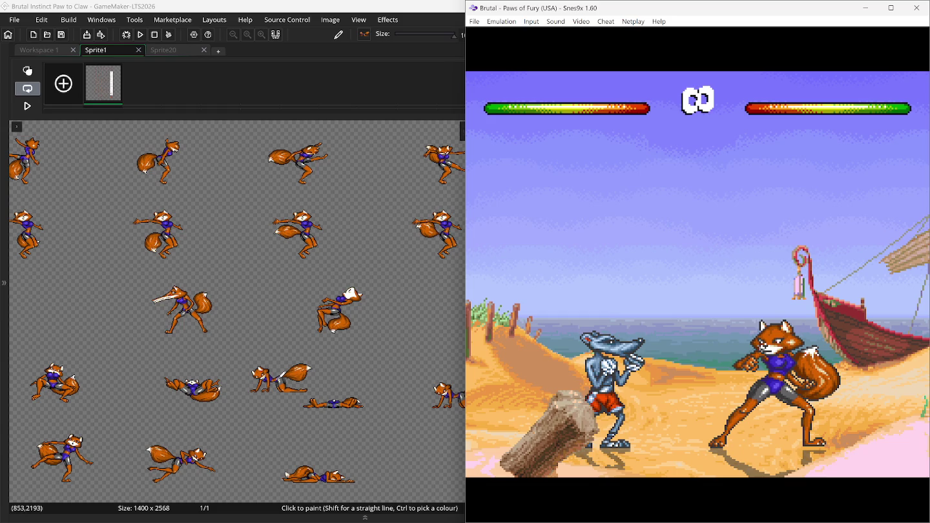
{"action": "key", "text": "ctrl+z"}
{"action": "key", "text": "ctrl+z"}
{"action": "key", "text": "ctrl+z"}
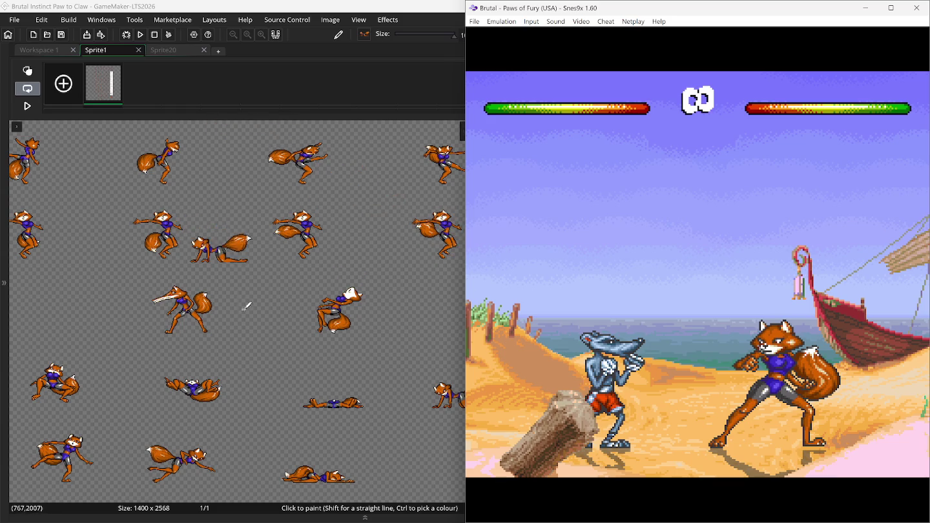
{"action": "left_click", "coordinate": [417, 18]}
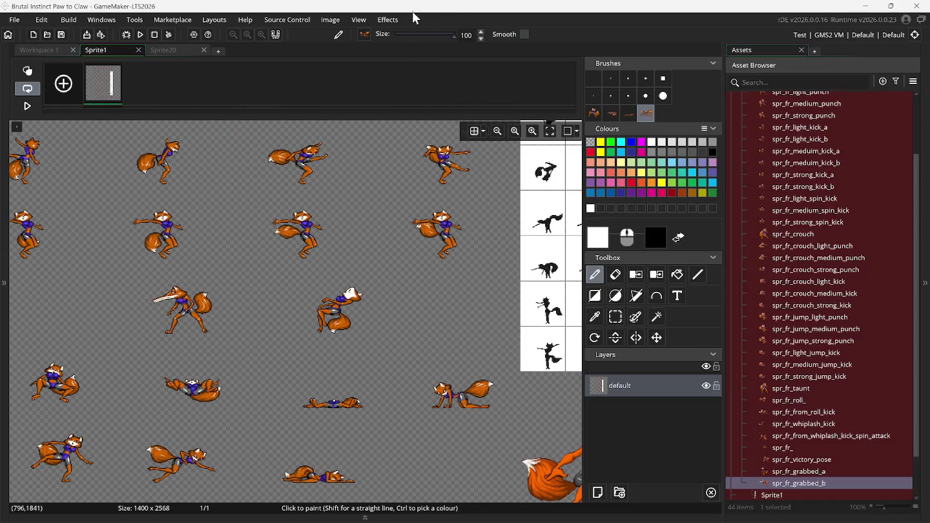
Step: Scroll the fox sheet with Rectangle Select, then bring up Snes9x and Fusion's Brutal Unleashed
{"action": "left_click", "coordinate": [614, 319]}
{"action": "scroll", "coordinate": [402, 381], "scroll_direction": "left", "scroll_amount": 5}
{"action": "scroll", "coordinate": [403, 381], "scroll_direction": "left", "scroll_amount": 5}
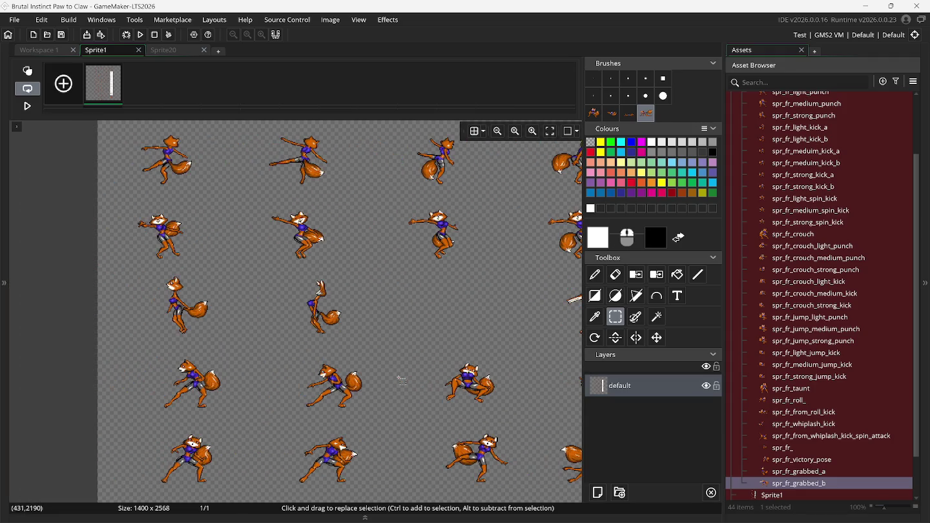
{"action": "scroll", "coordinate": [401, 381], "scroll_direction": "right", "scroll_amount": 5}
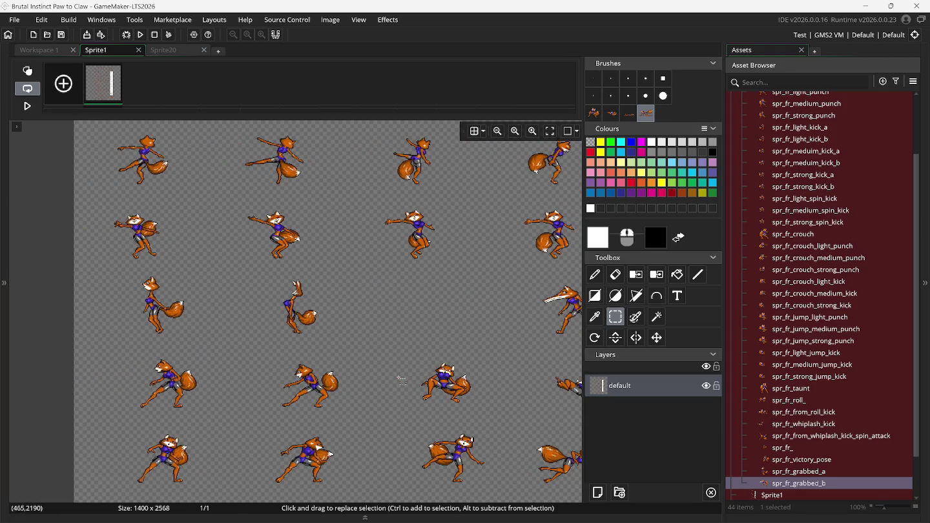
{"action": "scroll", "coordinate": [400, 379], "scroll_direction": "left", "scroll_amount": 4}
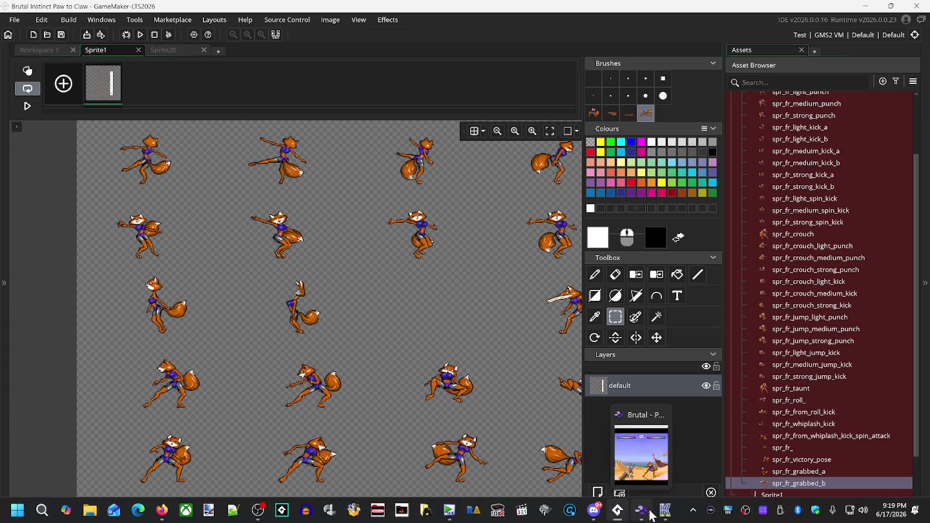
{"action": "left_click", "coordinate": [643, 510]}
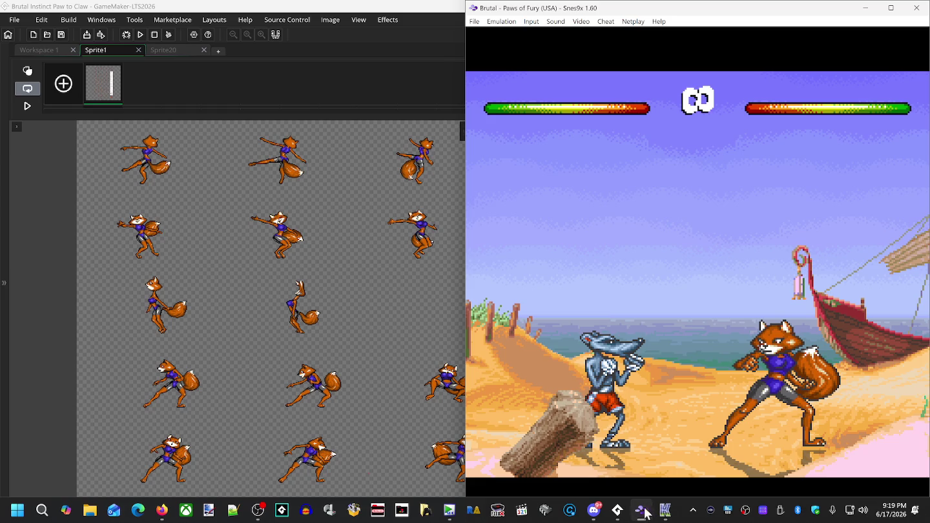
{"action": "left_click", "coordinate": [666, 515]}
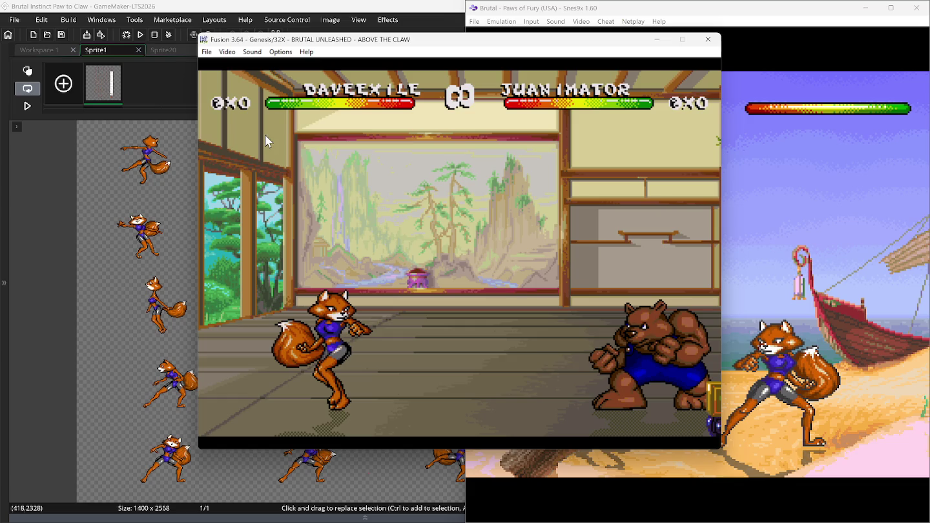
Step: Browse Fusion's Video and Options menus, pause the fox-versus-bear fight, and bring Snes9x forward
{"action": "left_click", "coordinate": [235, 53]}
{"action": "left_click", "coordinate": [235, 51]}
{"action": "left_click", "coordinate": [253, 53]}
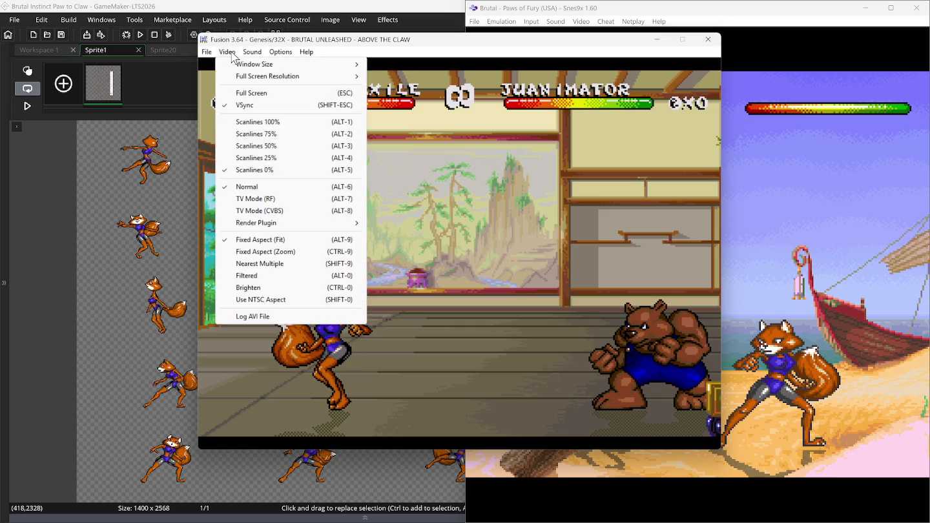
{"action": "left_click", "coordinate": [442, 191]}
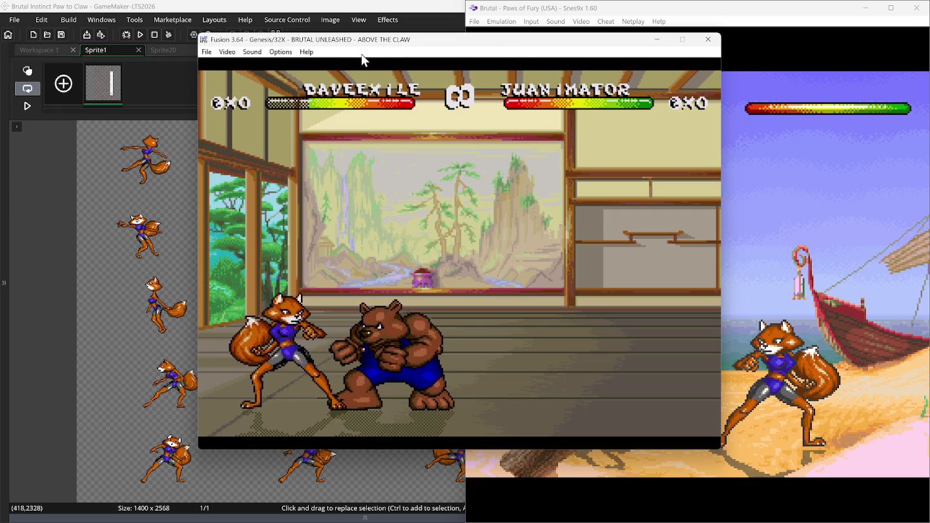
{"action": "key", "text": "Pause"}
{"action": "left_click", "coordinate": [514, 7]}
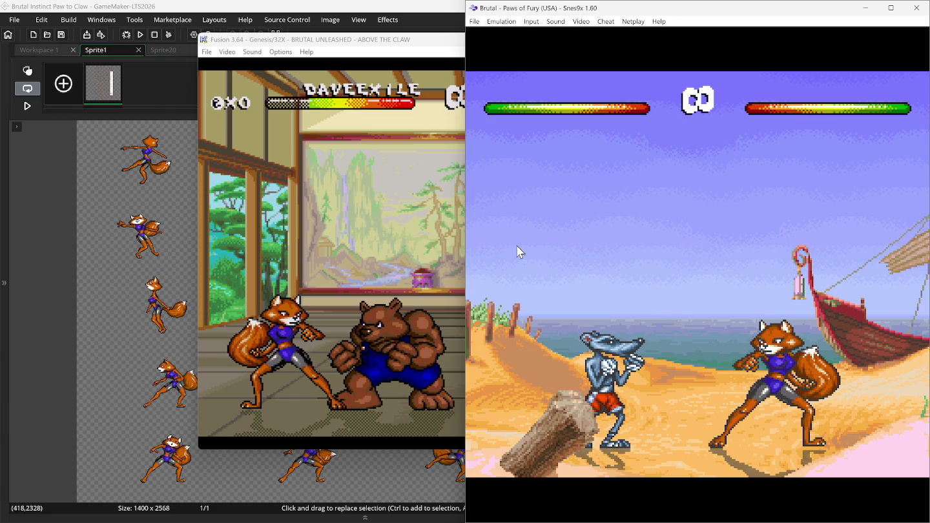
Step: Pause Fusion, save a Snes9x screenshot of the beach fight, and open File > Load Game Position
{"action": "left_click", "coordinate": [360, 40]}
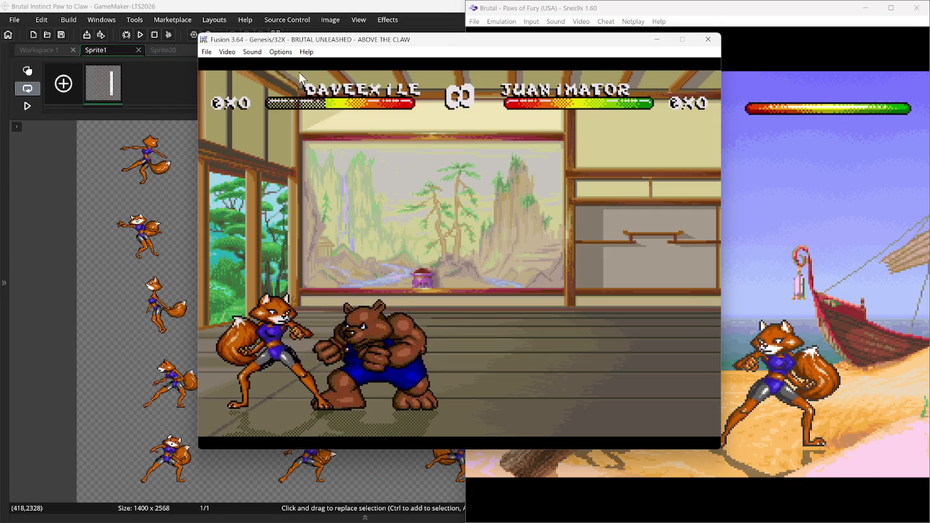
{"action": "key", "text": "Pause"}
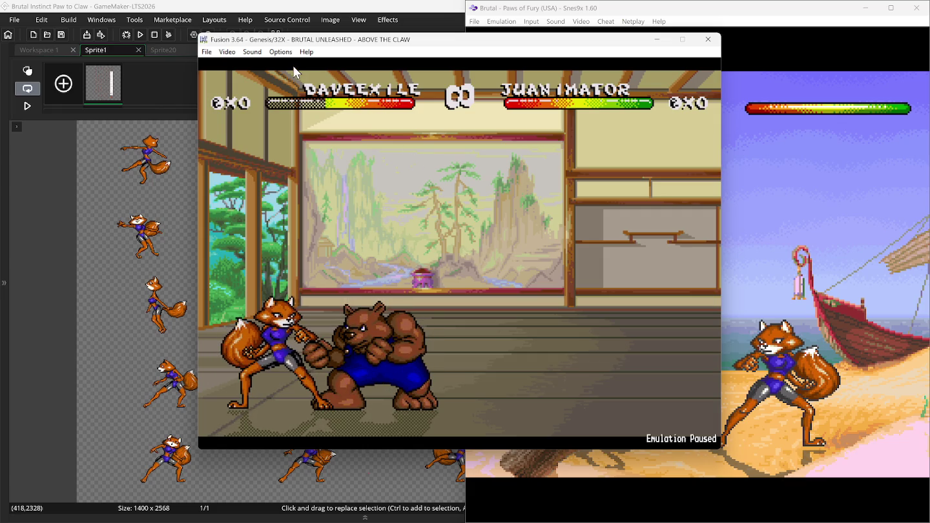
{"action": "left_click", "coordinate": [861, 199]}
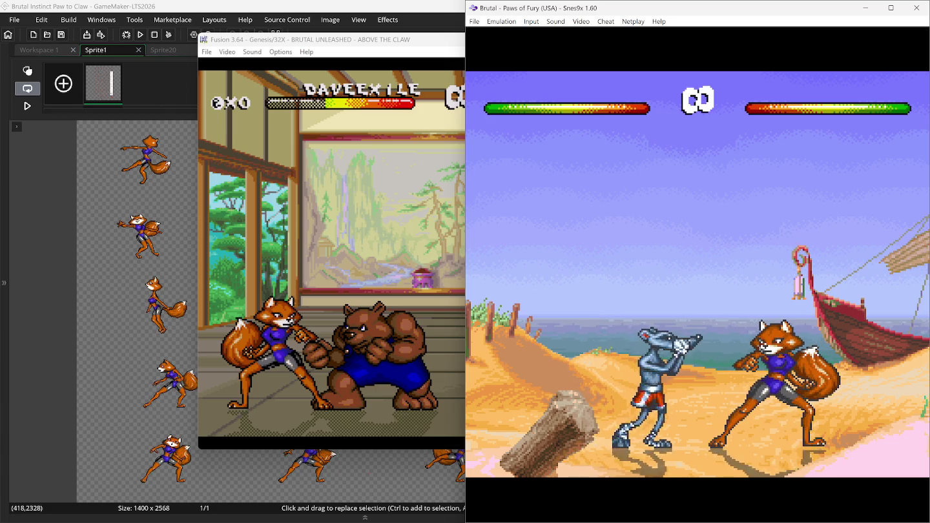
{"action": "key", "text": "F12"}
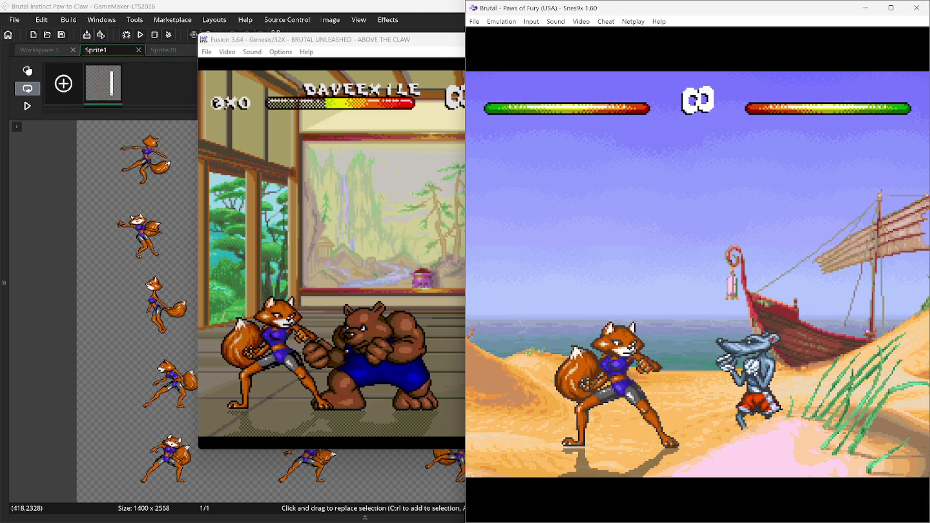
{"action": "left_click", "coordinate": [474, 21]}
{"action": "mouse_move", "coordinate": [515, 68]}
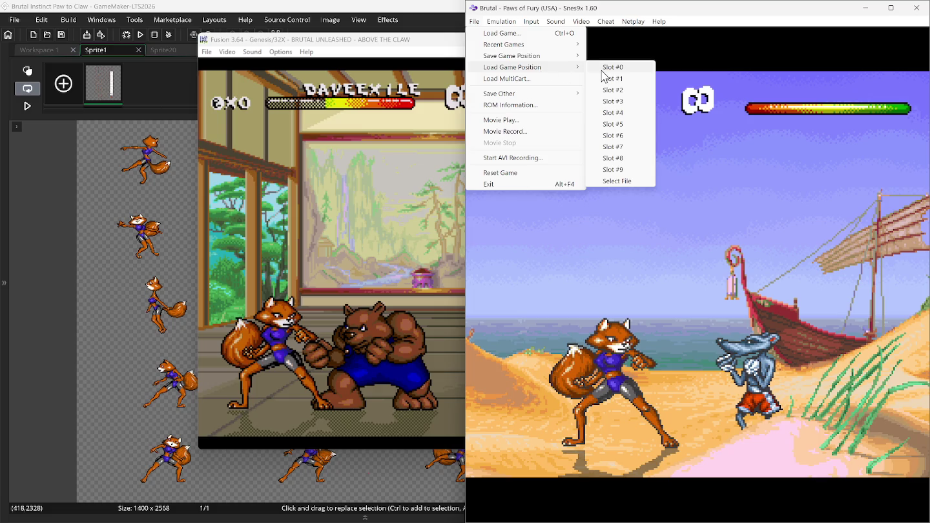
Step: Load Snes9x save slot 0, play the bear's low hit on the fox, then return to GameMaker
{"action": "left_click", "coordinate": [601, 69]}
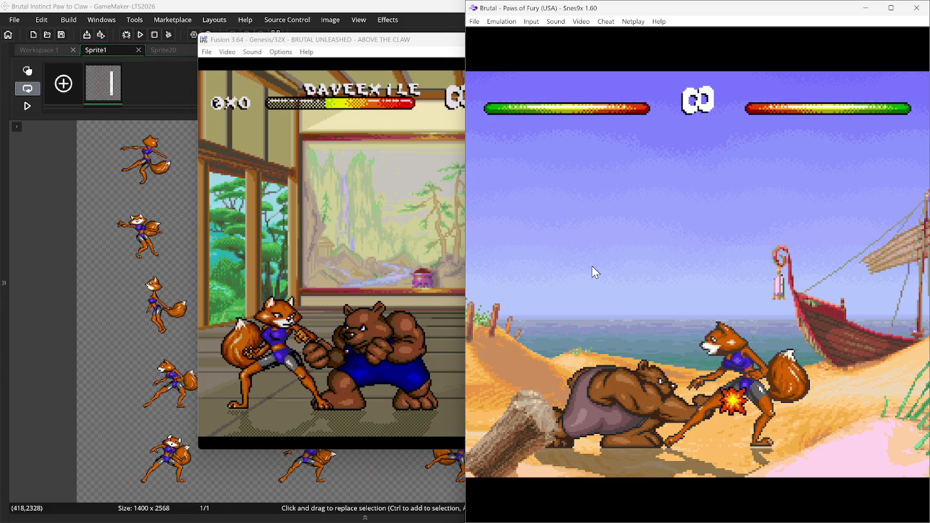
{"action": "left_click", "coordinate": [202, 8]}
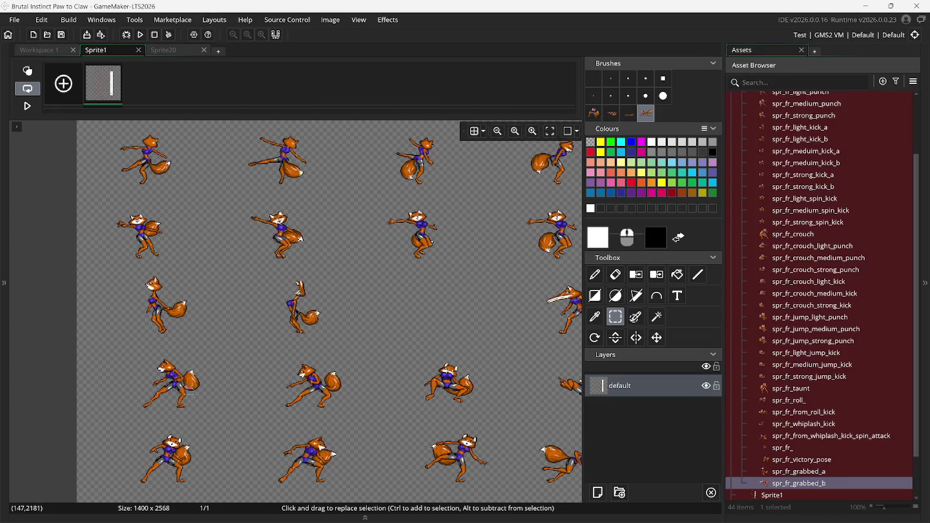
Step: Box-select the left fox pose in the sheet's fourth row
{"action": "left_click_drag", "start_coordinate": [122, 349], "coordinate": [210, 418]}
Step: Create a new sprite named spr_fr_sweeped and choose Resize Canvas in its 64 x 64 size dialog
{"action": "right_click", "coordinate": [795, 486]}
{"action": "left_click", "coordinate": [817, 275]}
{"action": "type", "text": "spr"}
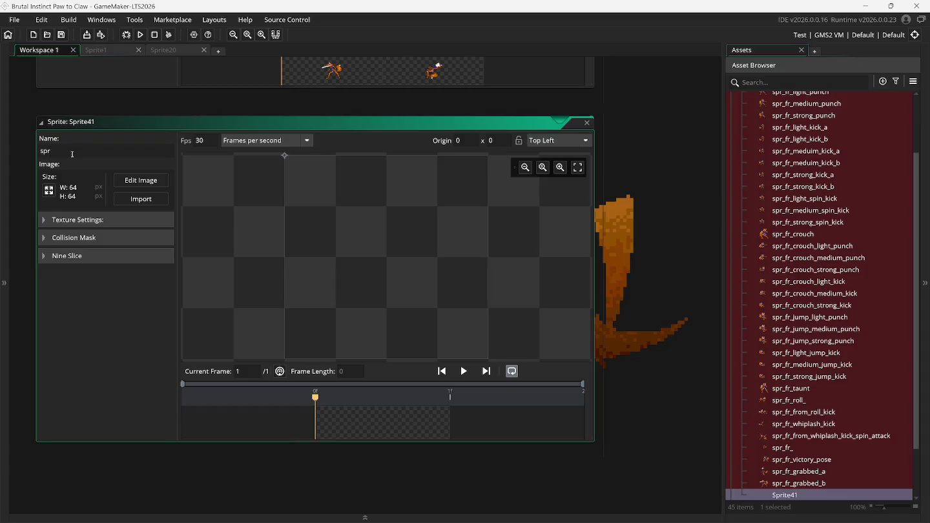
{"action": "type", "text": "_fr_"}
{"action": "type", "text": "swee"}
{"action": "type", "text": "ped"}
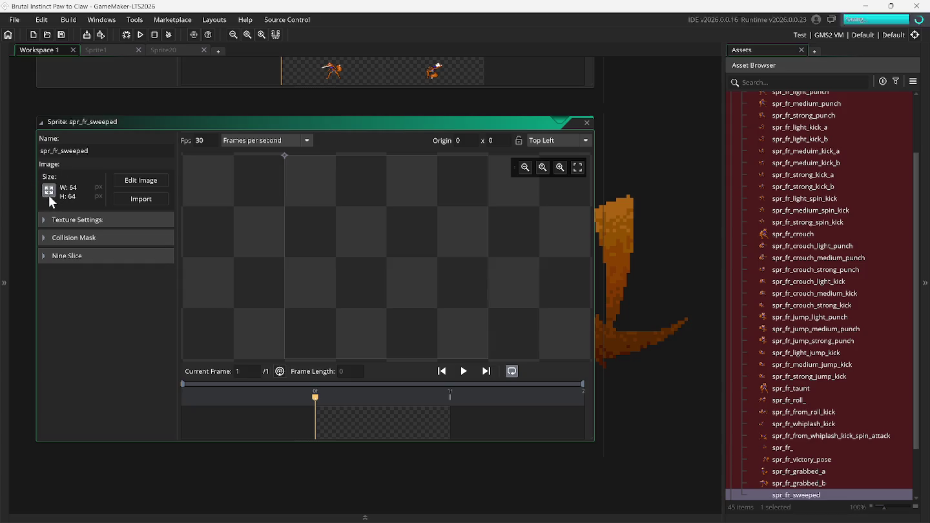
{"action": "left_click", "coordinate": [49, 194]}
{"action": "left_click", "coordinate": [176, 124]}
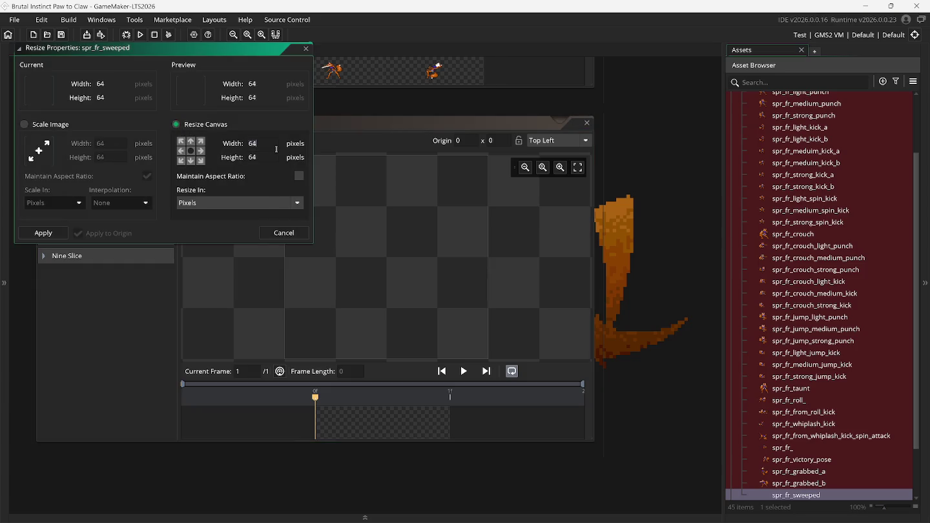
Step: Resize the spr_fr_sweeped canvas to 200 x 200
{"action": "type", "text": "20"}
{"action": "left_click", "coordinate": [277, 157]}
{"action": "key", "text": "BackSpace"}
{"action": "key", "text": "BackSpace"}
{"action": "type", "text": "200"}
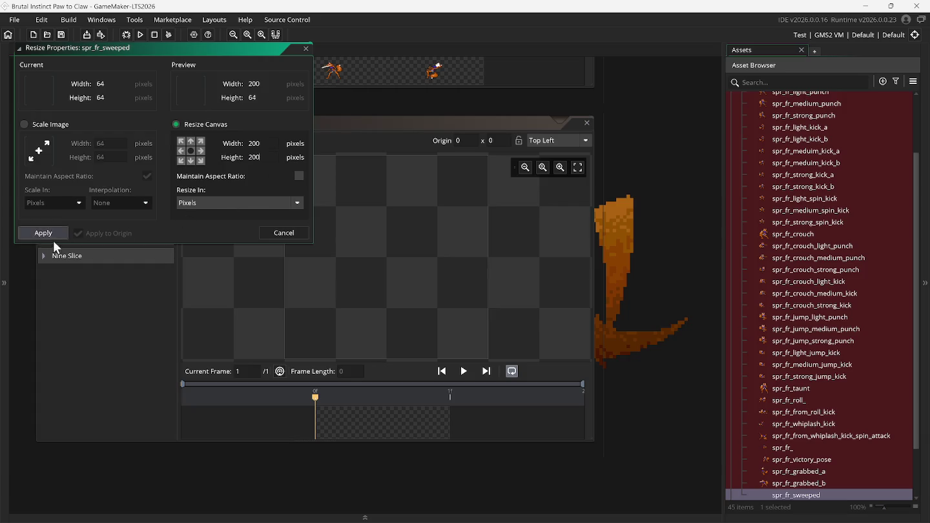
{"action": "left_click", "coordinate": [43, 233]}
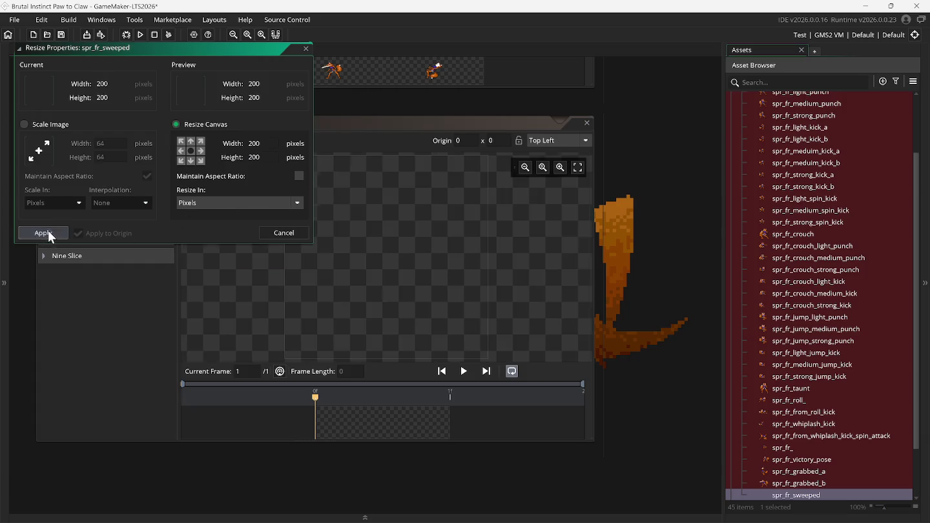
Step: Set the sprite origin to Bottom Centre (100, 200) and open the image for editing
{"action": "left_click", "coordinate": [536, 145]}
{"action": "left_click", "coordinate": [568, 232]}
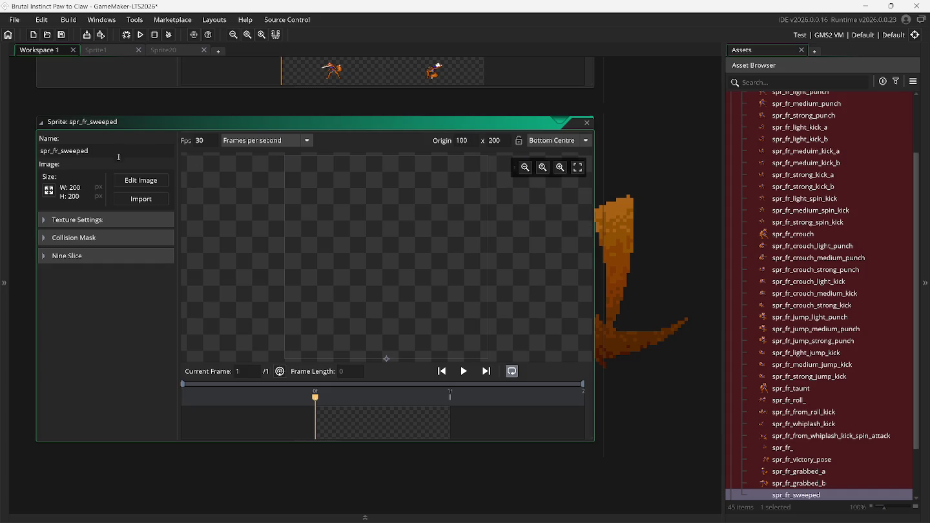
{"action": "left_click", "coordinate": [160, 181]}
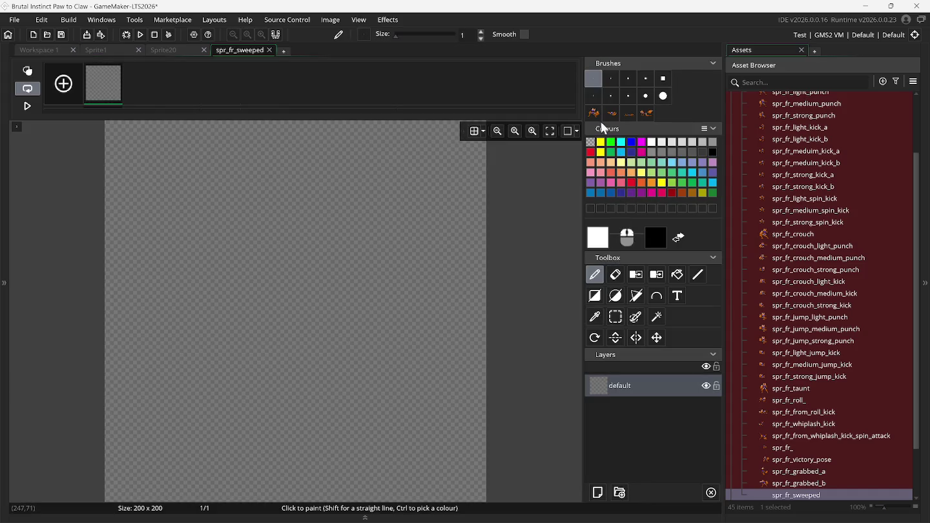
Step: Stamp the first fox pose on frame 1, then add frame 2 with the second pose brush and onion skin
{"action": "left_click", "coordinate": [594, 114]}
{"action": "left_click", "coordinate": [308, 322]}
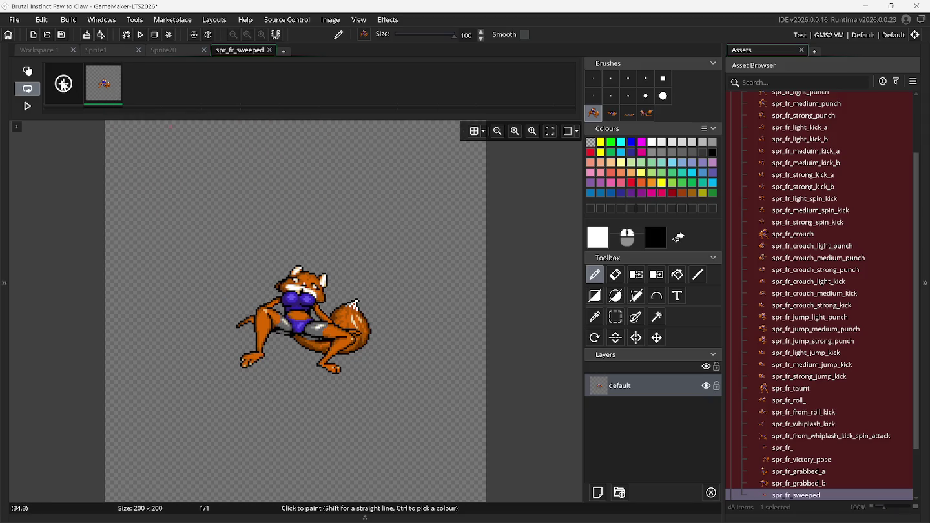
{"action": "left_click", "coordinate": [63, 84]}
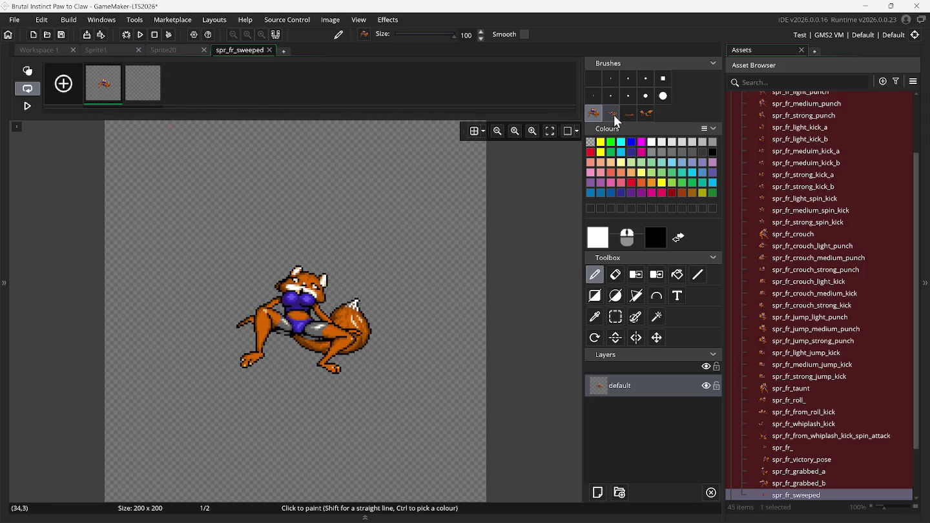
{"action": "left_click", "coordinate": [613, 113]}
{"action": "left_click", "coordinate": [27, 71]}
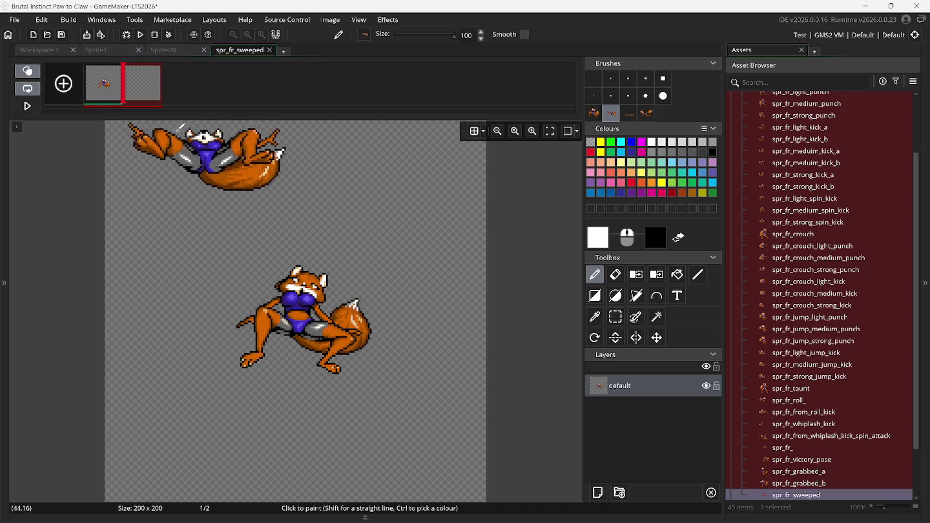
{"action": "left_click", "coordinate": [143, 85]}
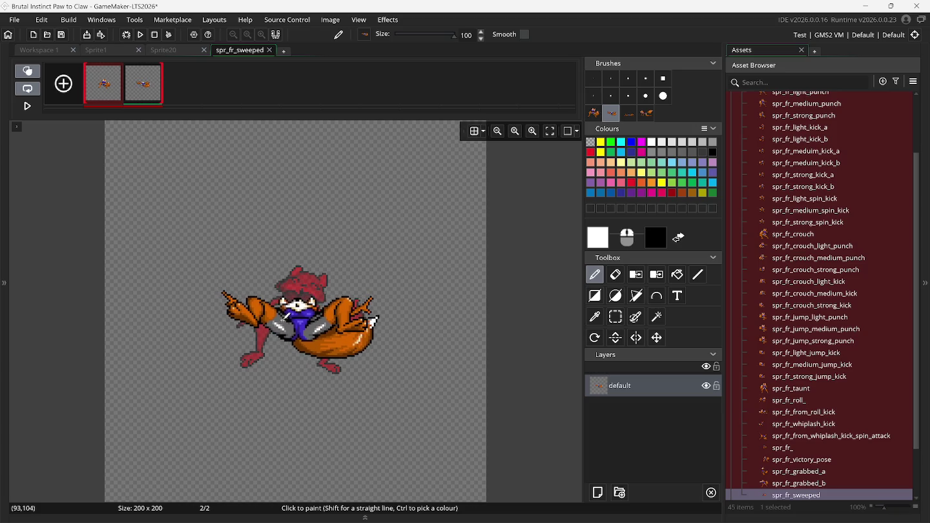
Step: Add a third frame and stamp the lying-down fox pose onto it
{"action": "left_click", "coordinate": [65, 84]}
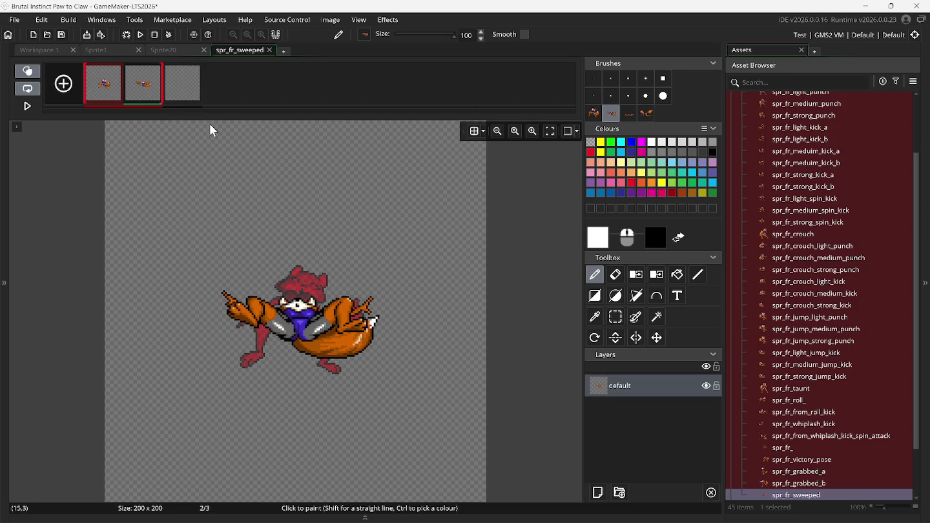
{"action": "left_click", "coordinate": [630, 114]}
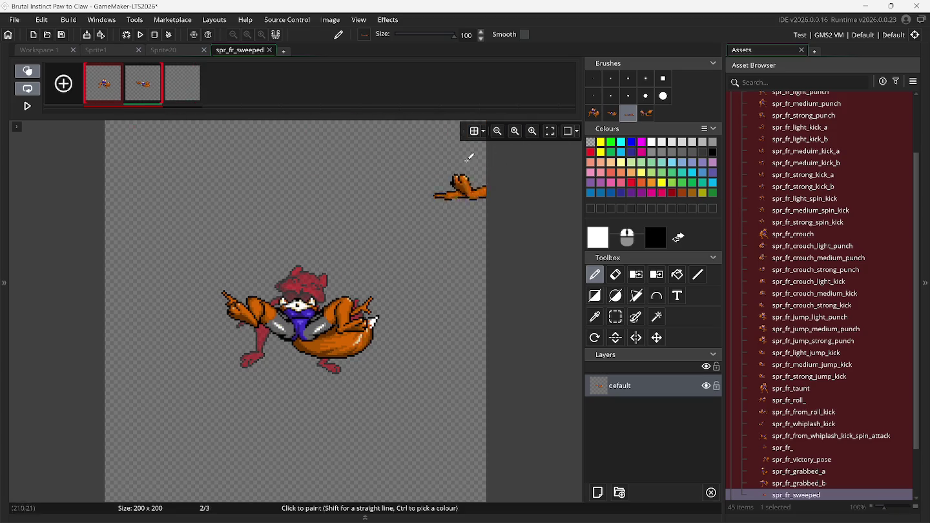
{"action": "left_click", "coordinate": [179, 84]}
{"action": "left_click", "coordinate": [288, 287]}
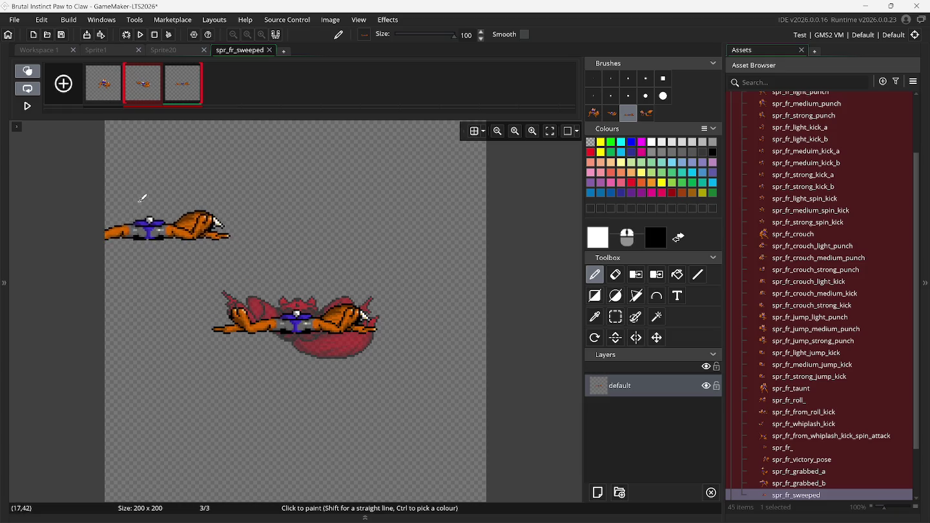
Step: Add a fourth frame and compare frames 1–3 with the onion skin off
{"action": "left_click", "coordinate": [62, 84]}
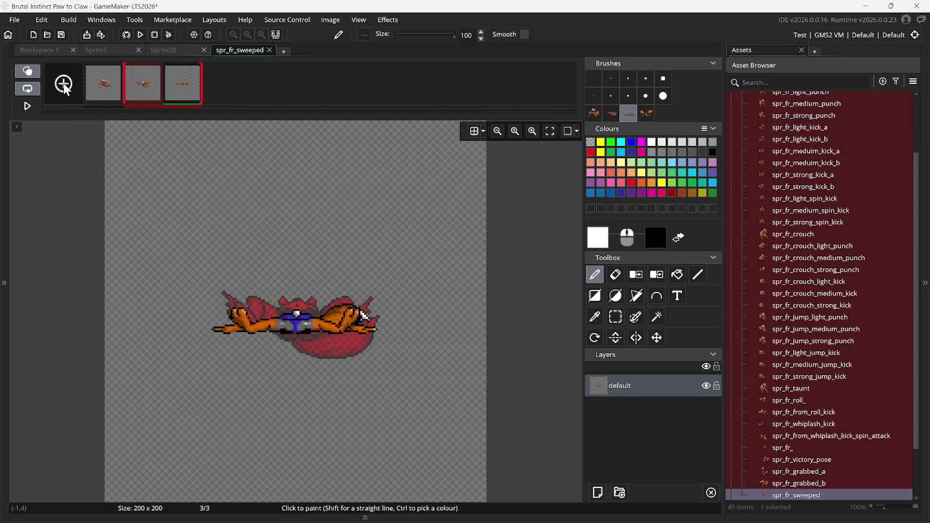
{"action": "left_click", "coordinate": [36, 70]}
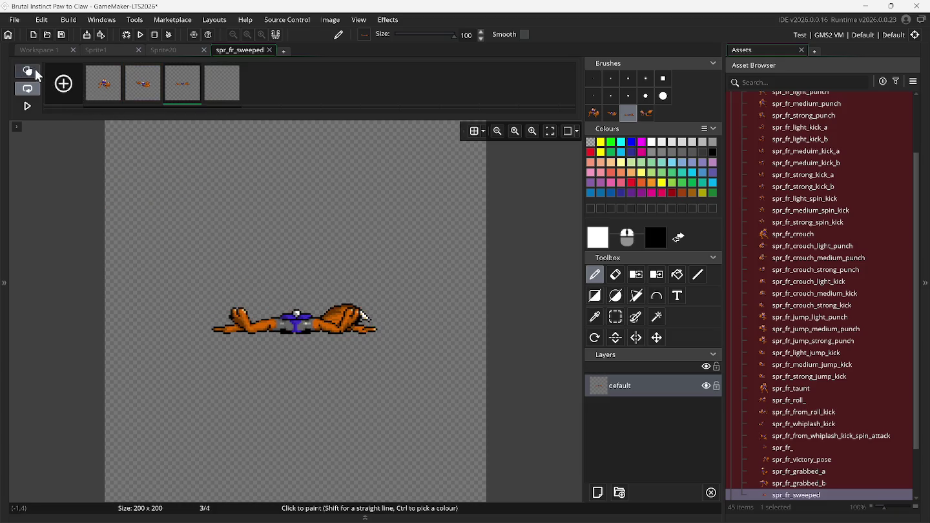
{"action": "left_click", "coordinate": [97, 89]}
{"action": "left_click", "coordinate": [137, 90]}
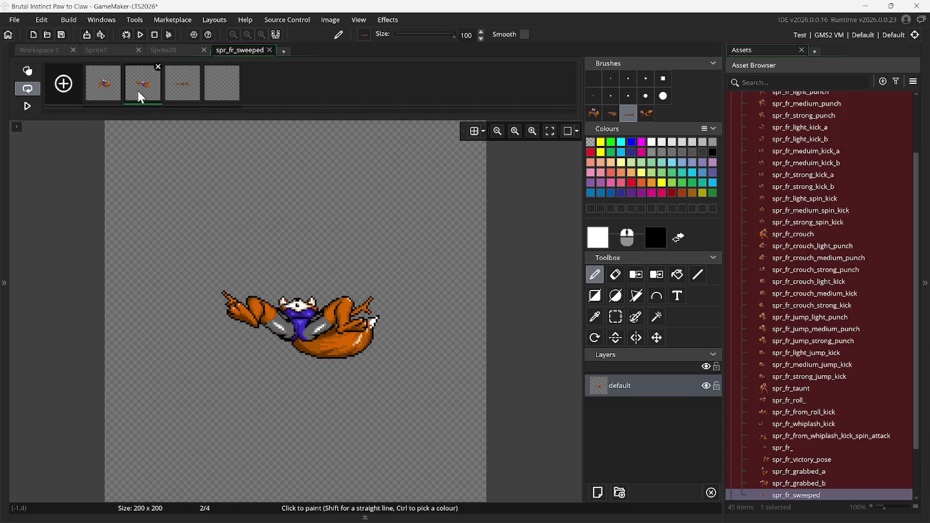
{"action": "left_click", "coordinate": [183, 97]}
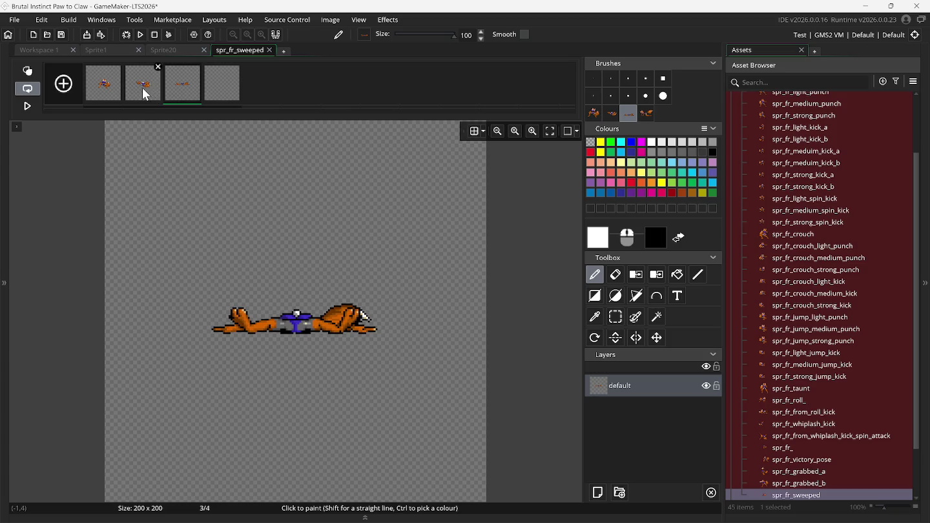
{"action": "left_click", "coordinate": [159, 89]}
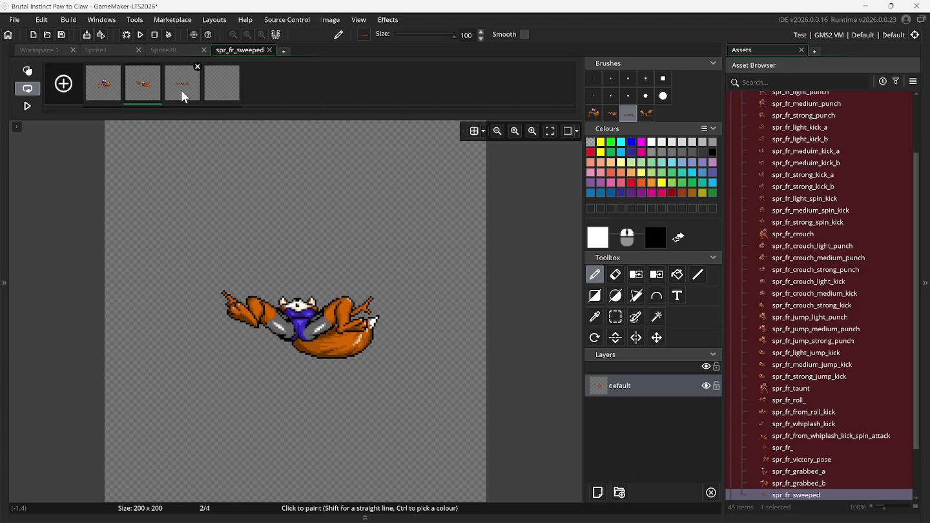
{"action": "left_click", "coordinate": [182, 93]}
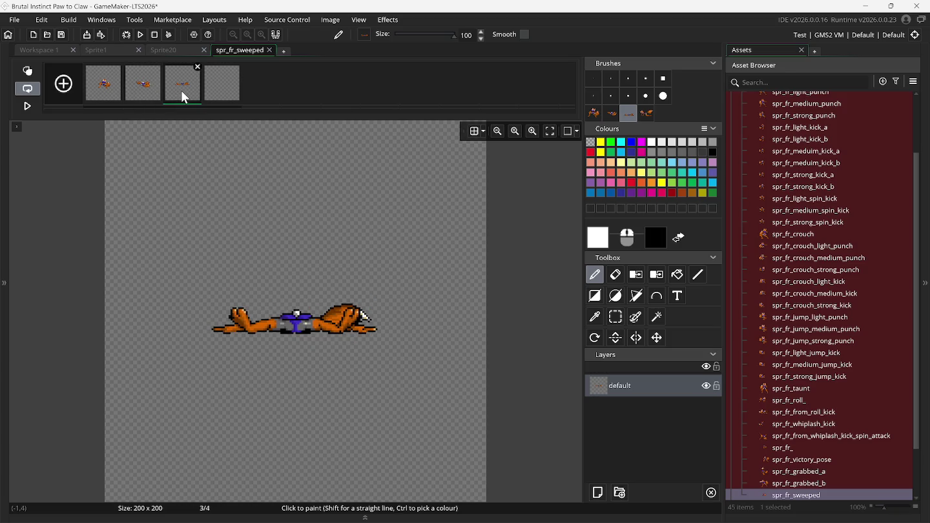
{"action": "left_click", "coordinate": [219, 93]}
Step: Stamp the crouching fox onto frame 4 using onion skin, then review all four frames
{"action": "left_click", "coordinate": [647, 116]}
{"action": "left_click", "coordinate": [27, 70]}
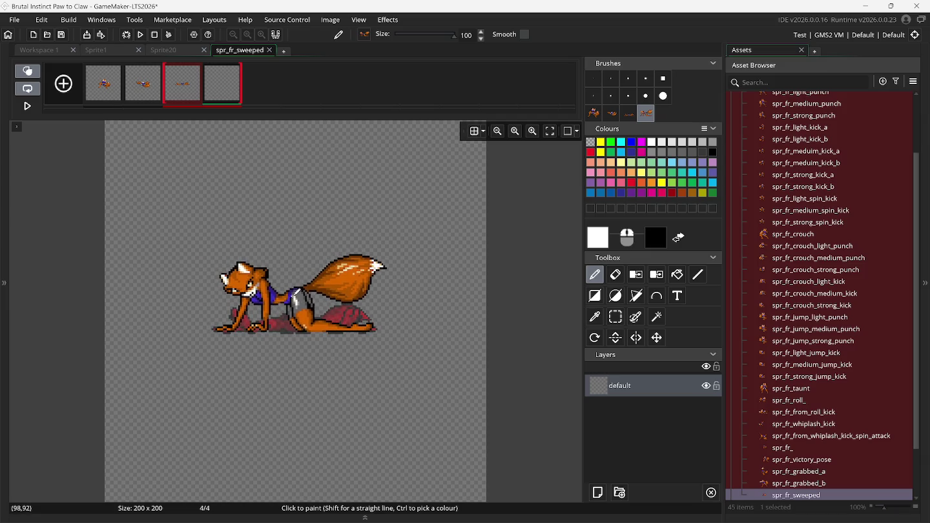
{"action": "left_click", "coordinate": [294, 293]}
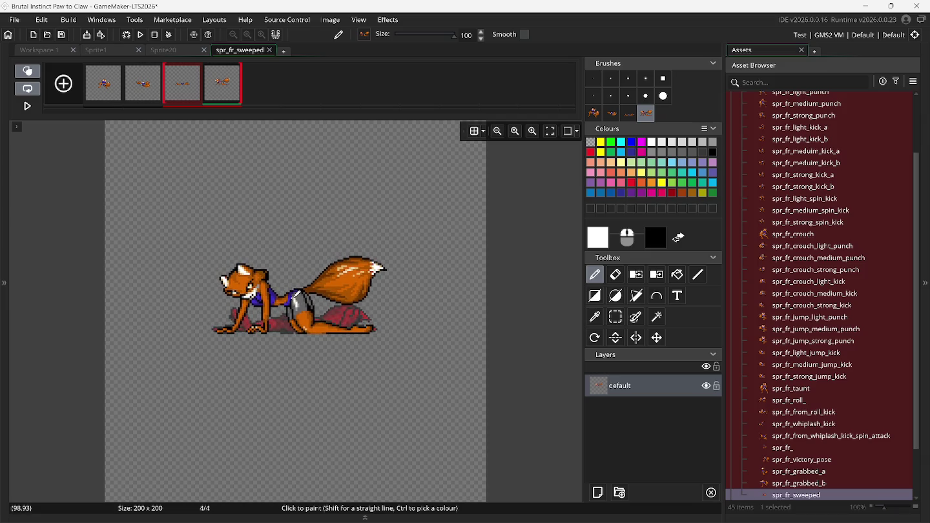
{"action": "left_click", "coordinate": [27, 71]}
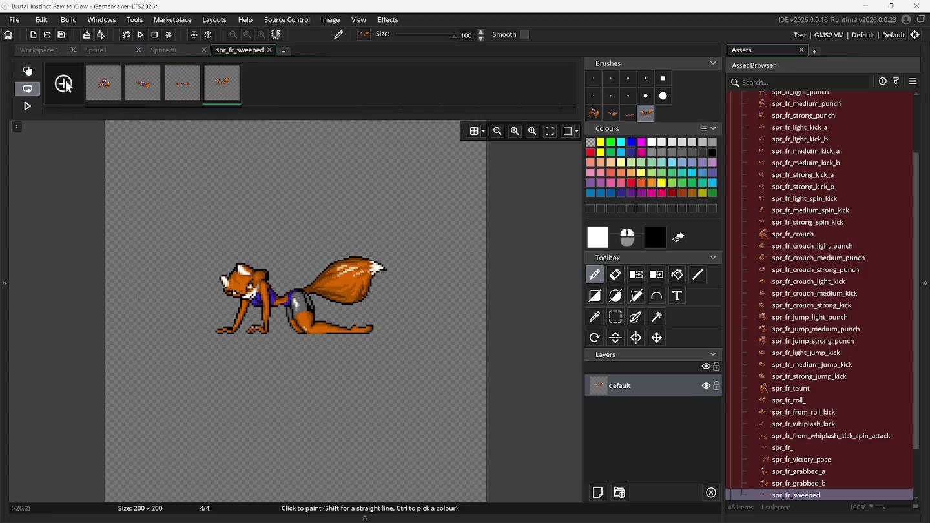
{"action": "left_click", "coordinate": [105, 91]}
{"action": "left_click", "coordinate": [146, 95]}
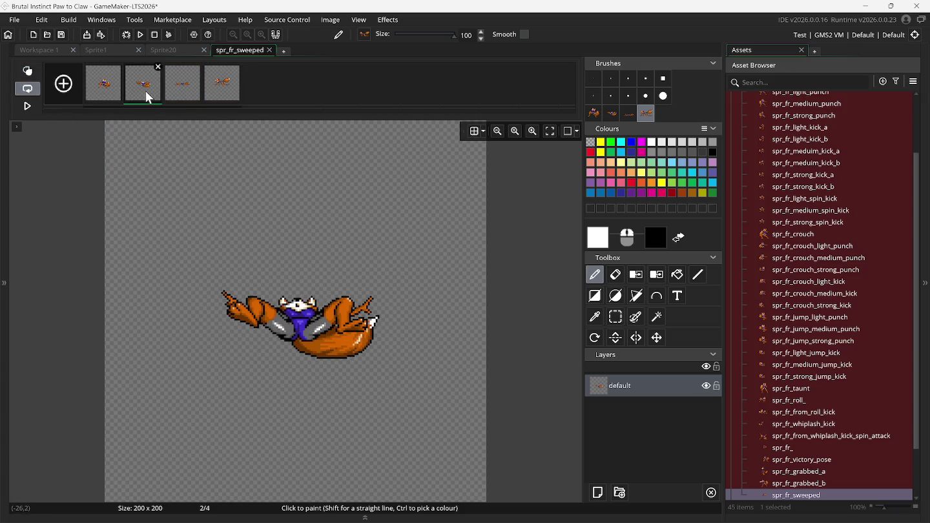
{"action": "left_click", "coordinate": [178, 91]}
{"action": "left_click", "coordinate": [225, 92]}
{"action": "mouse_move", "coordinate": [226, 97]}
{"action": "left_mouse_down"}
{"action": "mouse_move", "coordinate": [167, 124]}
{"action": "mouse_move", "coordinate": [496, 145]}
{"action": "mouse_move", "coordinate": [477, 133]}
{"action": "left_mouse_up"}
Step: Trim every frame of spr_fr_sweeped down to the fox, giving 92 x 62
{"action": "left_click", "coordinate": [330, 19]}
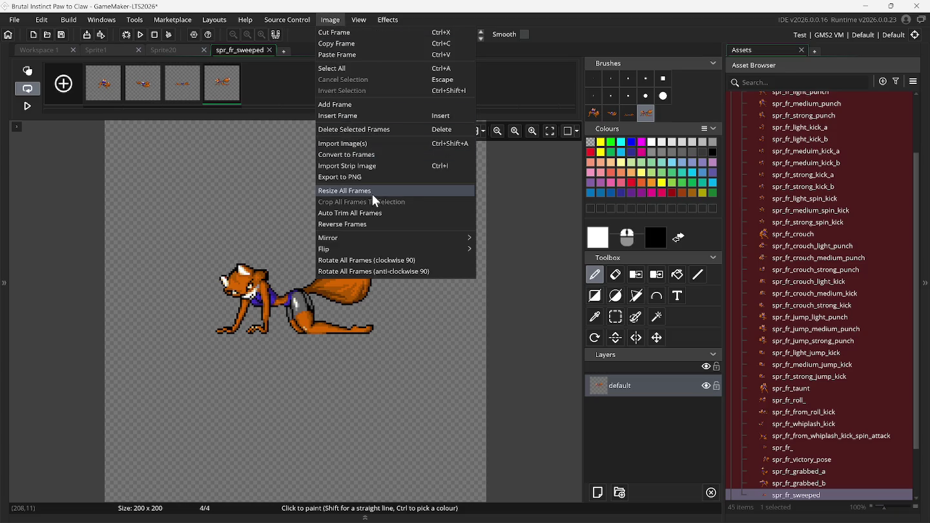
{"action": "left_click", "coordinate": [375, 211]}
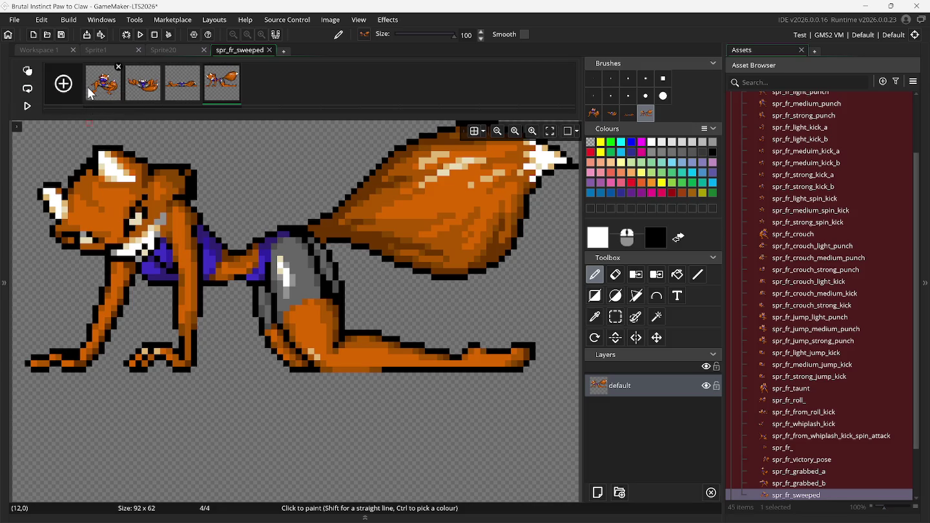
{"action": "left_click", "coordinate": [338, 83]}
{"action": "left_click", "coordinate": [616, 316]}
Step: Step through the four trimmed frames to check the sweep animation
{"action": "scroll", "coordinate": [449, 282], "scroll_direction": "down", "scroll_amount": 1}
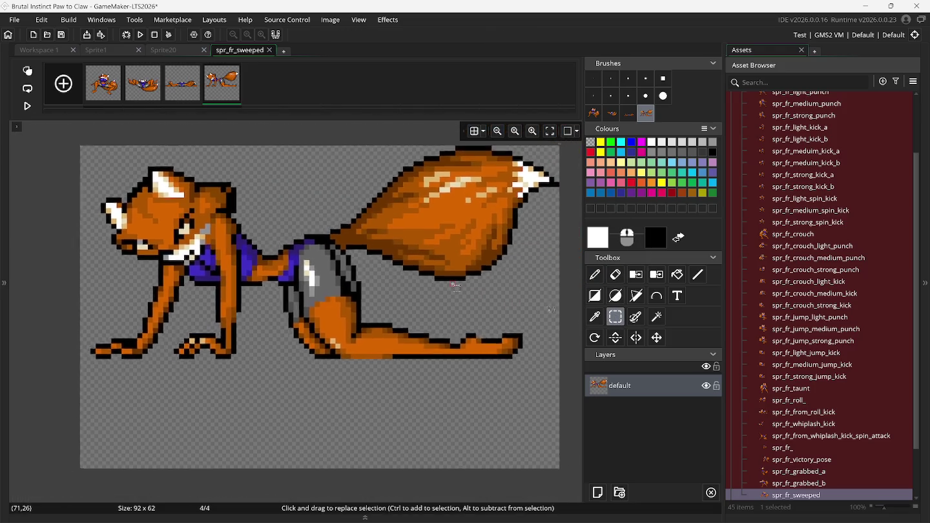
{"action": "scroll", "coordinate": [457, 287], "scroll_direction": "down", "scroll_amount": 1}
{"action": "scroll", "coordinate": [410, 273], "scroll_direction": "down", "scroll_amount": 1}
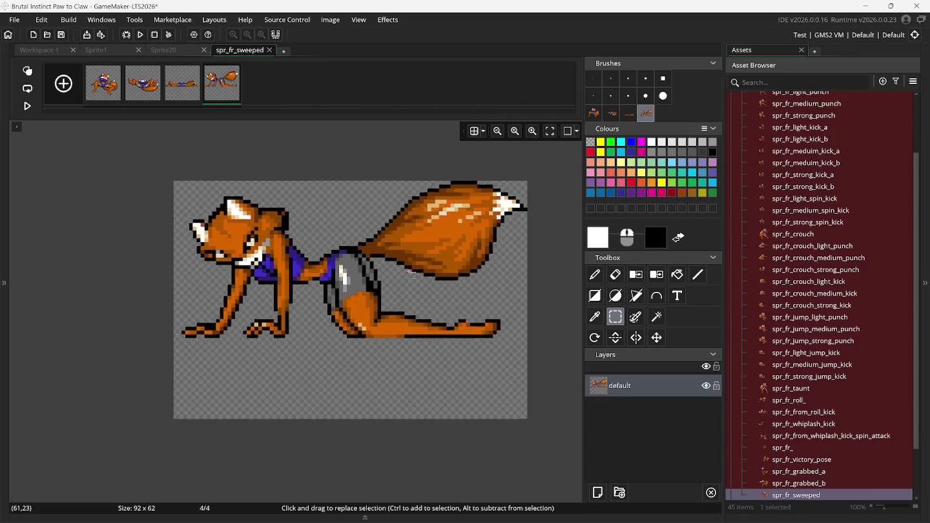
{"action": "scroll", "coordinate": [411, 275], "scroll_direction": "down", "scroll_amount": 1}
{"action": "left_click", "coordinate": [108, 88]}
{"action": "left_click", "coordinate": [146, 90]}
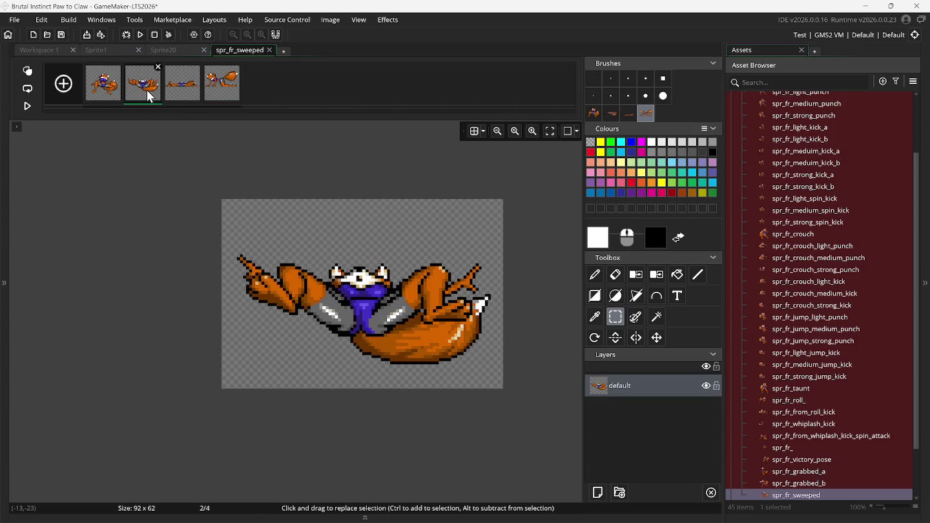
{"action": "left_click", "coordinate": [185, 89]}
{"action": "left_click", "coordinate": [221, 88]}
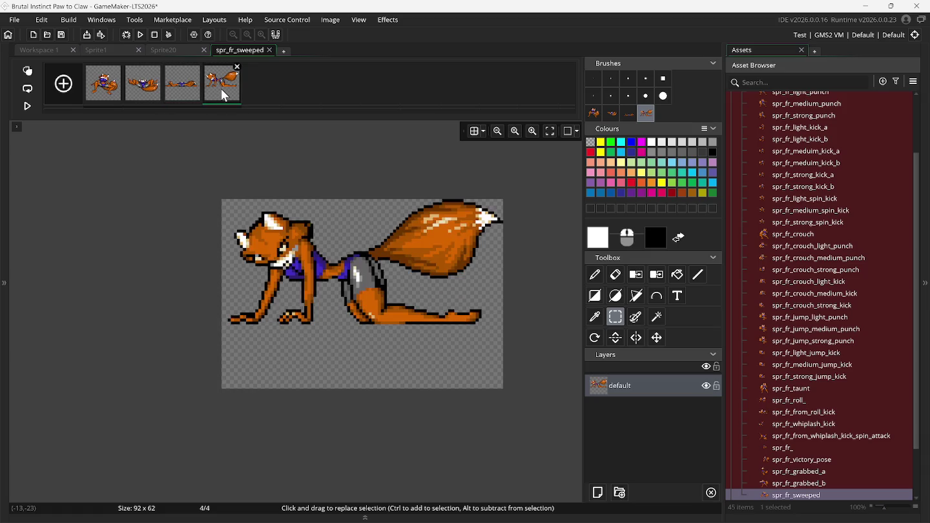
{"action": "left_click", "coordinate": [101, 90]}
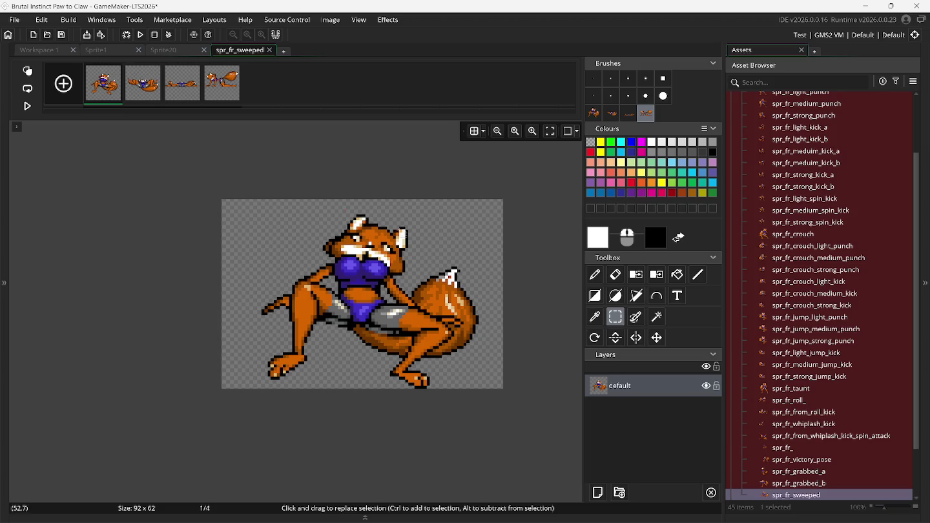
{"action": "scroll", "coordinate": [812, 454], "scroll_direction": "down", "scroll_amount": 1}
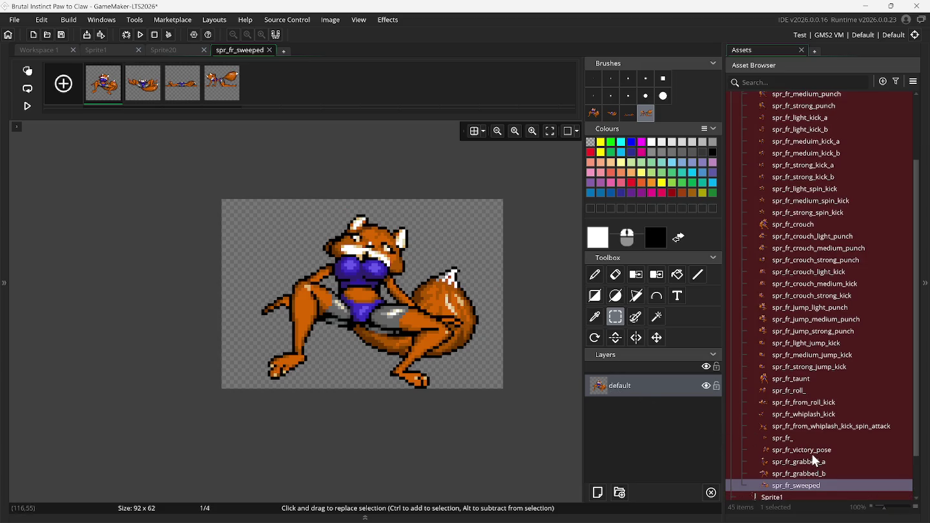
{"action": "scroll", "coordinate": [813, 459], "scroll_direction": "down", "scroll_amount": 2}
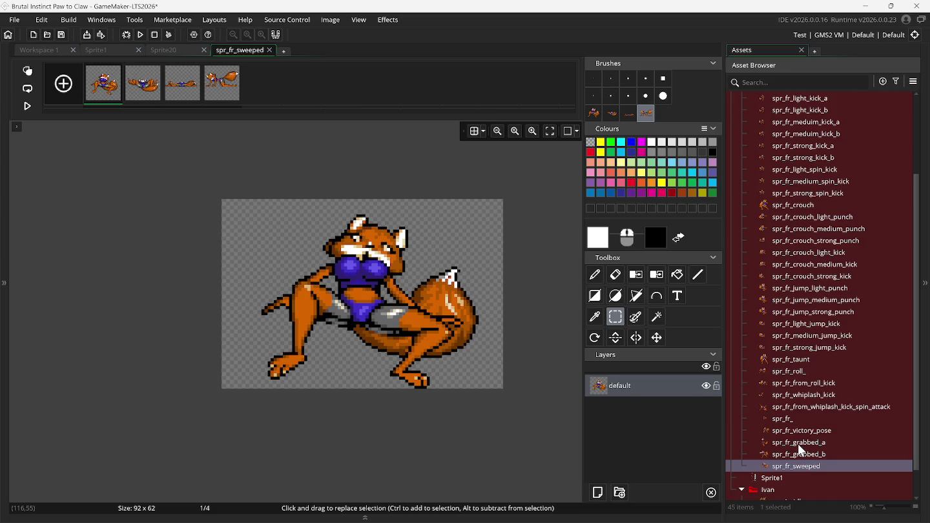
Step: Select spr_fr_grabbed_a, then spr_fr_sweeped, in the Asset Browser and close the image editor
{"action": "left_click", "coordinate": [799, 444]}
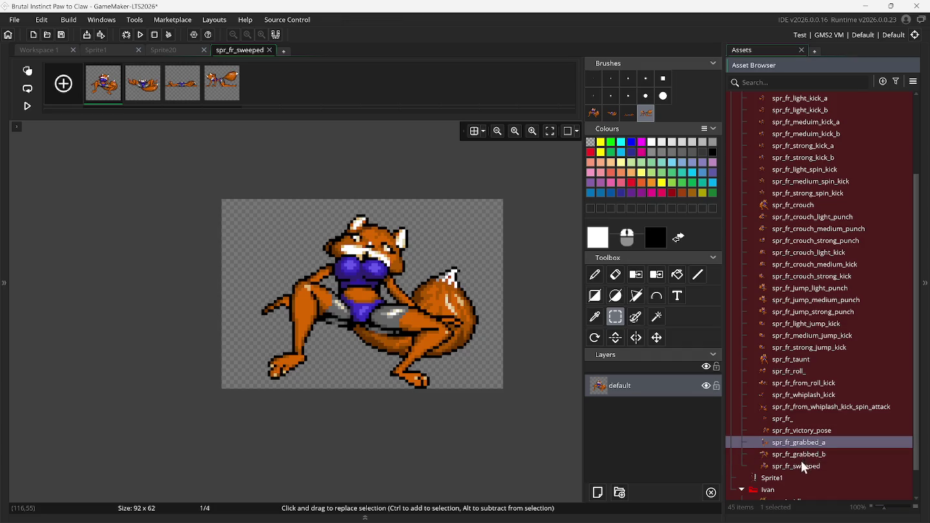
{"action": "left_click", "coordinate": [801, 465]}
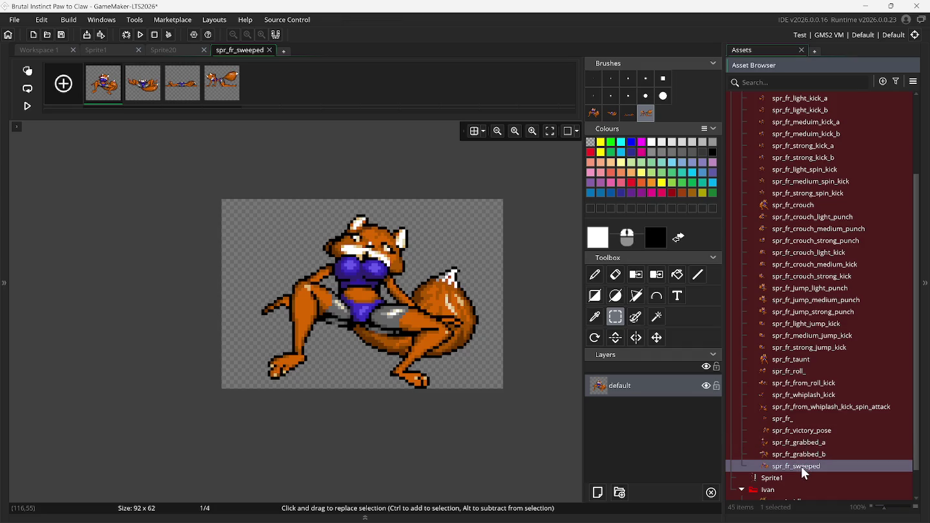
{"action": "left_click", "coordinate": [270, 49]}
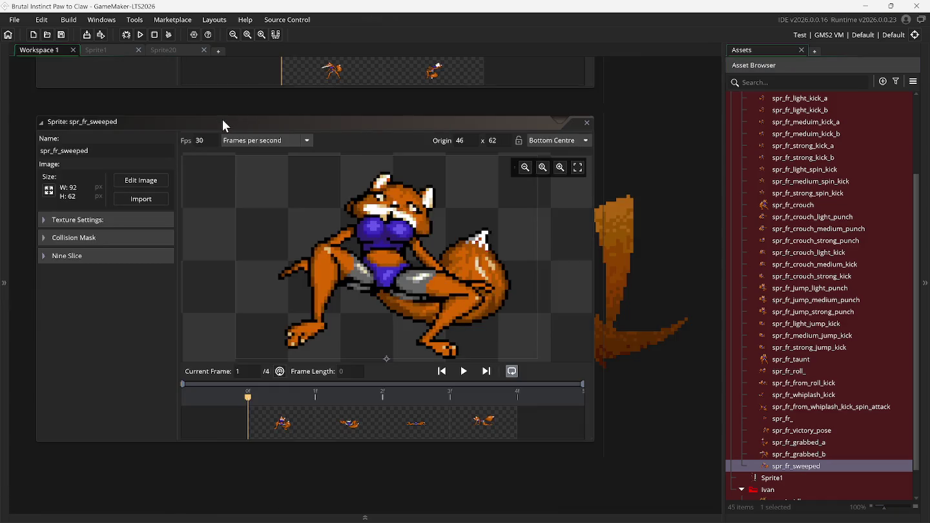
Step: Tidy the workspace windows and bring the Sprite1 sprite sheet to the front
{"action": "right_click", "coordinate": [615, 217]}
{"action": "mouse_move", "coordinate": [639, 228]}
{"action": "left_click", "coordinate": [688, 278]}
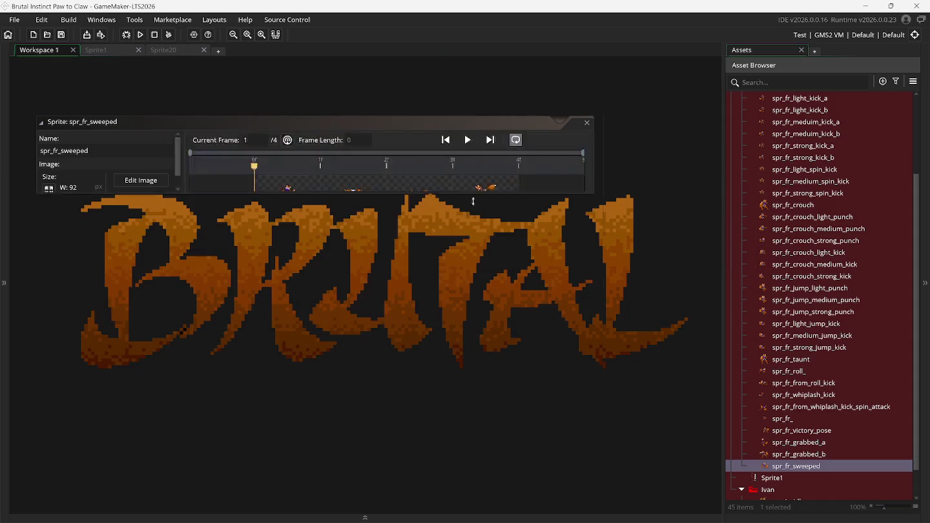
{"action": "left_click", "coordinate": [112, 48]}
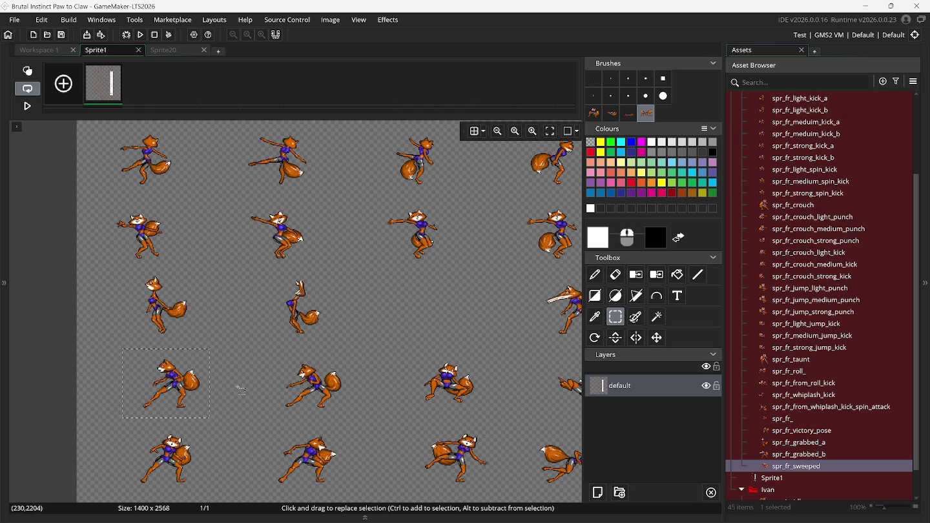
Step: Delete the old custom brushes and capture two fourth-row fox poses as new brushes with Ctrl+B
{"action": "left_click", "coordinate": [590, 114]}
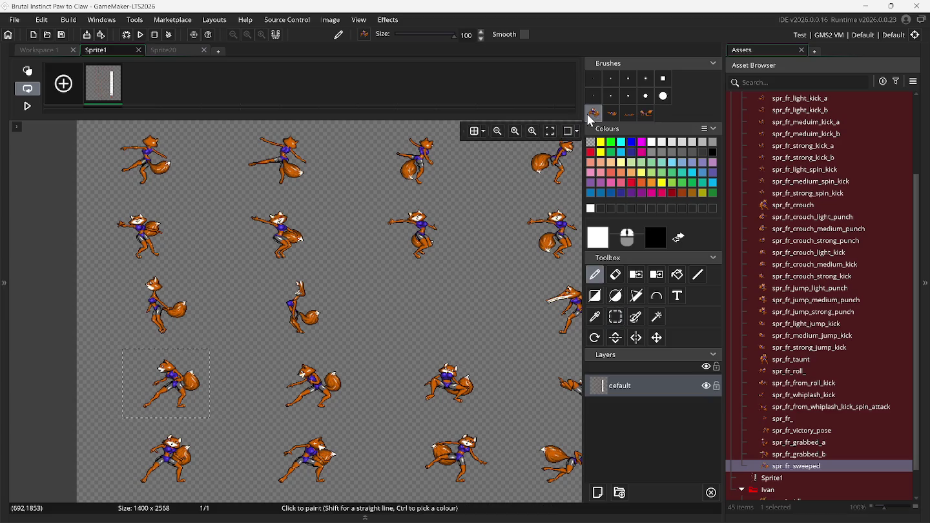
{"action": "left_click", "coordinate": [591, 116]}
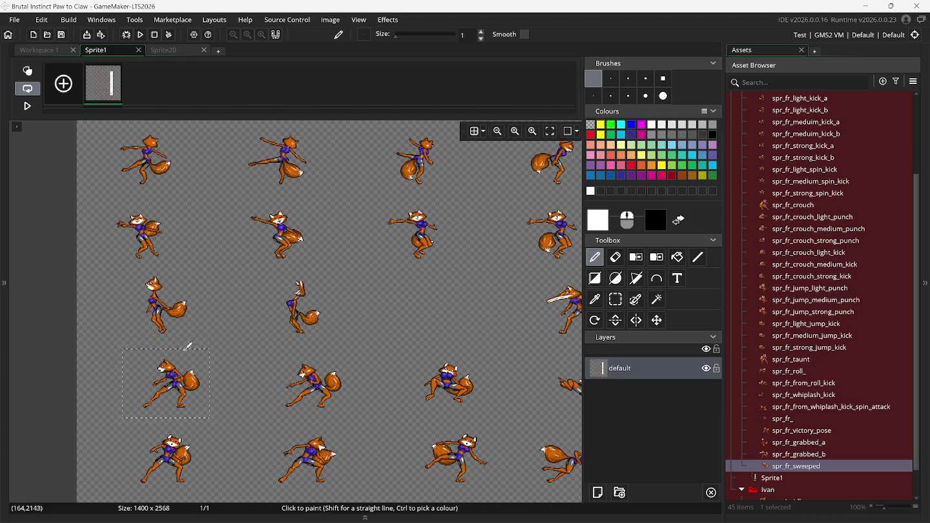
{"action": "left_click", "coordinate": [616, 299]}
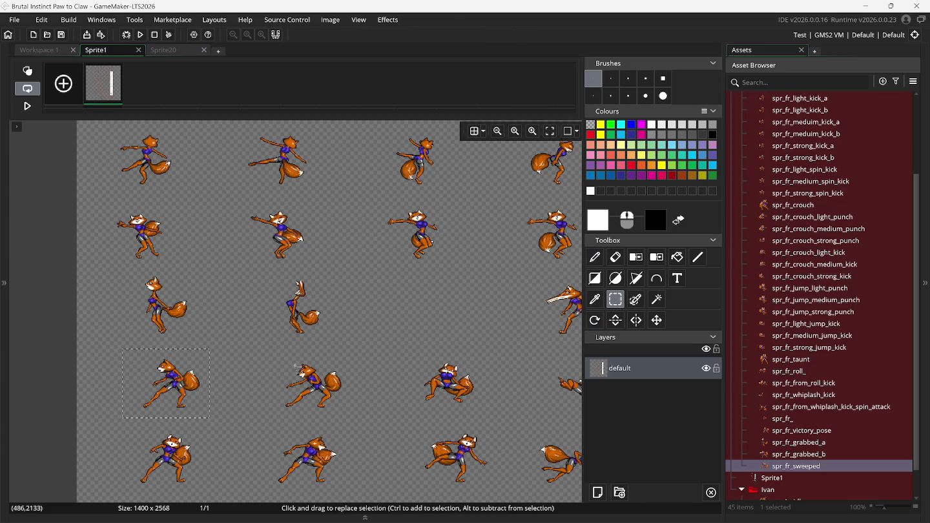
{"action": "key", "text": "ctrl+b"}
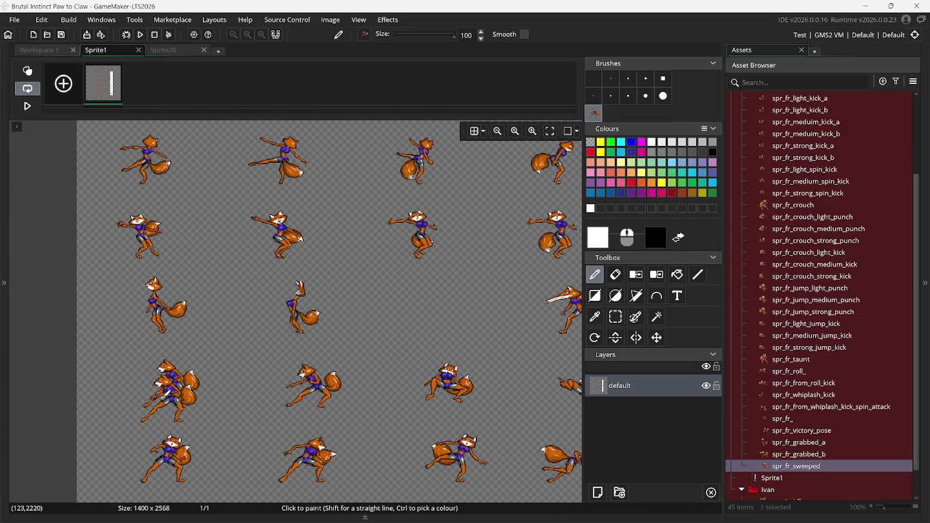
{"action": "left_click", "coordinate": [615, 317]}
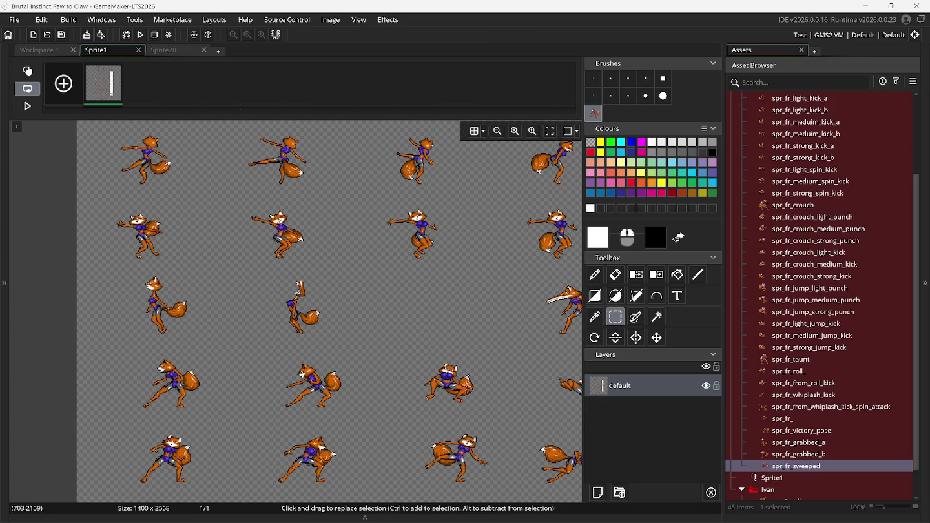
{"action": "mouse_move", "coordinate": [279, 350]}
{"action": "left_mouse_down"}
{"action": "mouse_move", "coordinate": [335, 388]}
{"action": "mouse_move", "coordinate": [354, 418]}
{"action": "left_mouse_up"}
{"action": "key", "text": "ctrl+b"}
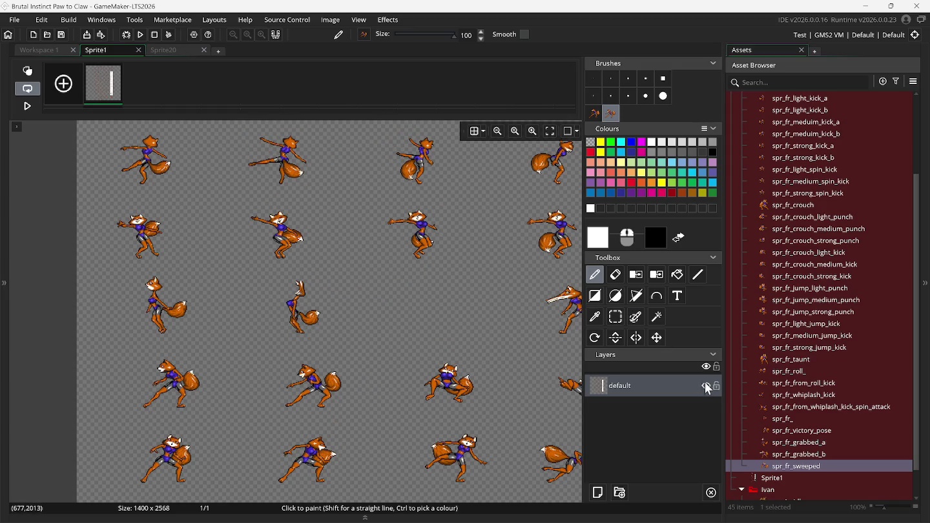
Step: Add a new 64 x 64 sprite from the Asset Browser, rename it spr_fr_hit_low, and show its resize dialog
{"action": "right_click", "coordinate": [792, 468]}
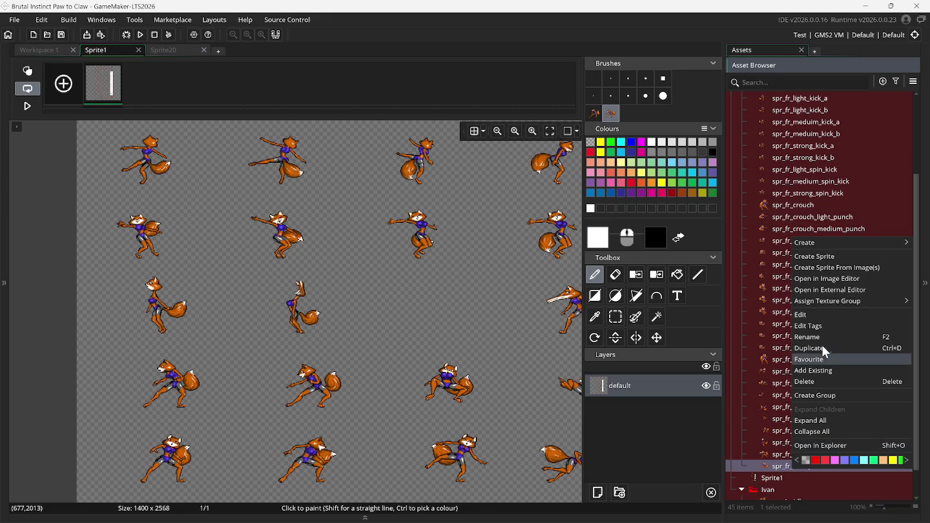
{"action": "left_click", "coordinate": [816, 257]}
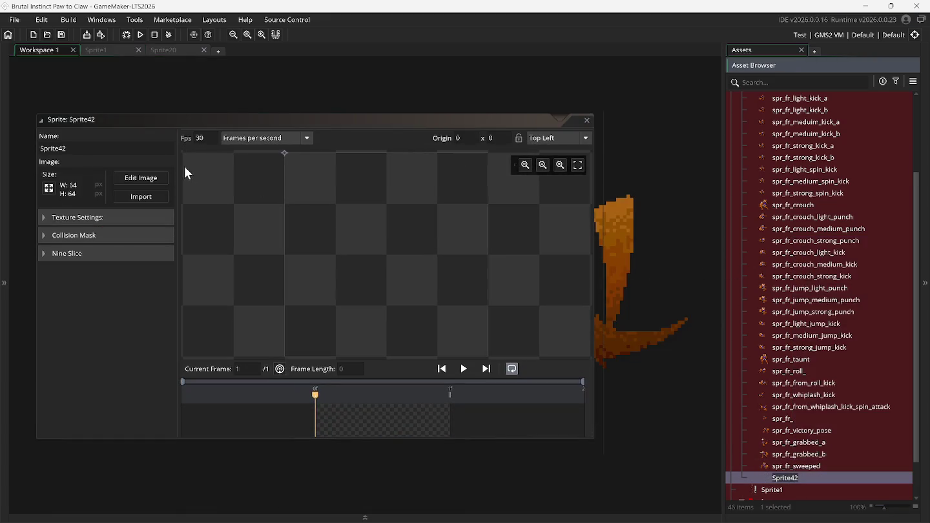
{"action": "double_click", "coordinate": [153, 149]}
{"action": "type", "text": "spr_fr_hit_low"}
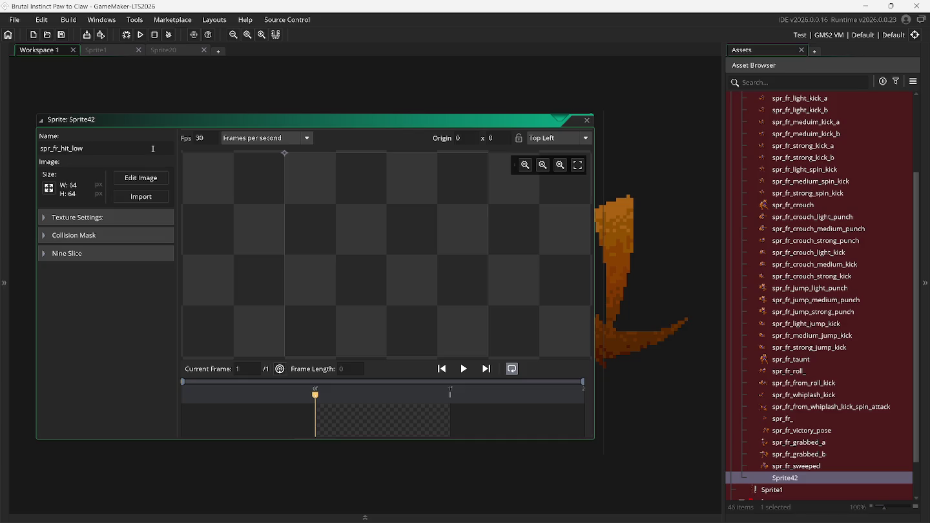
{"action": "left_click", "coordinate": [49, 189]}
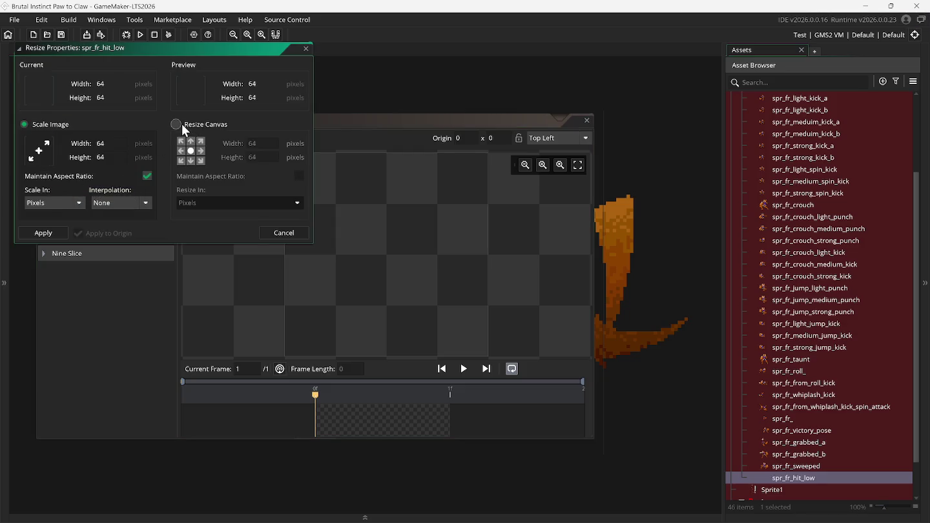
Step: Resize the spr_fr_hit_low canvas to 200 x 200
{"action": "left_click", "coordinate": [183, 124]}
{"action": "double_click", "coordinate": [253, 142]}
{"action": "key", "text": "BackSpace"}
{"action": "type", "text": "200"}
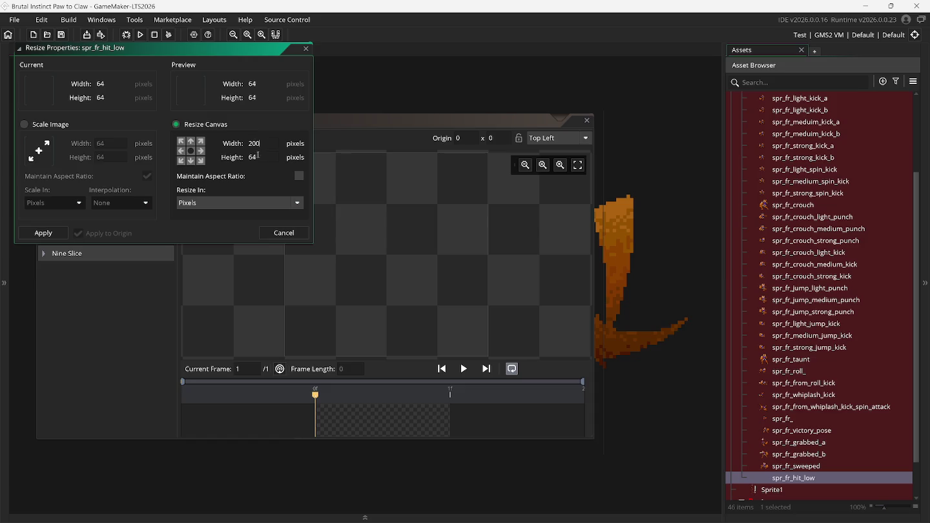
{"action": "left_click", "coordinate": [257, 157]}
{"action": "key", "text": "Return"}
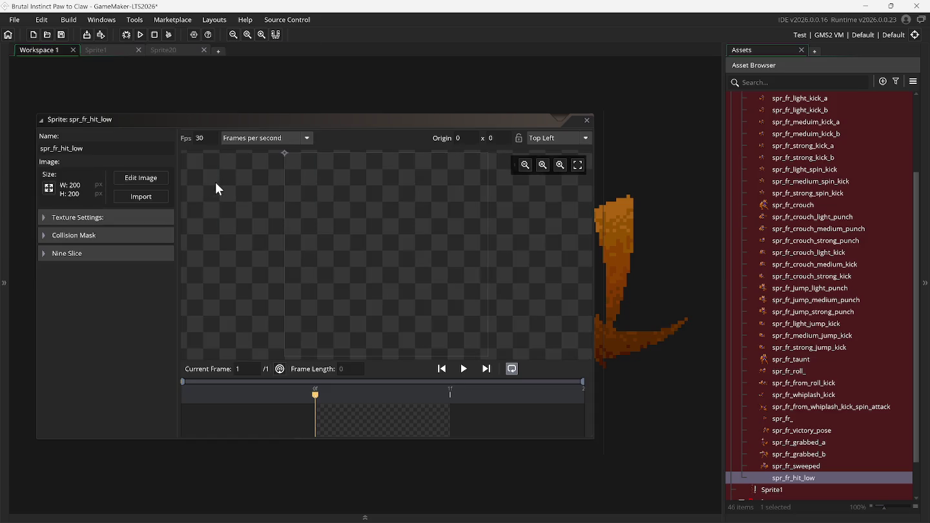
Step: Set the origin to Bottom Centre and stamp the first captured fox brush onto frame 1
{"action": "left_click", "coordinate": [557, 139]}
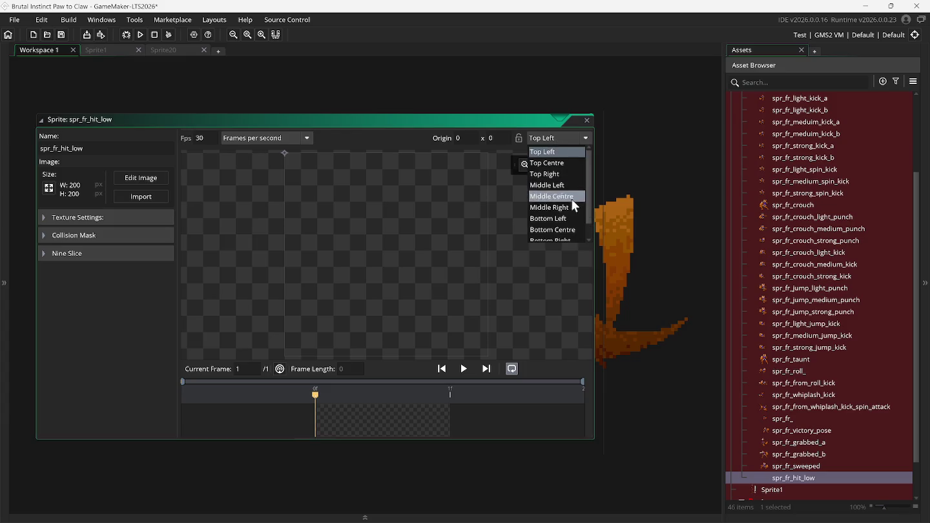
{"action": "left_click", "coordinate": [556, 230]}
{"action": "left_click", "coordinate": [141, 177]}
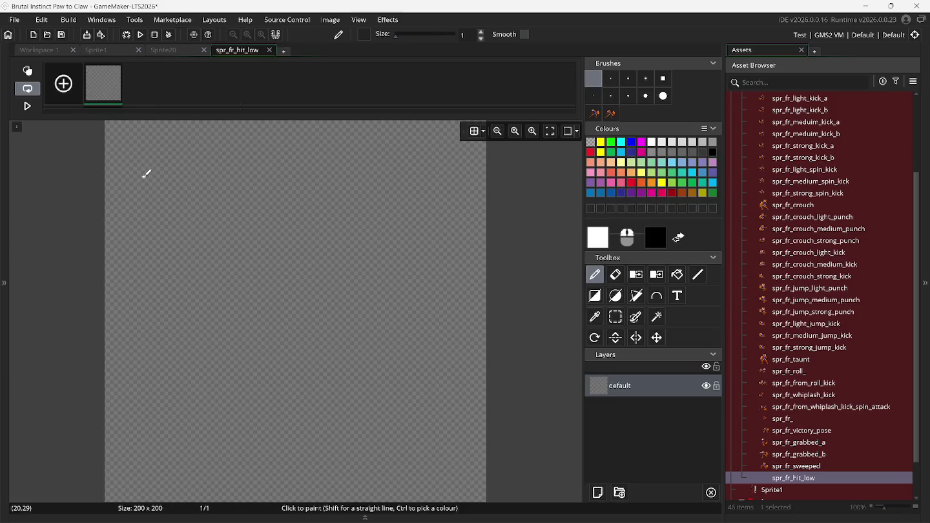
{"action": "left_click", "coordinate": [595, 113]}
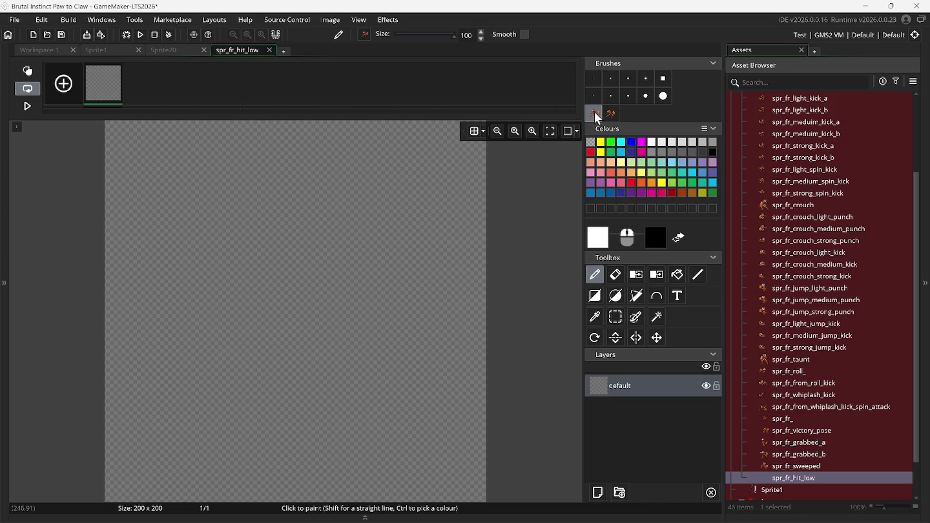
{"action": "left_click", "coordinate": [288, 319]}
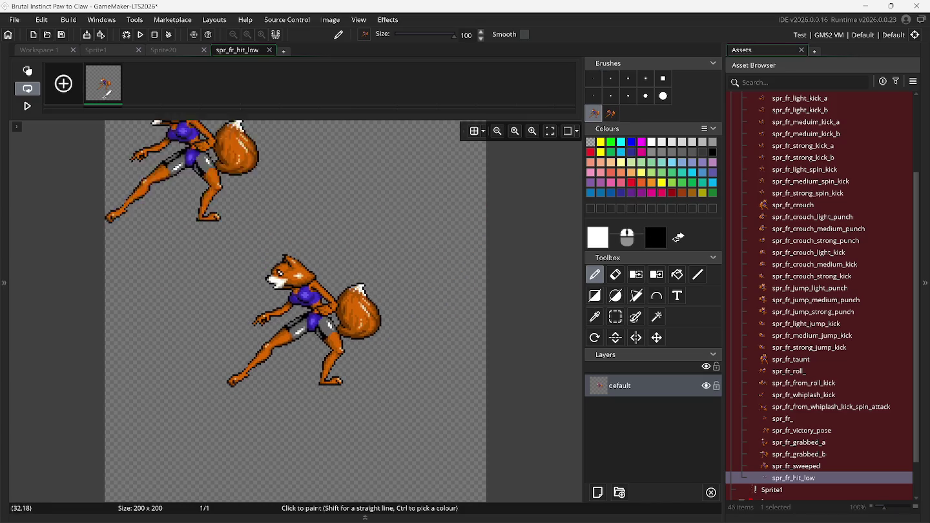
Step: Add frame 2 with the second captured fox brush and turn on onion skin to show frame 1
{"action": "left_click", "coordinate": [63, 84]}
{"action": "left_click", "coordinate": [610, 113]}
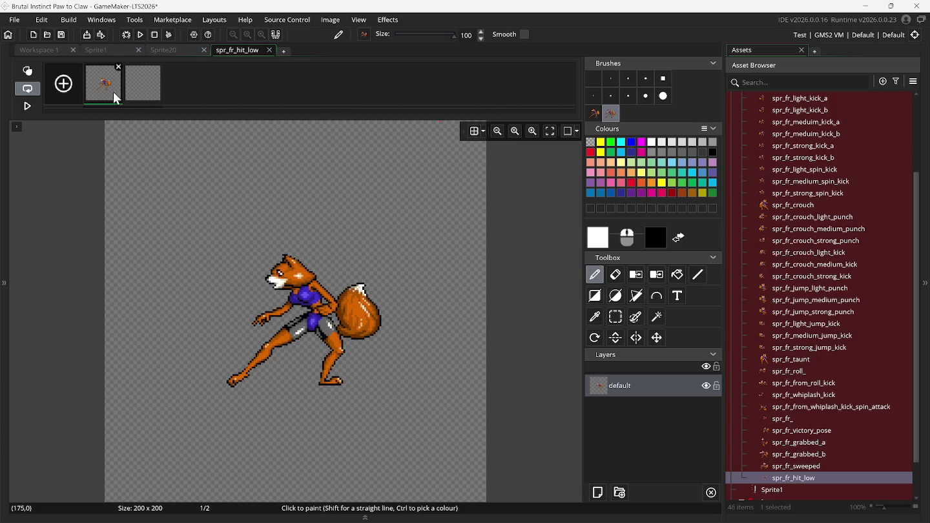
{"action": "left_click", "coordinate": [142, 82]}
{"action": "left_click", "coordinate": [292, 239]}
{"action": "left_click", "coordinate": [27, 70]}
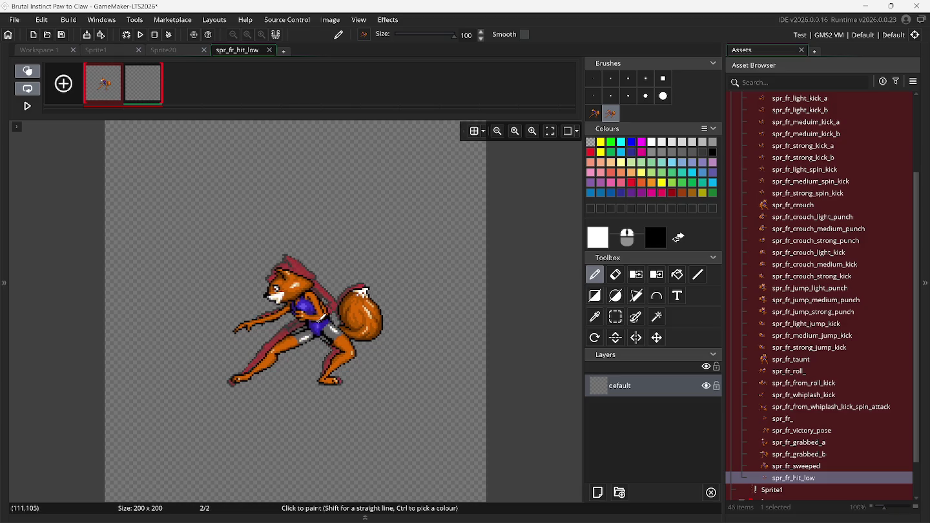
Step: Rewind the Snes9x fight to review the low hit, then position the recoiling fox pose on frame 2
{"action": "left_click", "coordinate": [642, 513]}
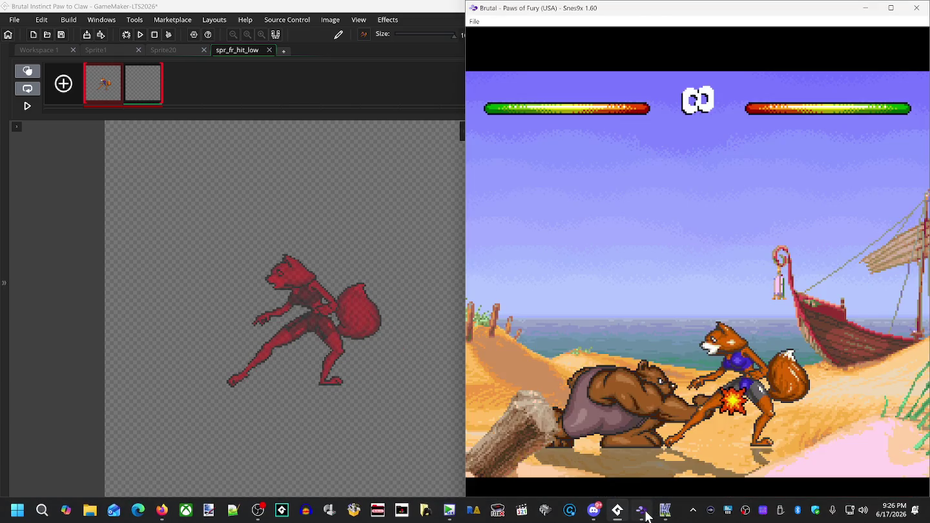
{"action": "key", "text": "BackSpace"}
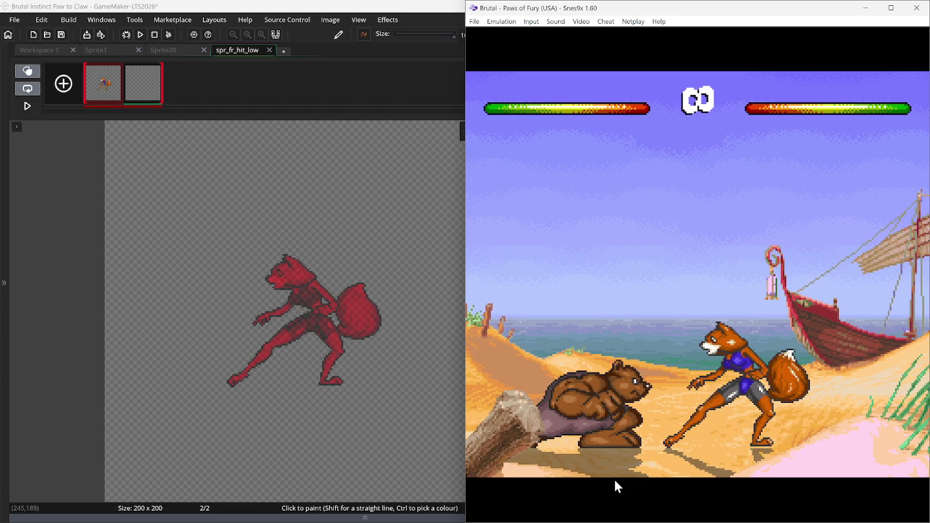
{"action": "key", "text": "BackSpace"}
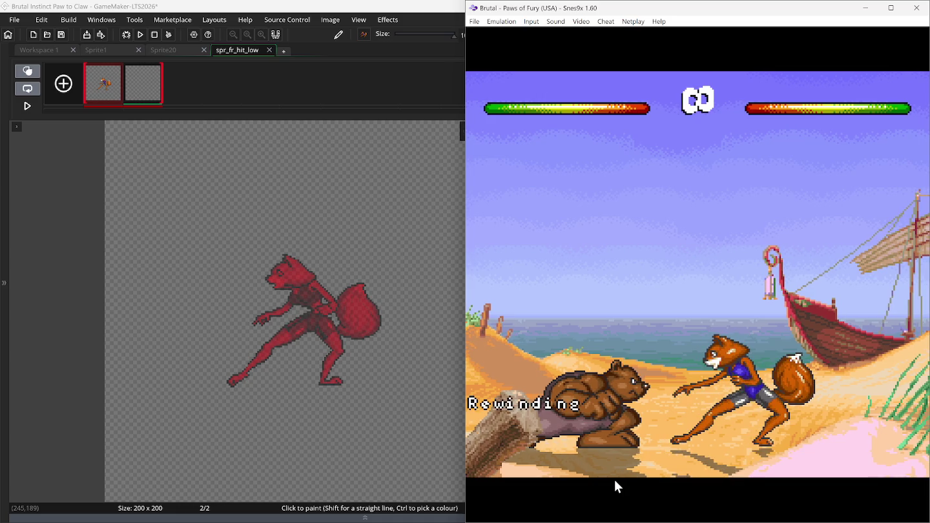
{"action": "key", "text": "ctrl+v"}
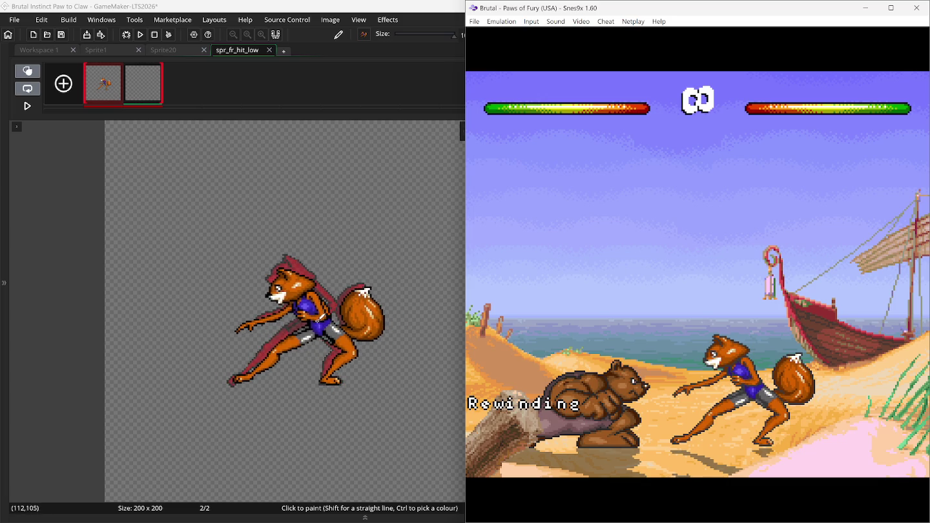
{"action": "left_click", "coordinate": [319, 320]}
{"action": "mouse_move", "coordinate": [320, 321]}
{"action": "left_mouse_down"}
{"action": "mouse_move", "coordinate": [281, 326]}
{"action": "mouse_move", "coordinate": [202, 256]}
{"action": "mouse_move", "coordinate": [170, 207]}
{"action": "mouse_move", "coordinate": [213, 85]}
{"action": "left_mouse_up"}
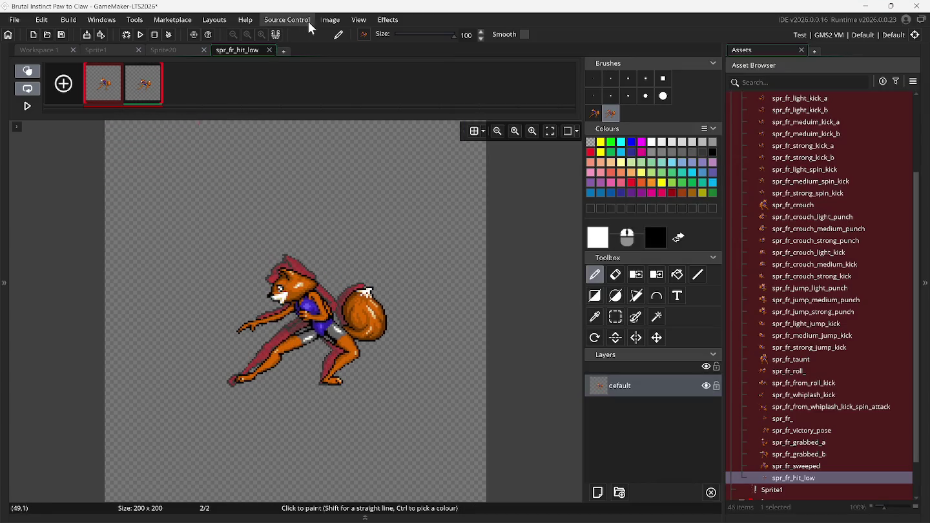
Step: Trim spr_fr_hit_low to its content, turn off onion skin, and bring the Snes9x window forward
{"action": "left_click", "coordinate": [330, 19]}
{"action": "left_click", "coordinate": [360, 212]}
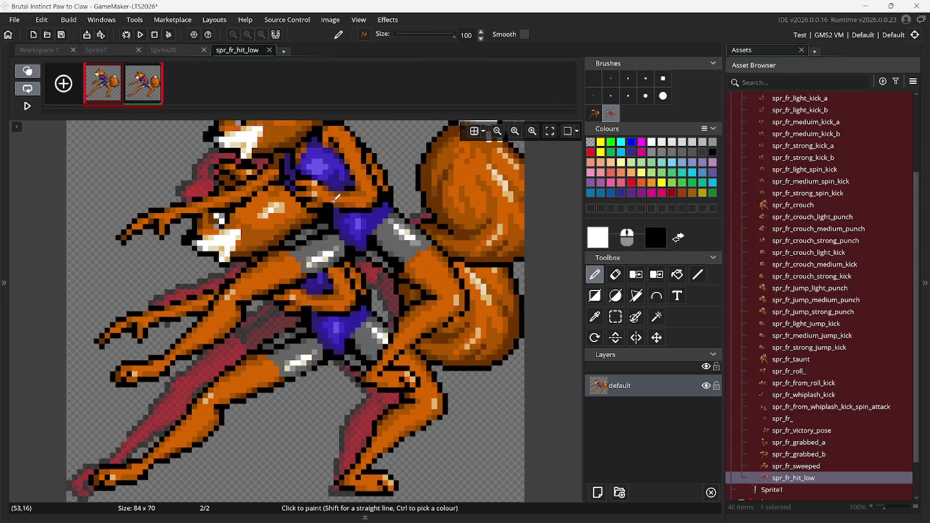
{"action": "left_click", "coordinate": [27, 70]}
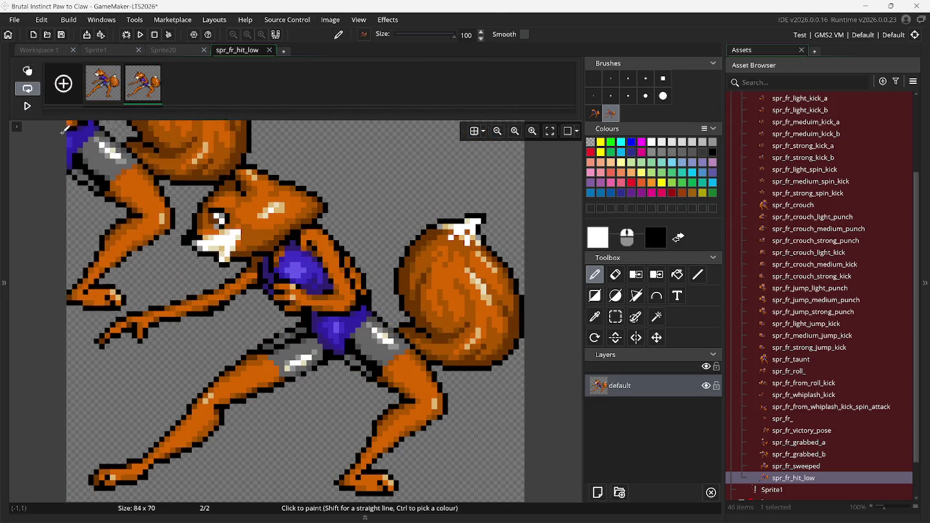
{"action": "mouse_move", "coordinate": [630, 520]}
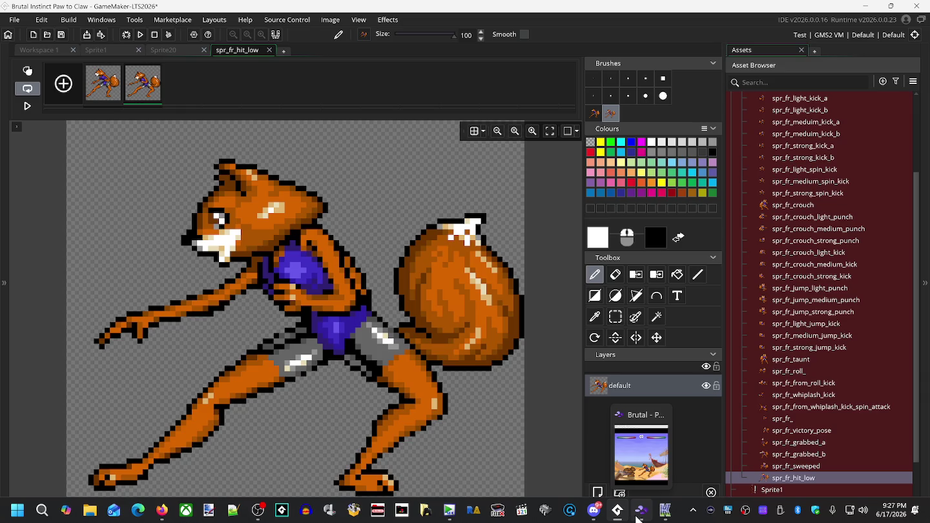
{"action": "left_click", "coordinate": [638, 514]}
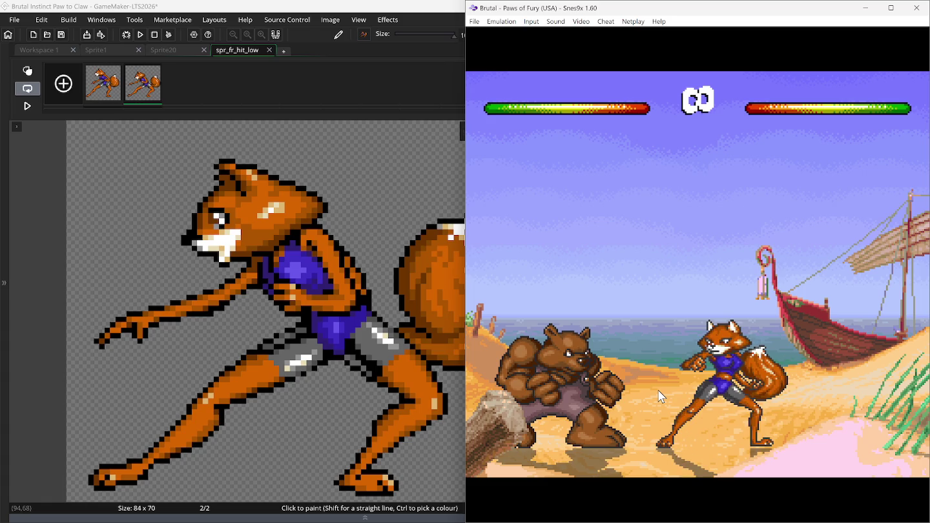
Step: Duplicate spr_fr_hit_low's first frame, then copy the first two frames
{"action": "left_click", "coordinate": [105, 88]}
{"action": "right_click", "coordinate": [102, 83]}
{"action": "left_click", "coordinate": [114, 111]}
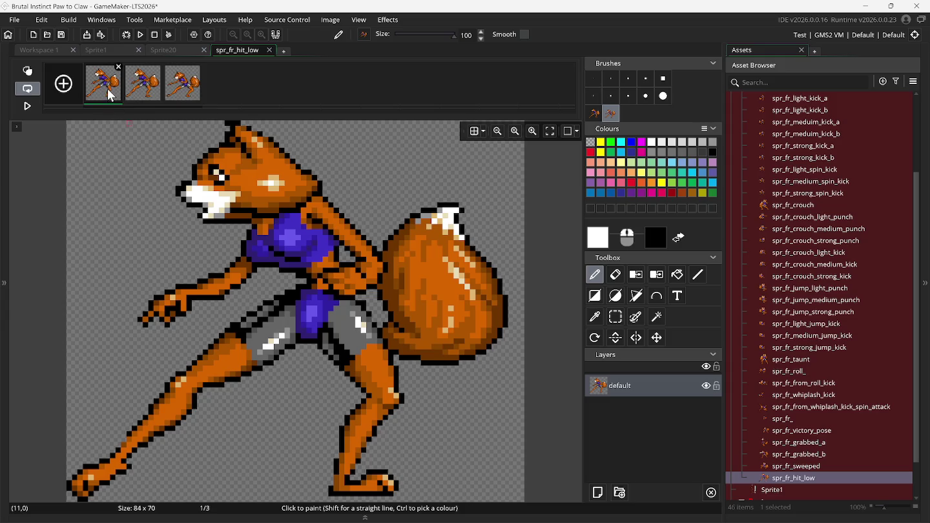
{"action": "left_click", "coordinate": [143, 94], "text": "shift"}
{"action": "right_click", "coordinate": [137, 88]}
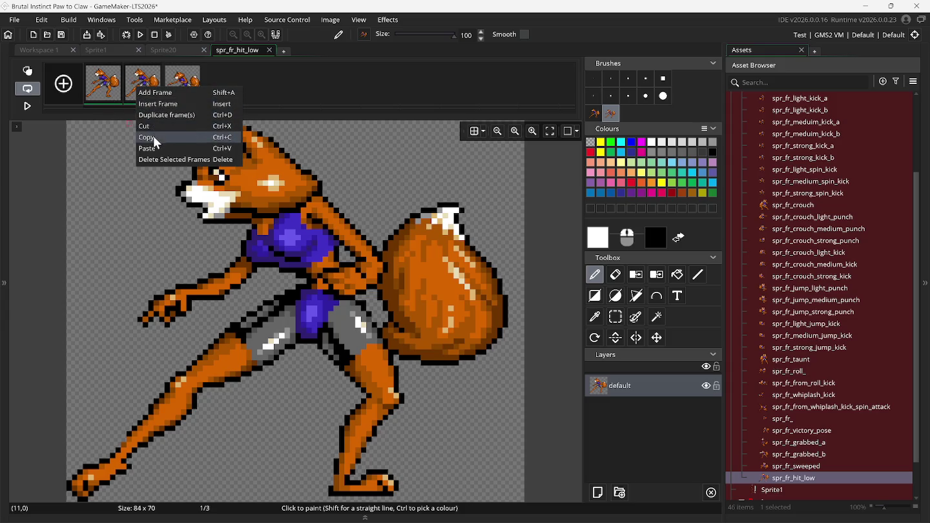
{"action": "left_click", "coordinate": [155, 137]}
Step: Paste the copied frame pair five times, bringing the strip to 13 frames
{"action": "right_click", "coordinate": [106, 85]}
{"action": "left_click", "coordinate": [124, 144]}
{"action": "right_click", "coordinate": [106, 89]}
{"action": "left_click", "coordinate": [125, 148]}
{"action": "right_click", "coordinate": [112, 89]}
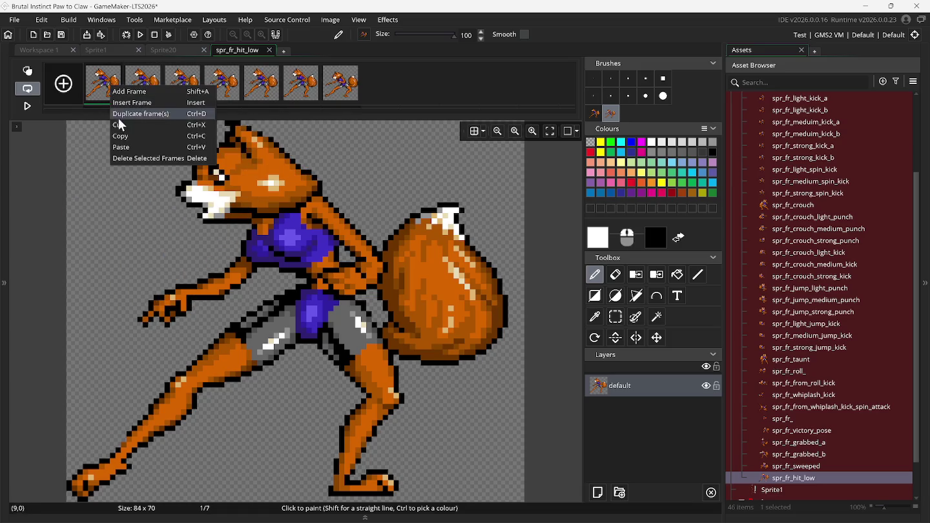
{"action": "left_click", "coordinate": [121, 148]}
{"action": "right_click", "coordinate": [112, 92]}
{"action": "left_click", "coordinate": [121, 150]}
{"action": "right_click", "coordinate": [114, 90]}
{"action": "left_click", "coordinate": [121, 148]}
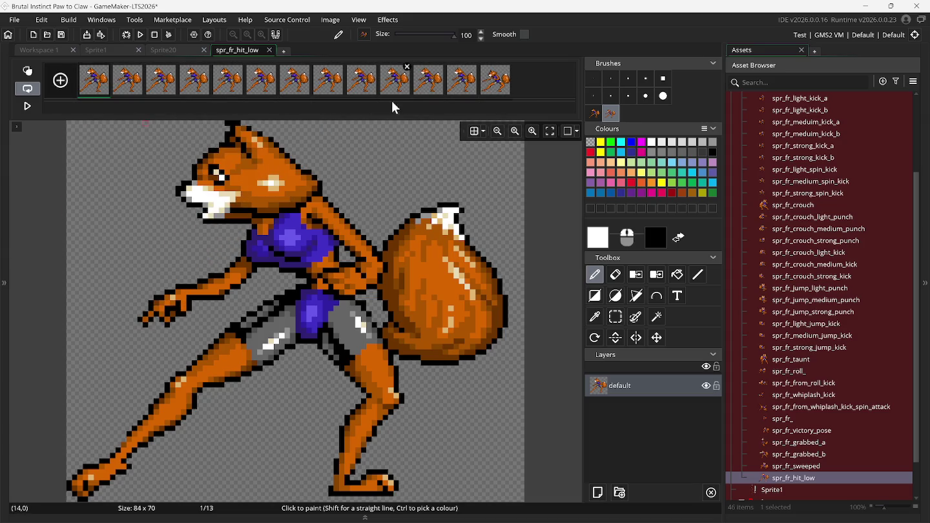
Step: Duplicate frame 13, the last frame in the strip
{"action": "left_click", "coordinate": [452, 92]}
{"action": "left_click", "coordinate": [503, 94]}
{"action": "right_click", "coordinate": [500, 88]}
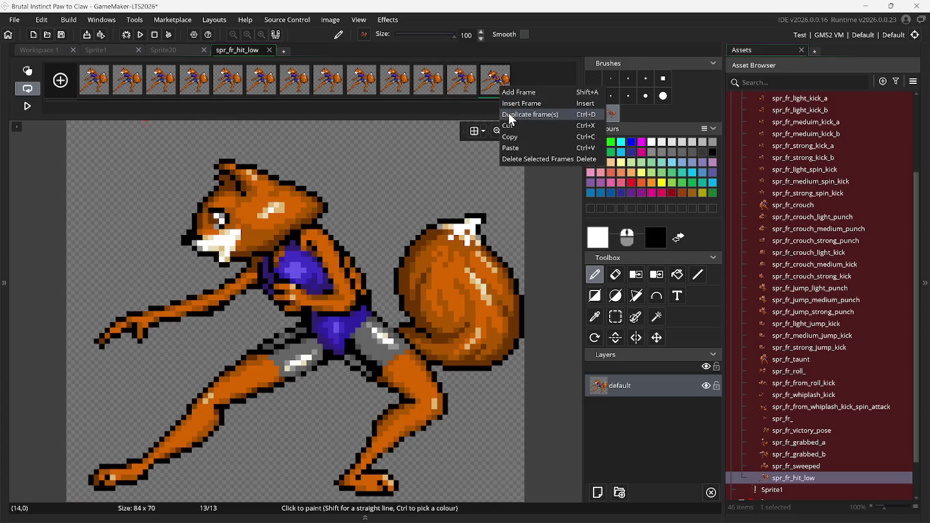
{"action": "left_click", "coordinate": [511, 113]}
{"action": "mouse_move", "coordinate": [498, 91]}
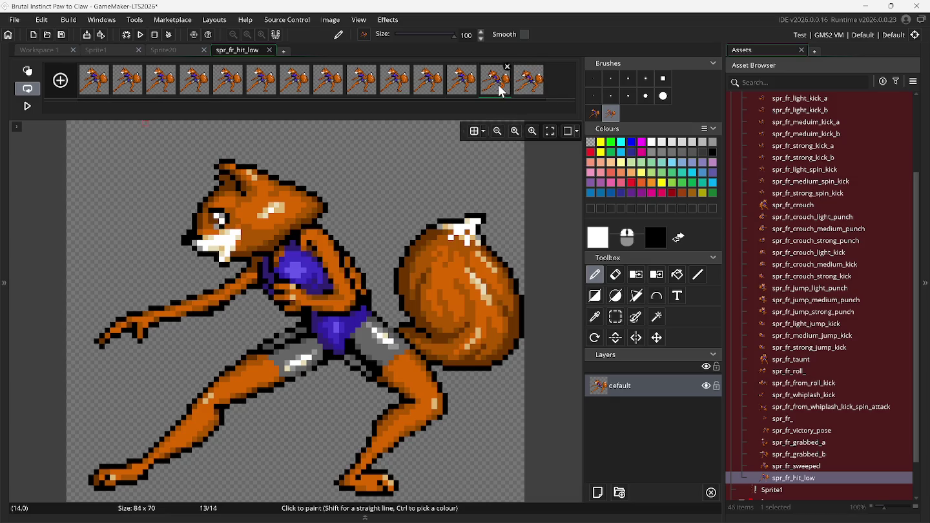
{"action": "right_click", "coordinate": [522, 84]}
{"action": "left_click", "coordinate": [527, 132]}
Step: Paste five more frame pairs to reach 24 frames, then play the animation
{"action": "right_click", "coordinate": [521, 85]}
{"action": "left_click", "coordinate": [536, 145]}
{"action": "right_click", "coordinate": [526, 90]}
{"action": "left_click", "coordinate": [537, 148]}
{"action": "right_click", "coordinate": [534, 90]}
{"action": "left_click", "coordinate": [538, 152]}
{"action": "right_click", "coordinate": [525, 89]}
{"action": "left_click", "coordinate": [536, 149]}
{"action": "right_click", "coordinate": [529, 82]}
{"action": "left_click", "coordinate": [539, 143]}
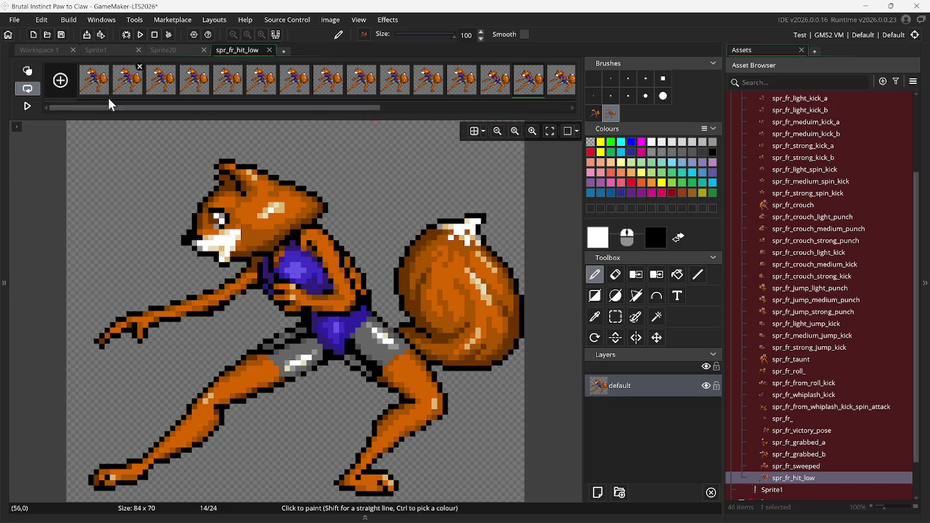
{"action": "left_click", "coordinate": [27, 107]}
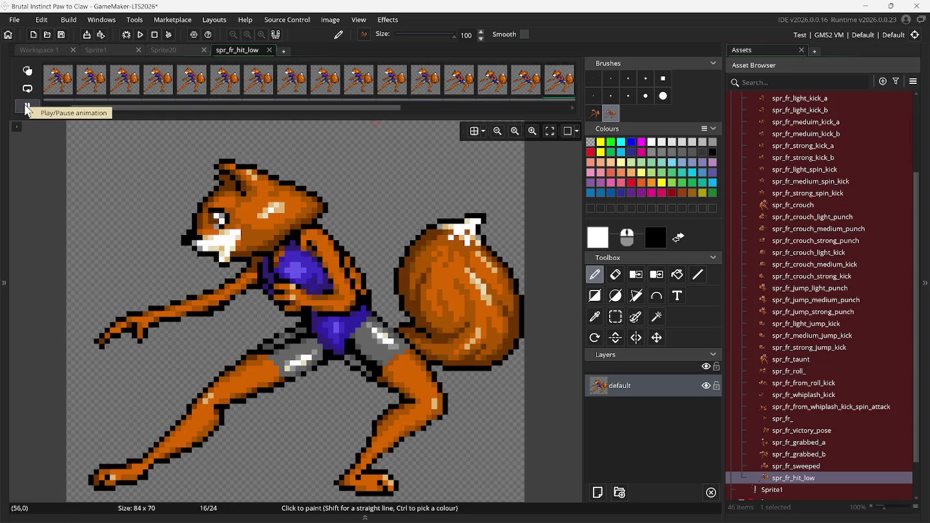
Step: Close the spr_fr_hit_low image editor and sprite window, then reopen the Sprite1 sheet
{"action": "left_click", "coordinate": [269, 49]}
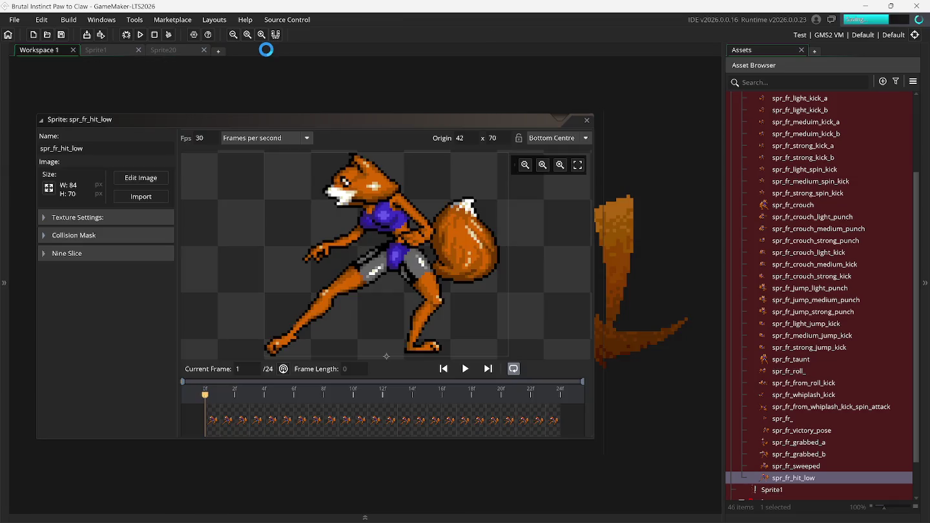
{"action": "left_click", "coordinate": [587, 120]}
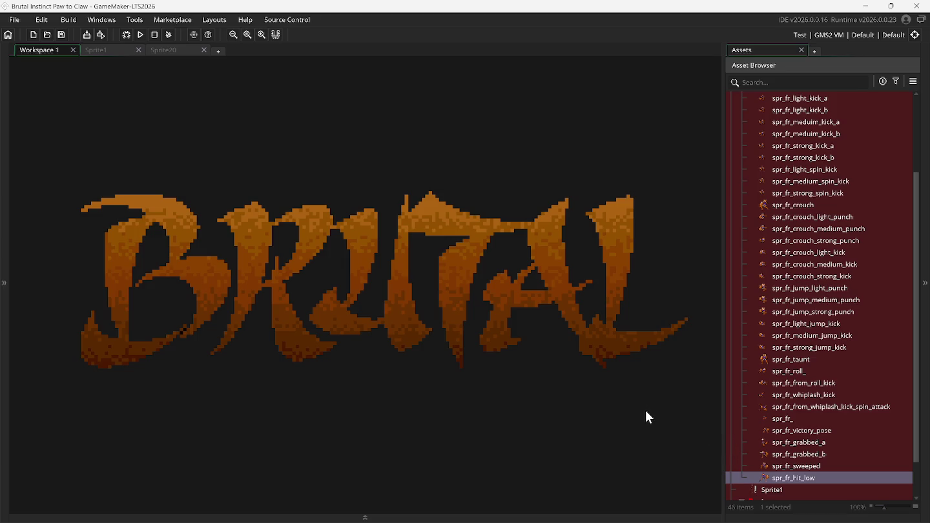
{"action": "left_click", "coordinate": [117, 52]}
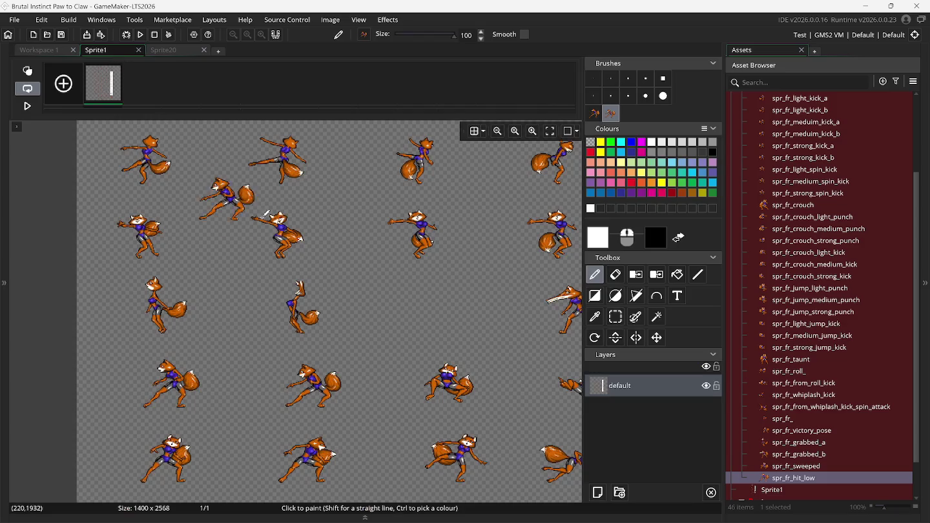
Step: Capture the first fox pose in the lower row of Sprite1 as a custom brush
{"action": "left_click", "coordinate": [616, 316]}
{"action": "scroll", "coordinate": [514, 342], "scroll_direction": "right", "scroll_amount": 5}
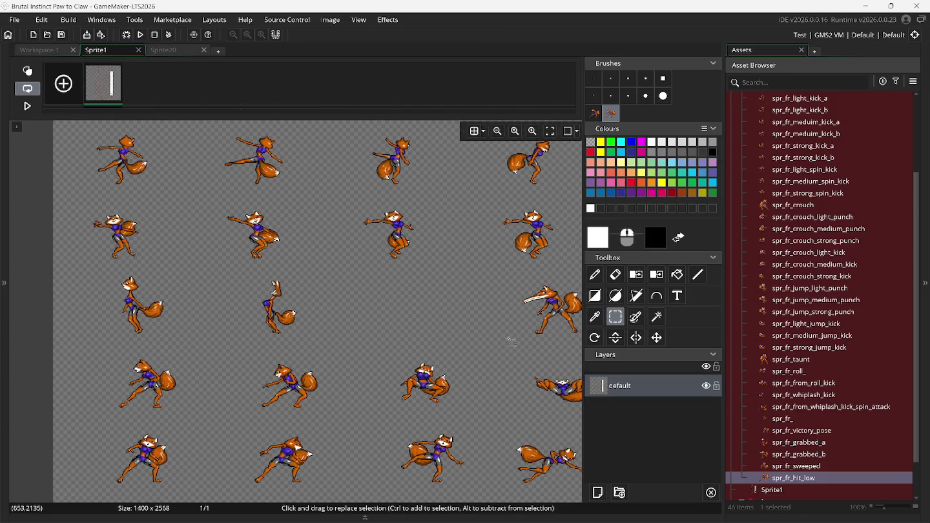
{"action": "scroll", "coordinate": [511, 342], "scroll_direction": "right", "scroll_amount": 5}
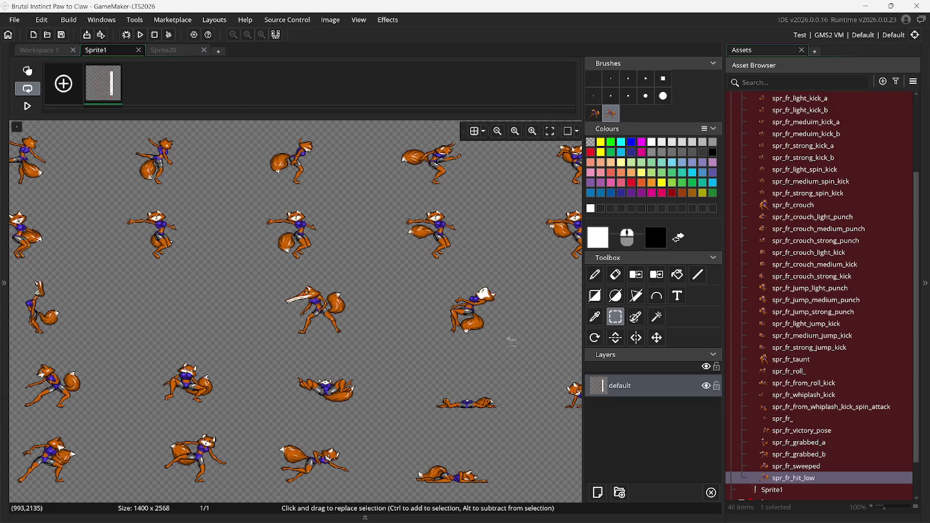
{"action": "scroll", "coordinate": [512, 341], "scroll_direction": "left", "scroll_amount": 10}
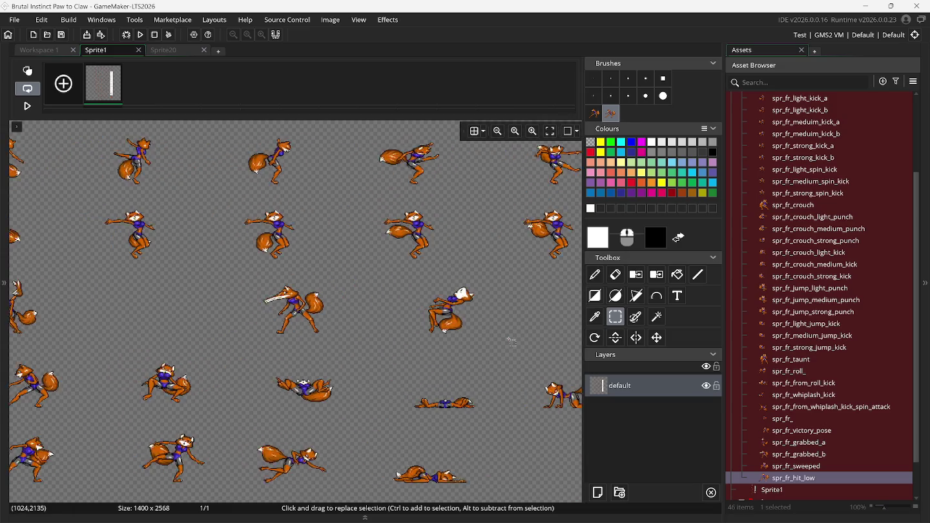
{"action": "scroll", "coordinate": [512, 341], "scroll_direction": "down", "scroll_amount": 2}
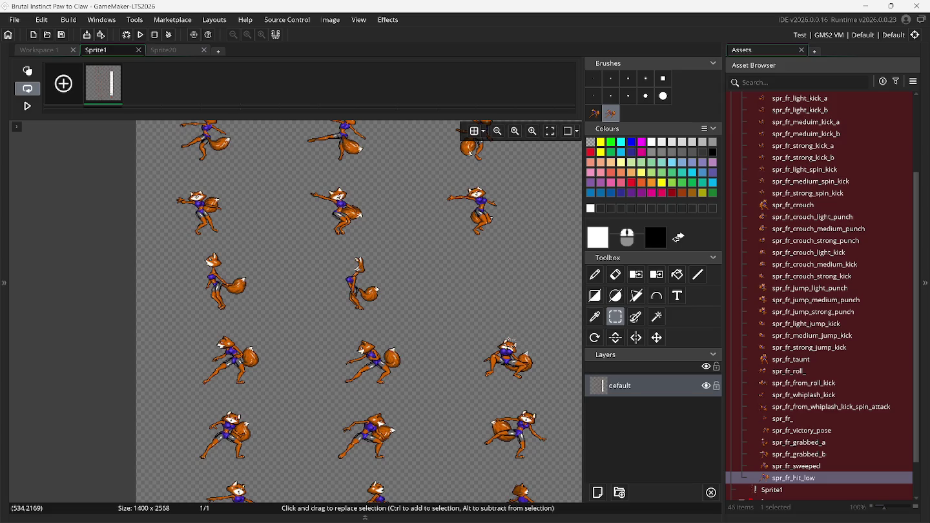
{"action": "left_click", "coordinate": [595, 113]}
{"action": "left_click", "coordinate": [616, 300]}
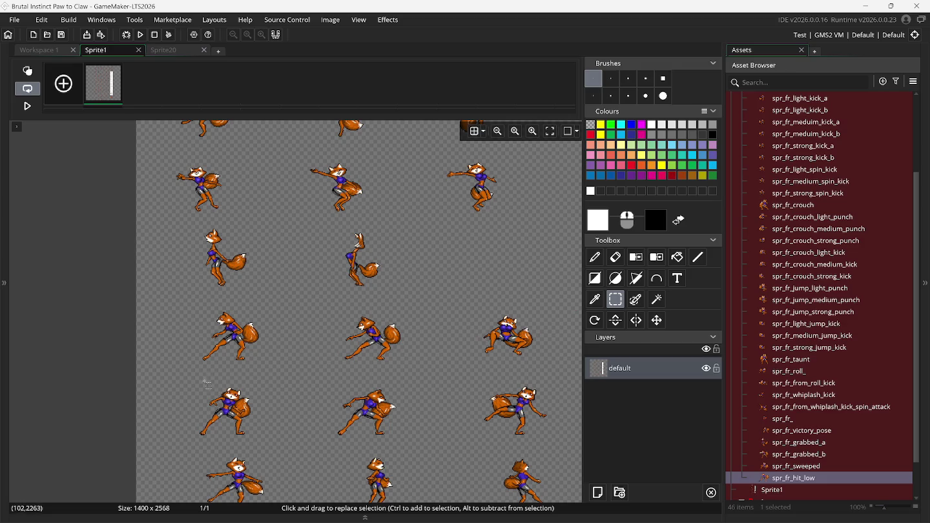
{"action": "left_click_drag", "start_coordinate": [182, 382], "coordinate": [265, 439]}
{"action": "key", "text": "ctrl+b"}
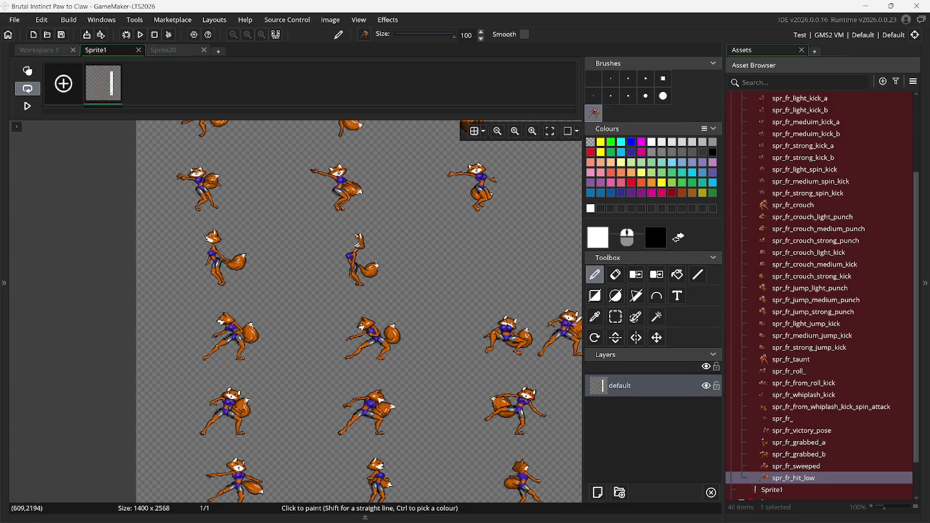
Step: Save the middle and next fox poses in that row as second and third brushes
{"action": "left_click", "coordinate": [613, 321]}
{"action": "left_click_drag", "start_coordinate": [326, 387], "coordinate": [403, 441]}
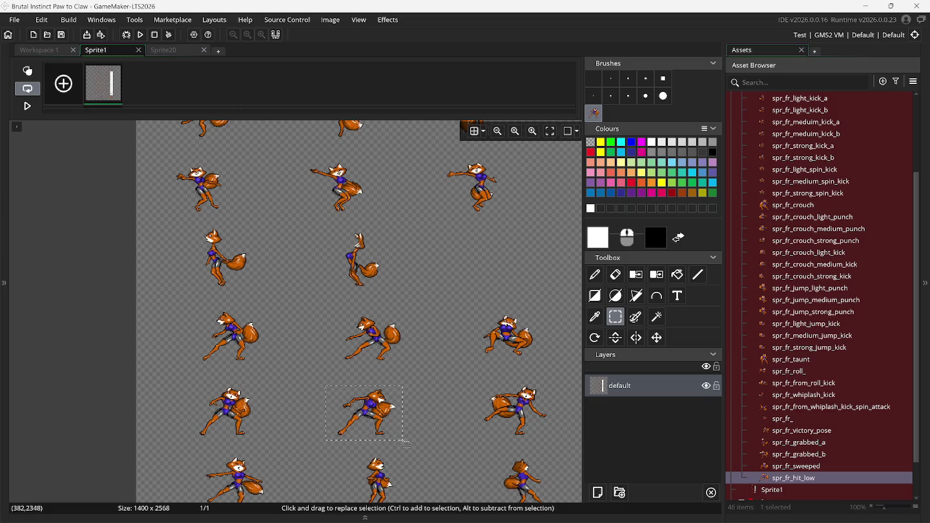
{"action": "key", "text": "ctrl+b"}
{"action": "left_click", "coordinate": [615, 325]}
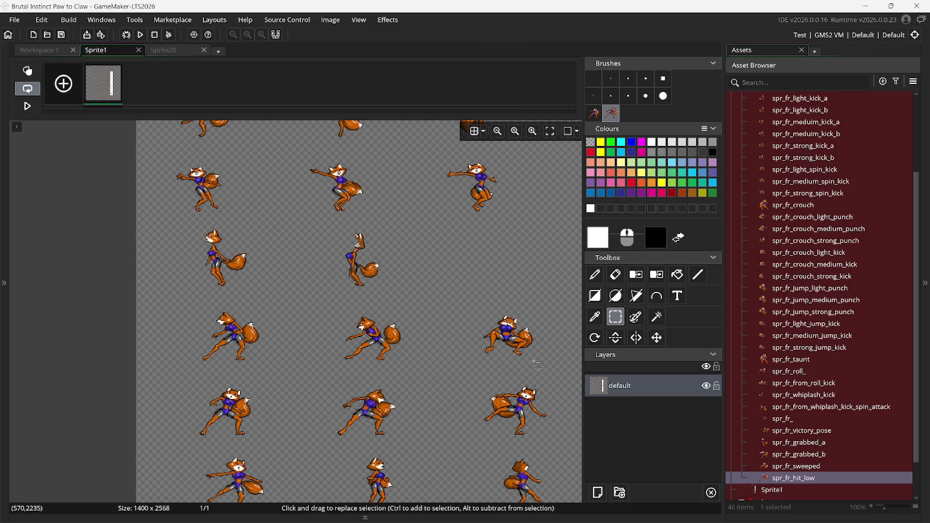
{"action": "scroll", "coordinate": [413, 323], "scroll_direction": "right", "scroll_amount": 4}
{"action": "left_click_drag", "start_coordinate": [373, 381], "coordinate": [461, 439]}
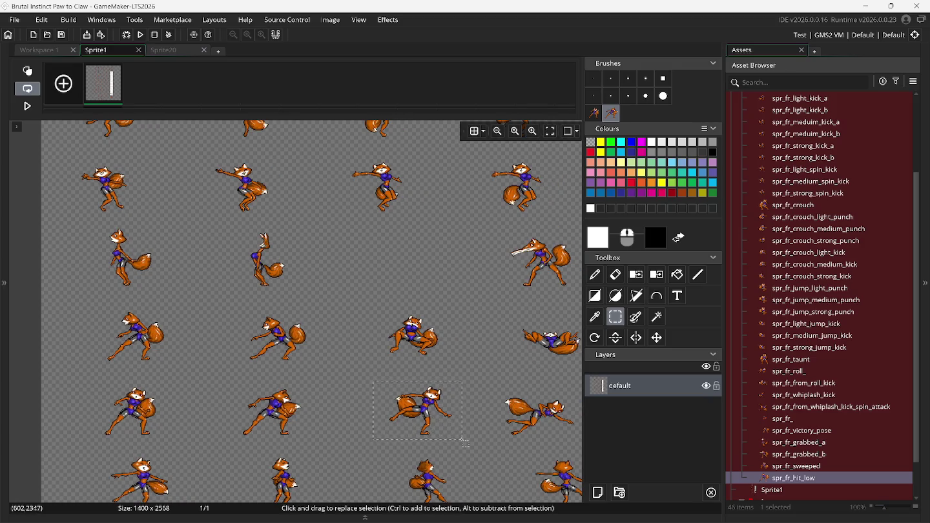
{"action": "key", "text": "ctrl+b"}
Step: Save another fox pose and the lying-down fox as fourth and fifth brushes
{"action": "left_click", "coordinate": [612, 320]}
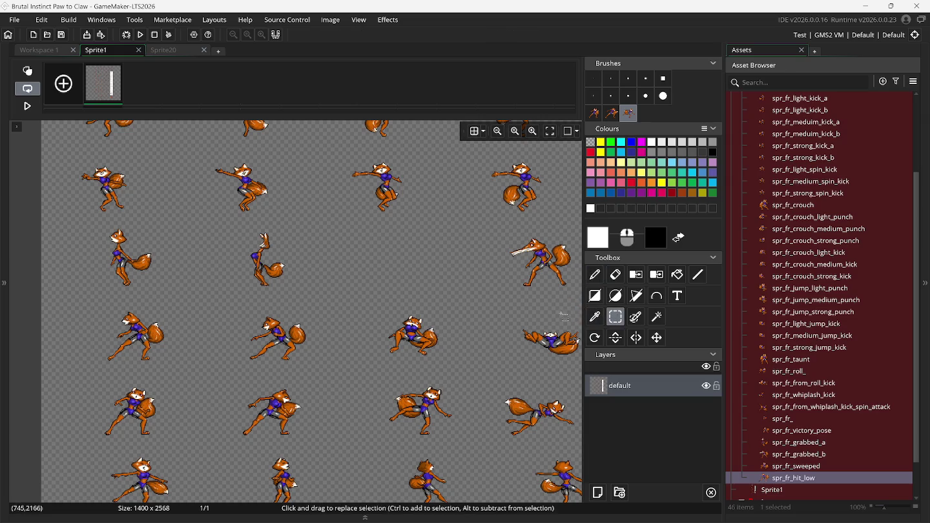
{"action": "scroll", "coordinate": [511, 355], "scroll_direction": "right", "scroll_amount": 5}
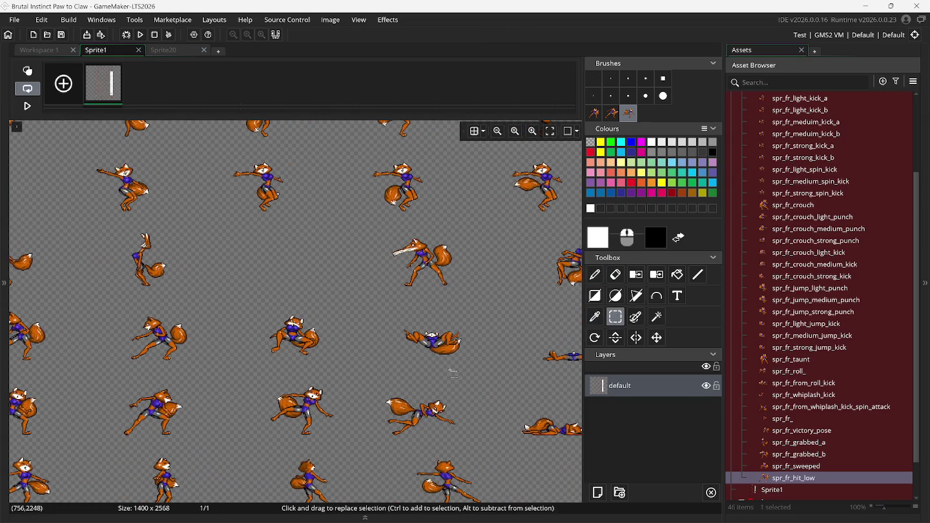
{"action": "left_click_drag", "start_coordinate": [368, 378], "coordinate": [469, 442]}
{"action": "key", "text": "ctrl+b"}
{"action": "scroll", "coordinate": [492, 414], "scroll_direction": "right", "scroll_amount": 7}
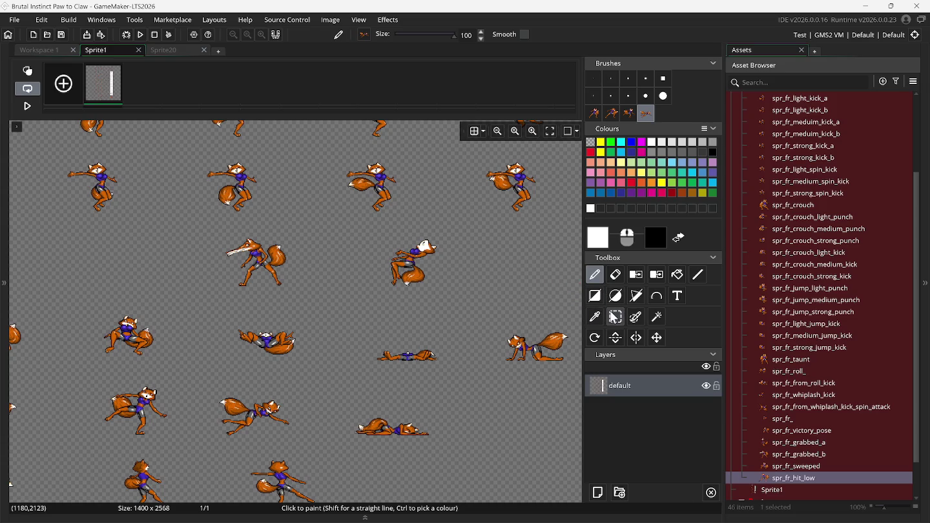
{"action": "left_click", "coordinate": [616, 316]}
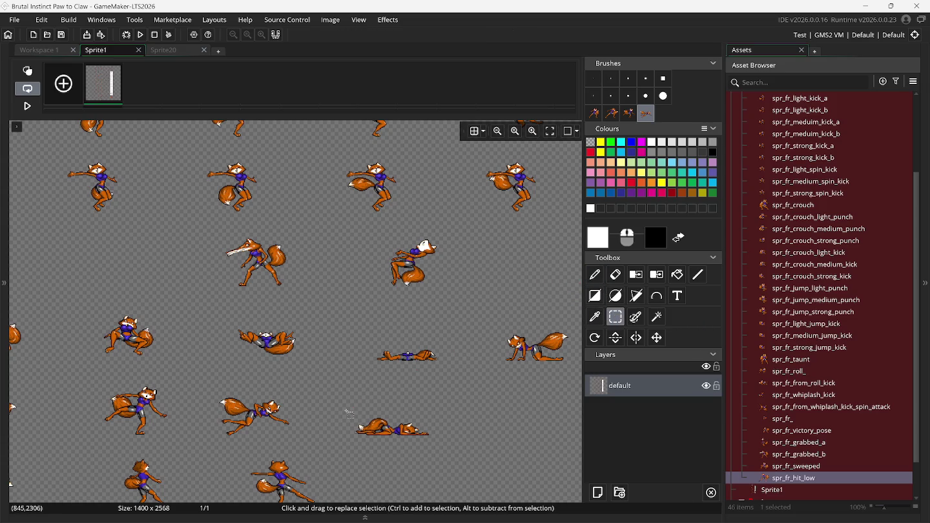
{"action": "mouse_move", "coordinate": [346, 401]}
{"action": "left_mouse_down"}
{"action": "mouse_move", "coordinate": [426, 406]}
{"action": "mouse_move", "coordinate": [437, 448]}
{"action": "left_mouse_up"}
{"action": "key", "text": "ctrl+b"}
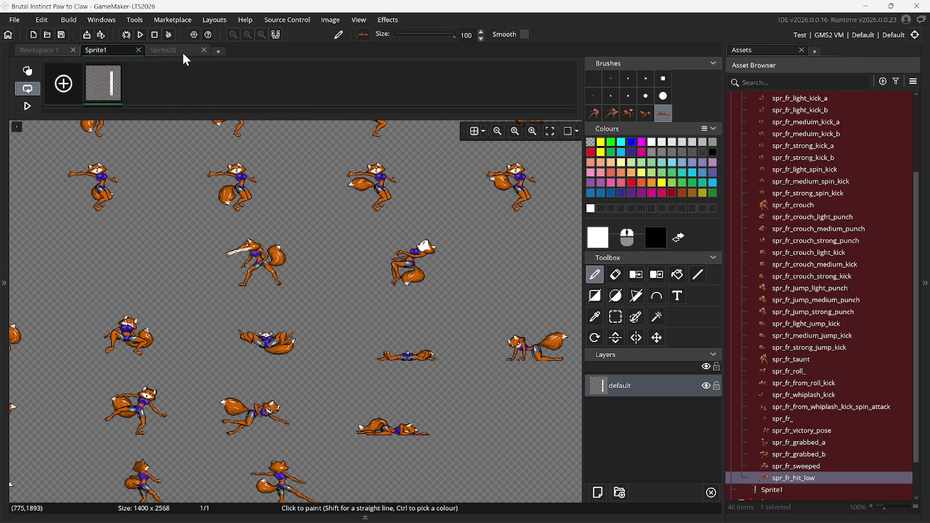
{"action": "right_click", "coordinate": [793, 471]}
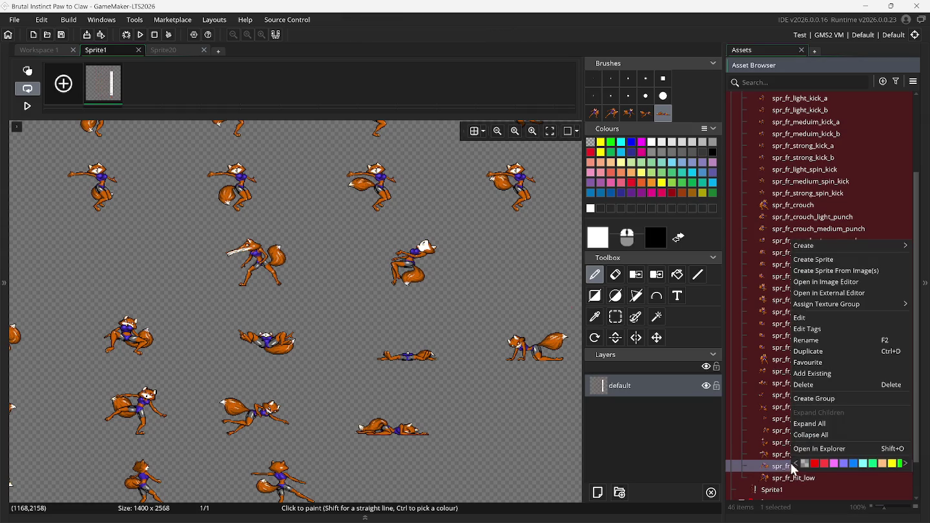
Step: Create a new sprite, Sprite43, and begin renaming it starting with 's'
{"action": "left_click", "coordinate": [808, 259]}
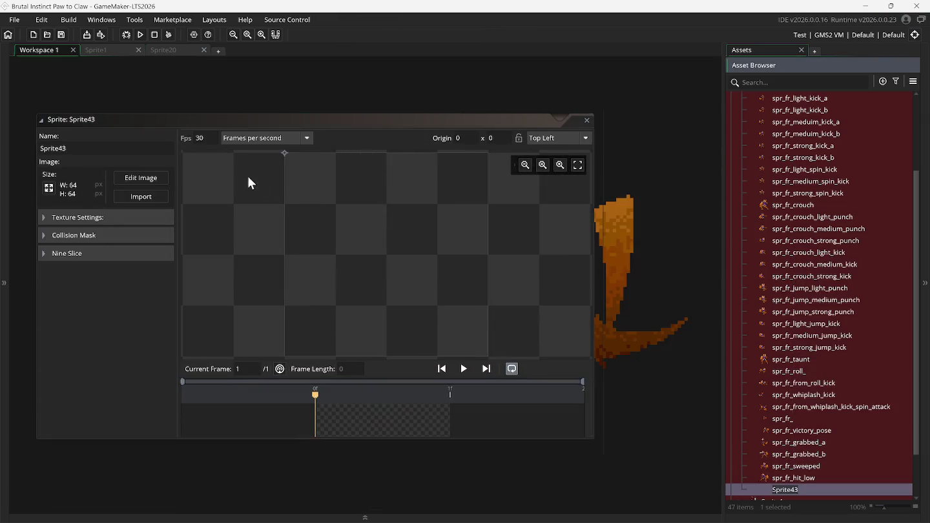
{"action": "left_click", "coordinate": [144, 148]}
{"action": "type", "text": "spr_fr_hit_knock_down"}
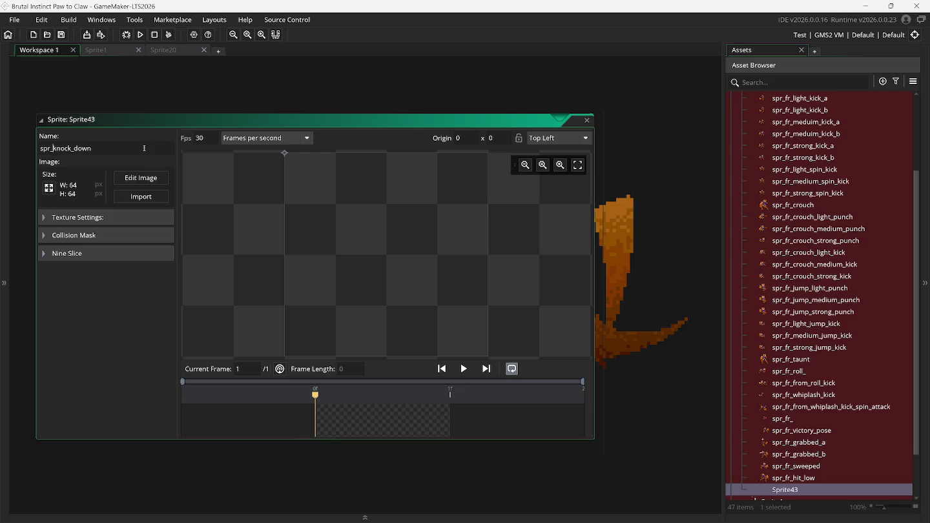
Step: Rename the sprite spr_fr_hit_knock_down and resize its canvas to 200x200 without scaling the image
{"action": "type", "text": "fr_hit"}
{"action": "type", "text": "_"}
{"action": "left_click", "coordinate": [128, 179]}
{"action": "left_click", "coordinate": [330, 20]}
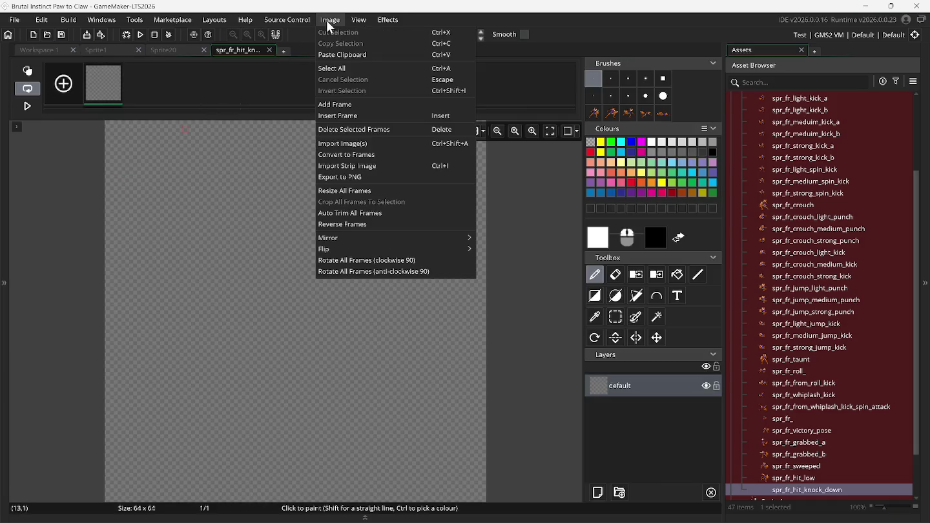
{"action": "left_click", "coordinate": [336, 191]}
{"action": "left_click", "coordinate": [176, 124]}
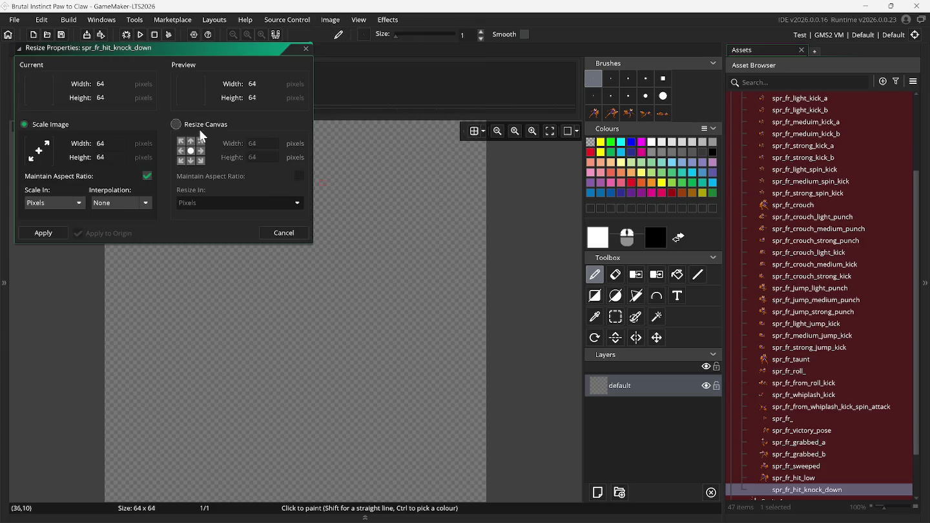
{"action": "left_click", "coordinate": [262, 147]}
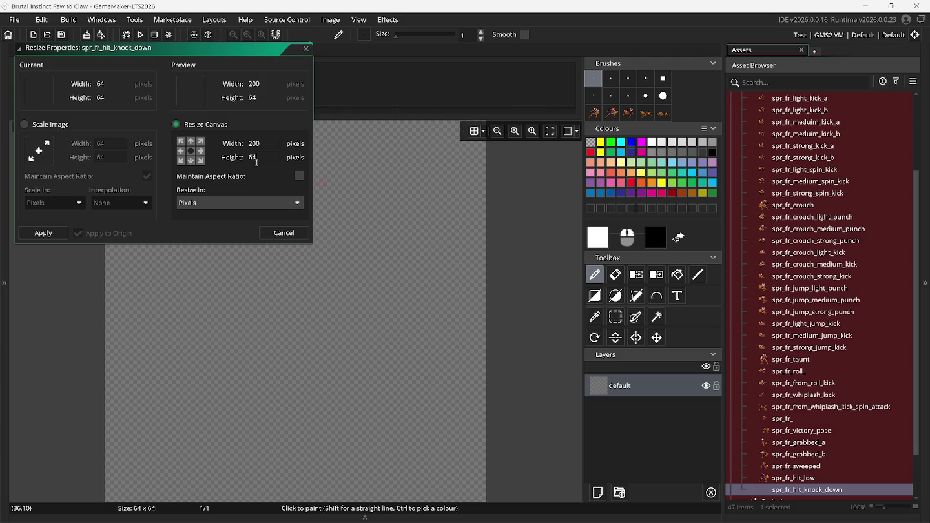
{"action": "type", "text": "200"}
{"action": "key", "text": "Return"}
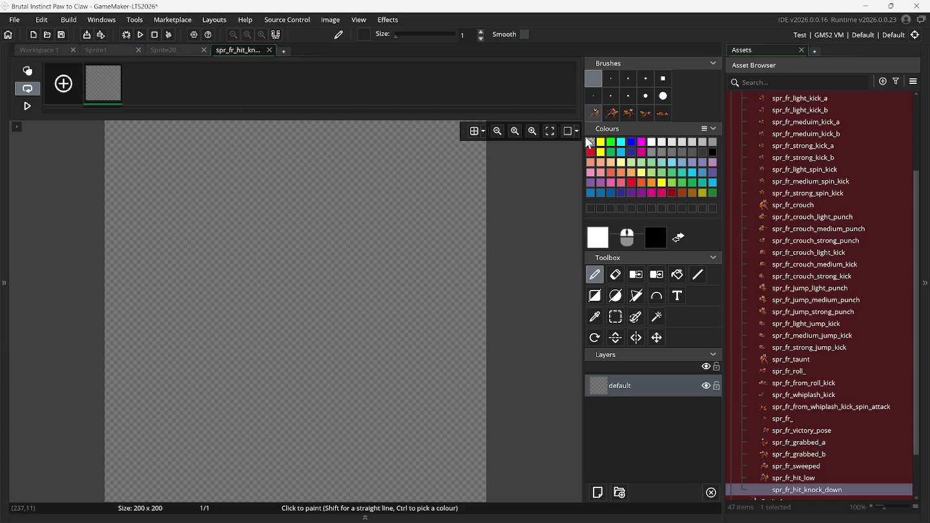
{"action": "left_click", "coordinate": [640, 513]}
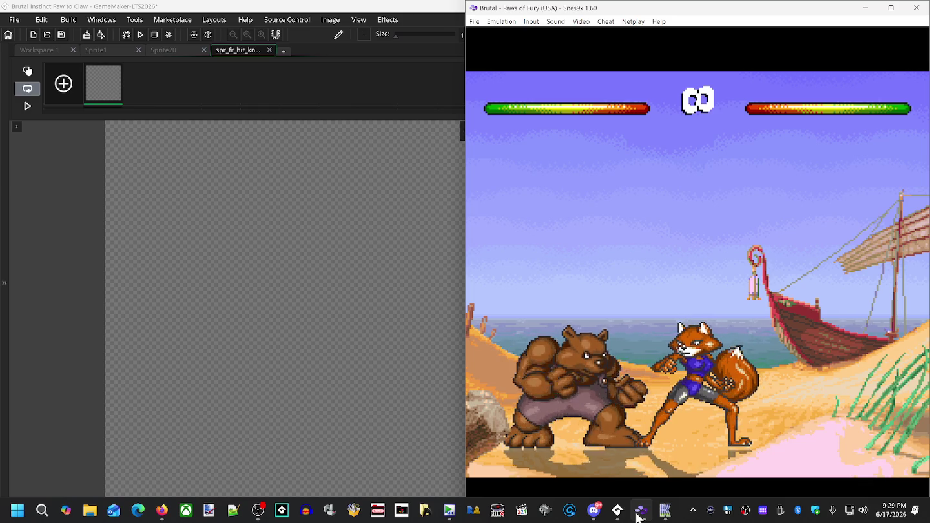
Step: Rewind the Paws of Fury fight, toggling background layer 1, to the bear's punch hitting the fox
{"action": "key", "text": "BackSpace"}
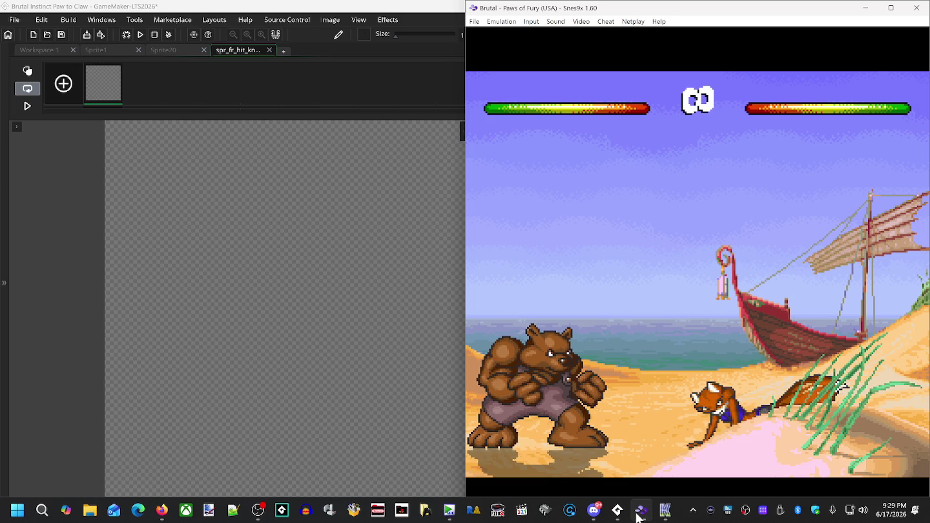
{"action": "key", "text": "BackSpace"}
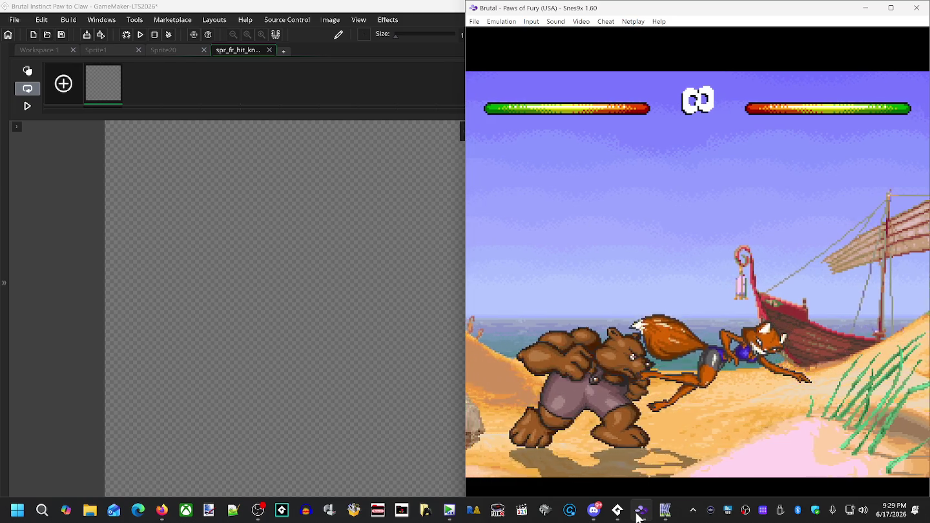
{"action": "key", "text": "BackSpace"}
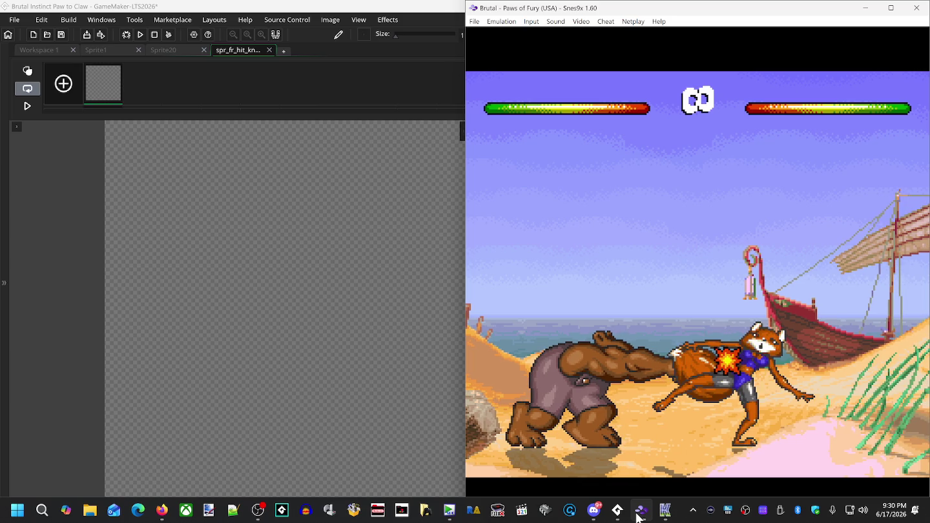
{"action": "key", "text": "1"}
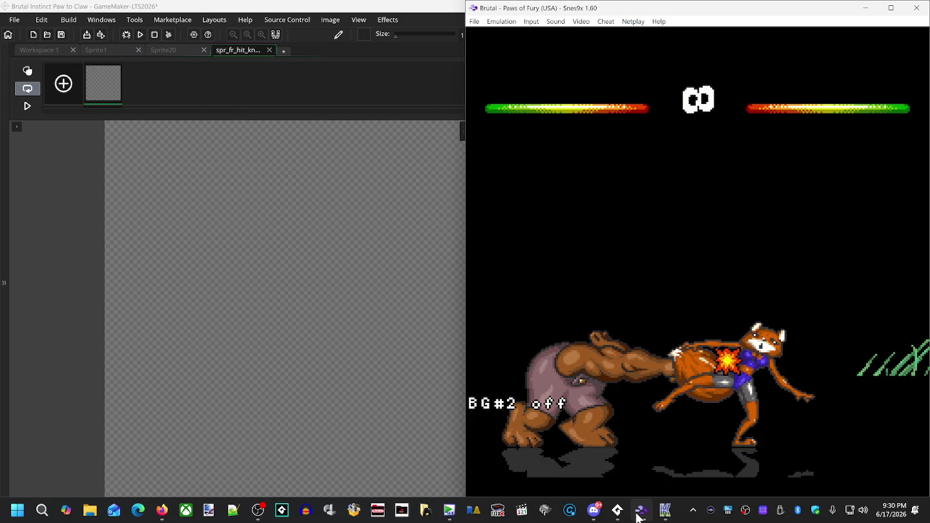
{"action": "key", "text": "BackSpace"}
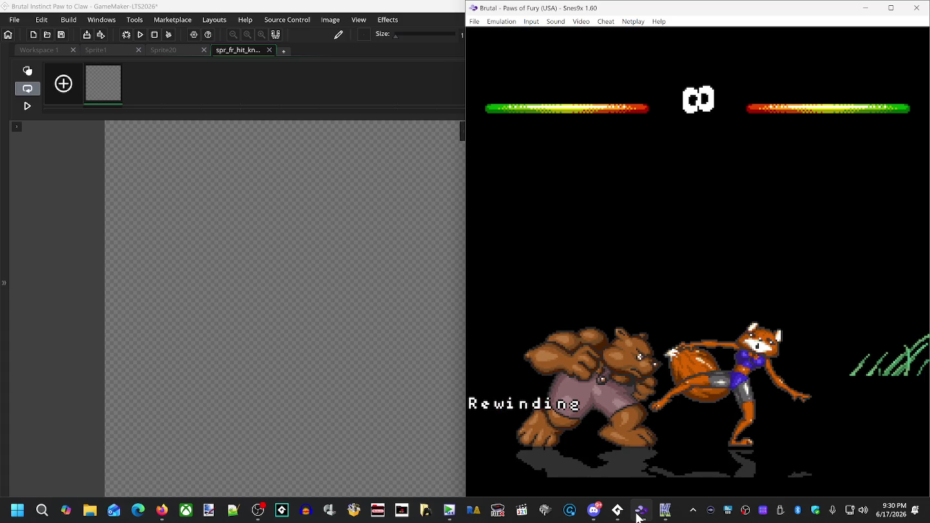
{"action": "key", "text": "1"}
{"action": "key", "text": "BackSpace"}
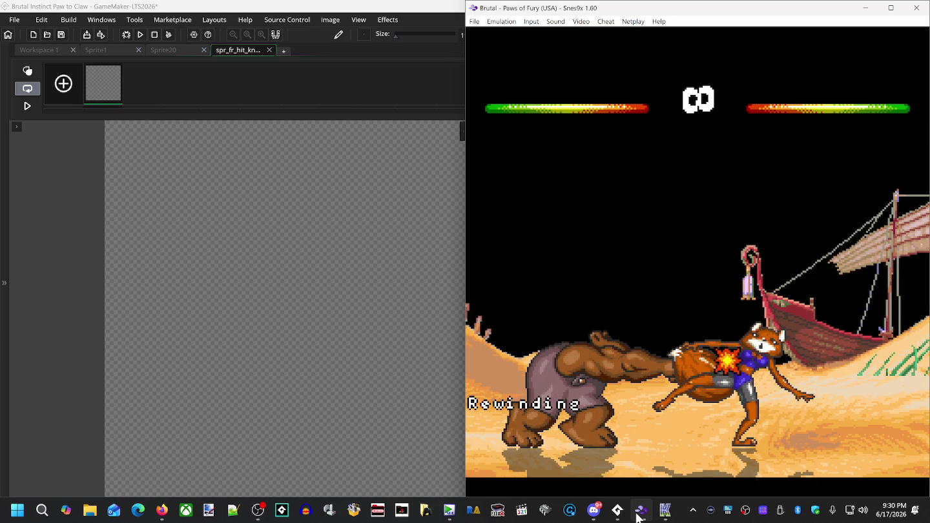
{"action": "key", "text": "BackSpace"}
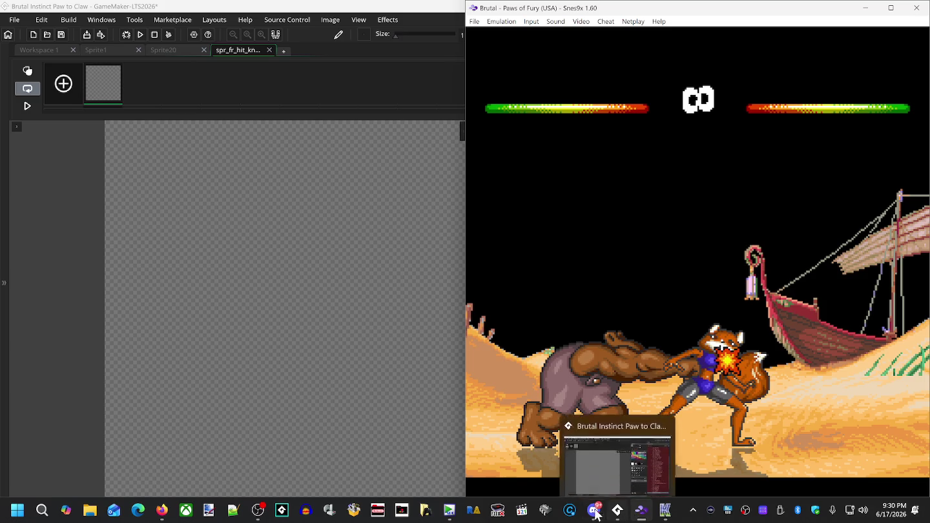
{"action": "left_click", "coordinate": [332, 236]}
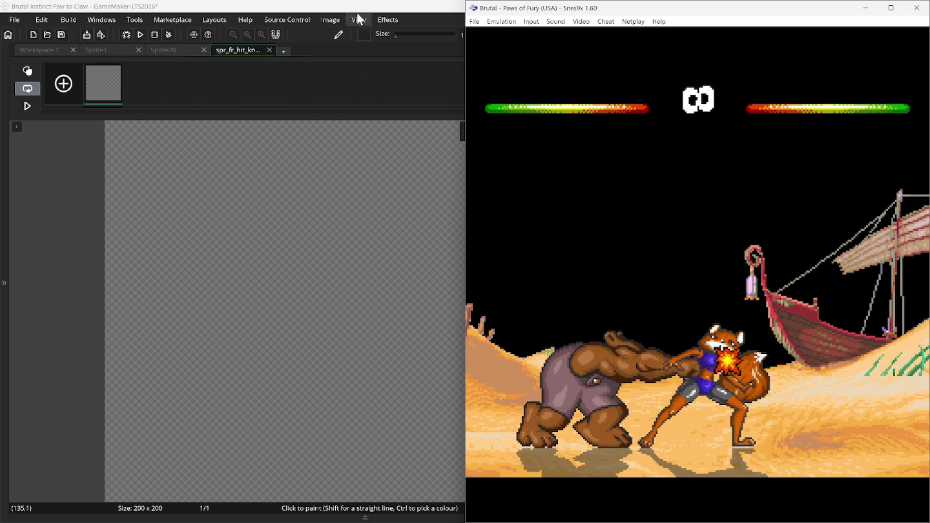
Step: Stamp the first fox-pose brush onto frame 1, checking it against the game
{"action": "left_click", "coordinate": [356, 13]}
{"action": "left_click", "coordinate": [593, 113]}
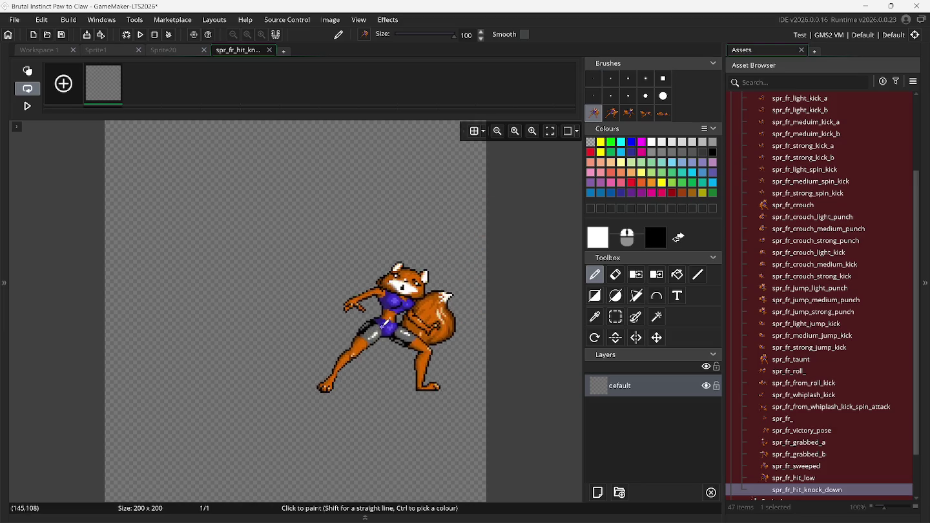
{"action": "left_click", "coordinate": [649, 513]}
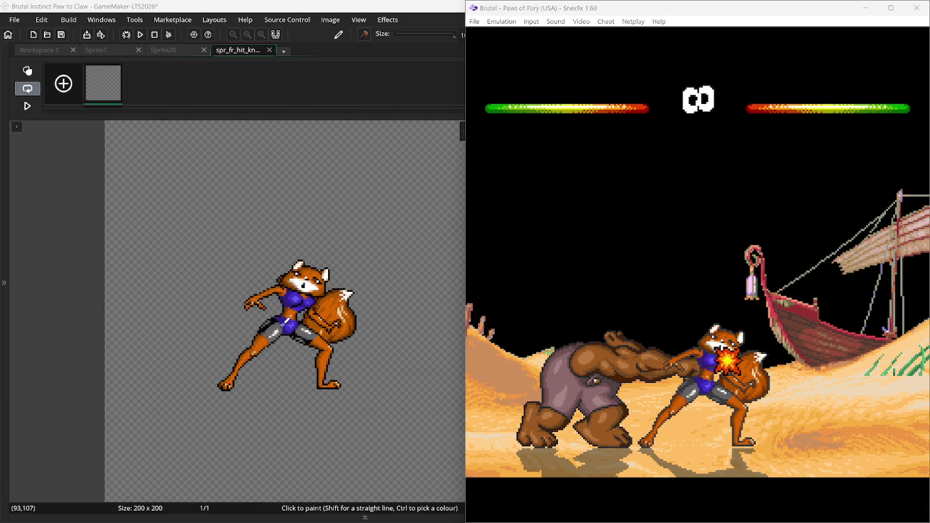
{"action": "left_click", "coordinate": [282, 323]}
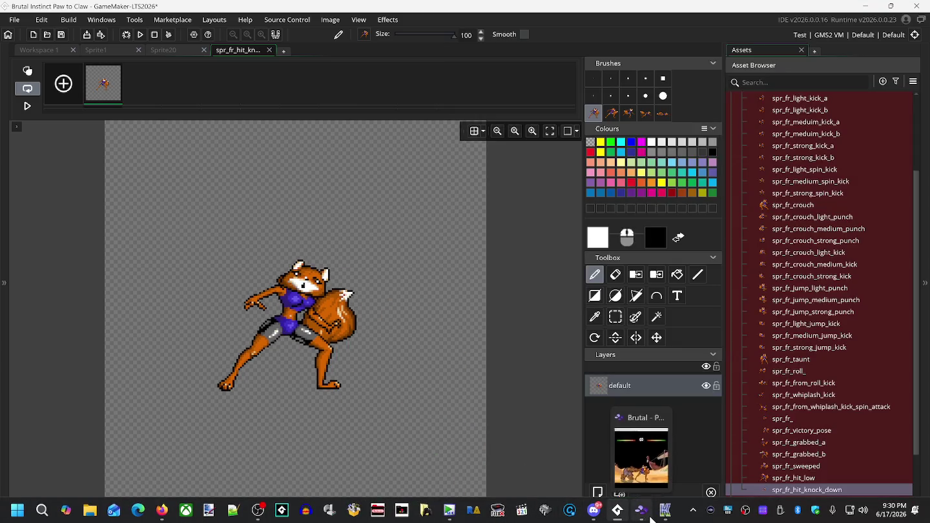
{"action": "left_click", "coordinate": [651, 518]}
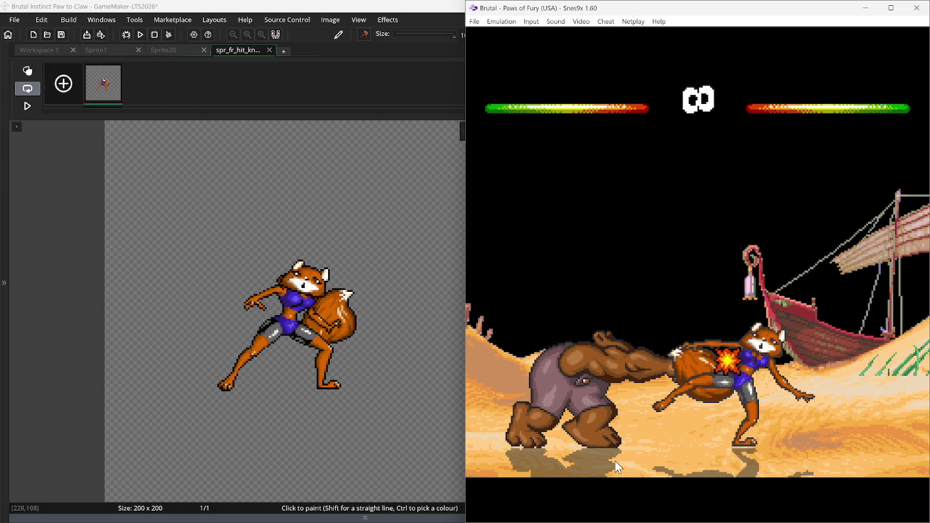
{"action": "key", "text": "BackSpace"}
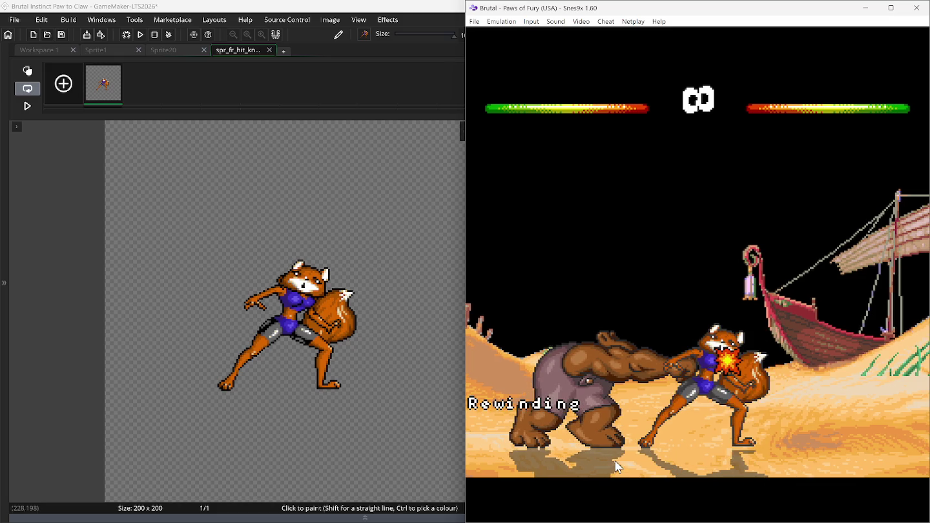
Step: Add frame 2 and paint the second fox pose on it with frame 1 onion-skinned
{"action": "left_click", "coordinate": [63, 84]}
{"action": "left_click", "coordinate": [611, 113]}
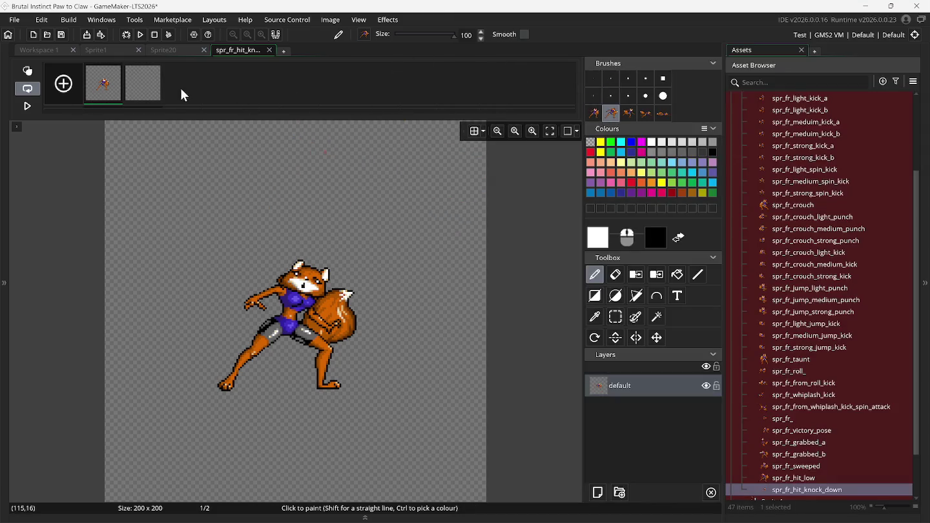
{"action": "left_click", "coordinate": [146, 90]}
{"action": "left_click", "coordinate": [27, 71]}
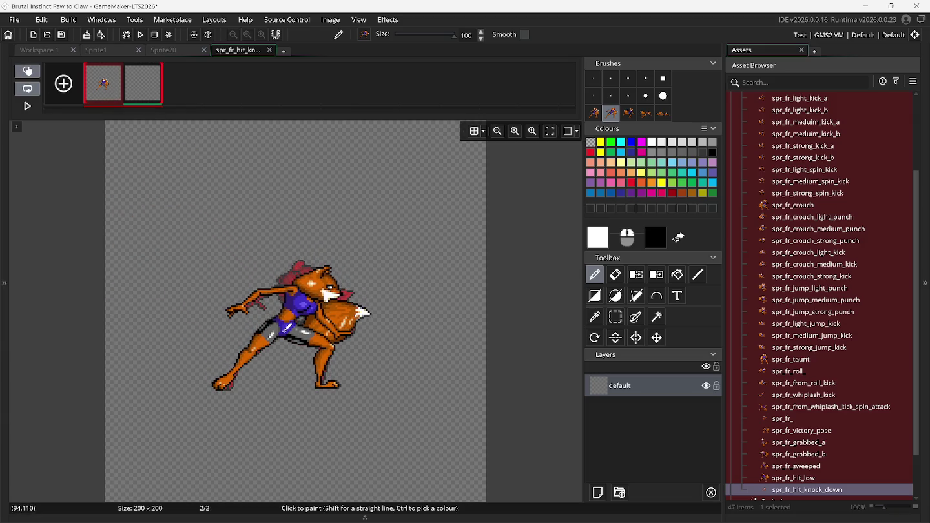
{"action": "scroll", "coordinate": [287, 329], "scroll_direction": "up", "scroll_amount": 3}
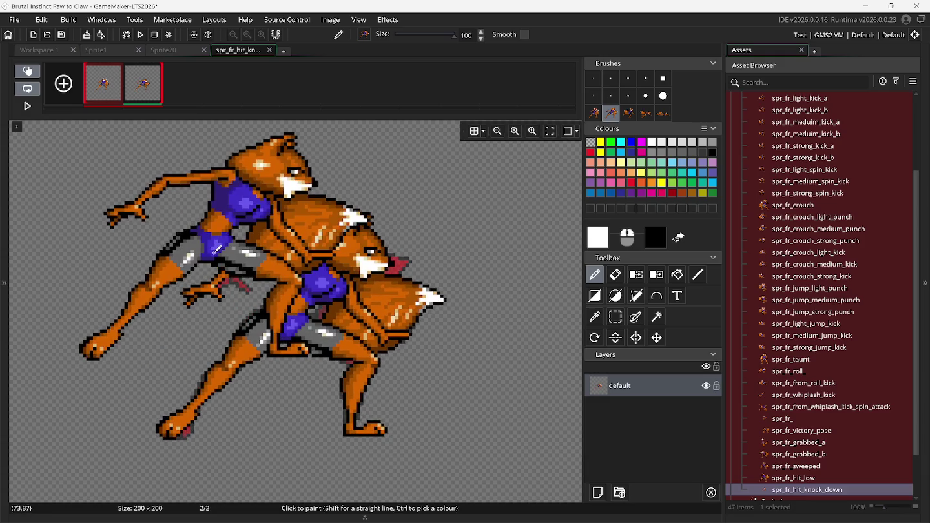
Step: Add an empty third frame and rewind the game to the following pose
{"action": "left_click", "coordinate": [63, 86]}
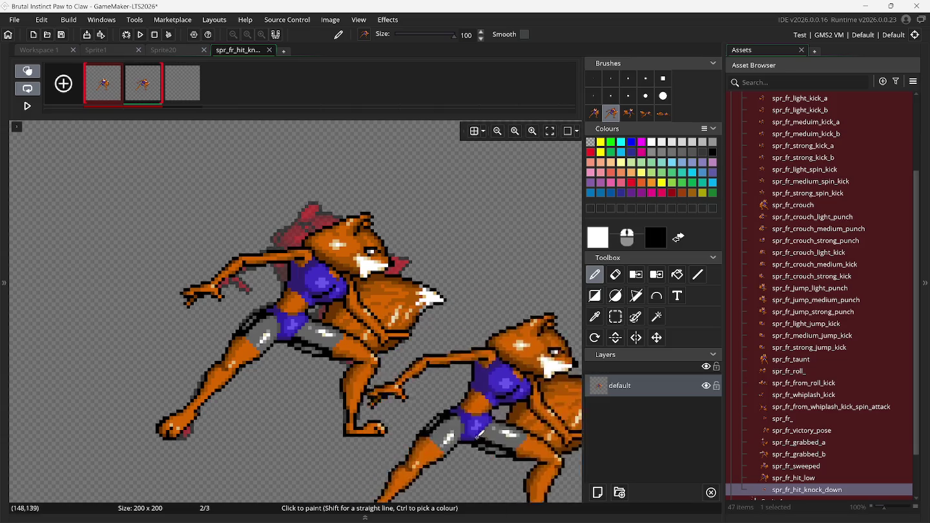
{"action": "left_click", "coordinate": [643, 512]}
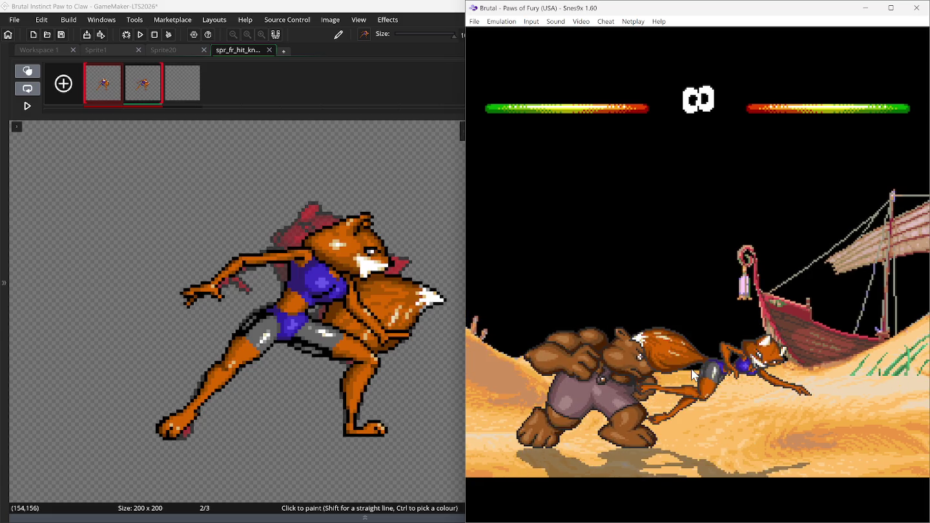
{"action": "key", "text": "BackSpace"}
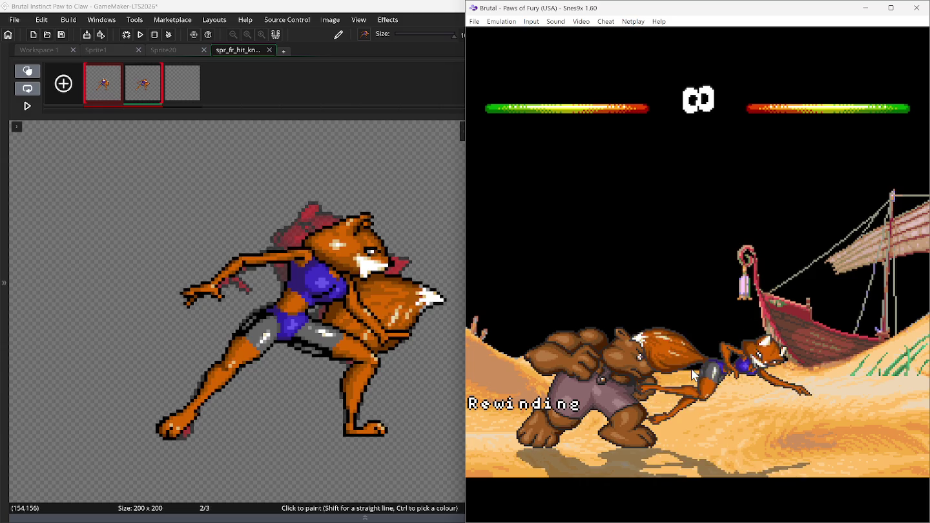
{"action": "left_click", "coordinate": [191, 99]}
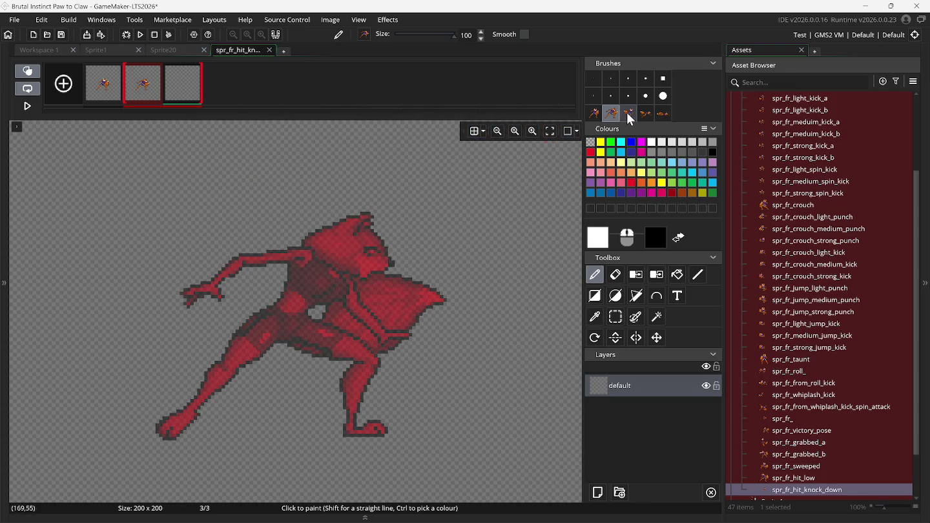
Step: Select the third fox-pose brush and compare frames 1 and 2 against the game
{"action": "left_click", "coordinate": [628, 114]}
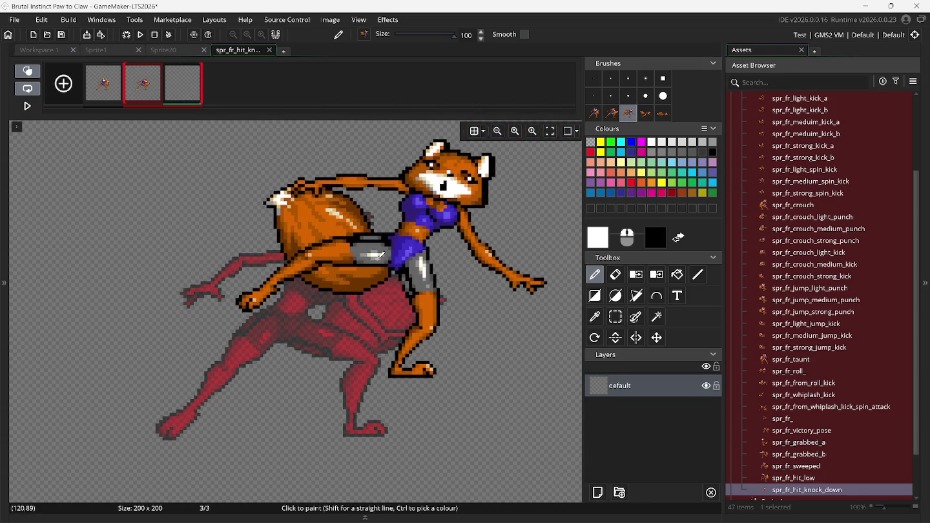
{"action": "left_click", "coordinate": [639, 514]}
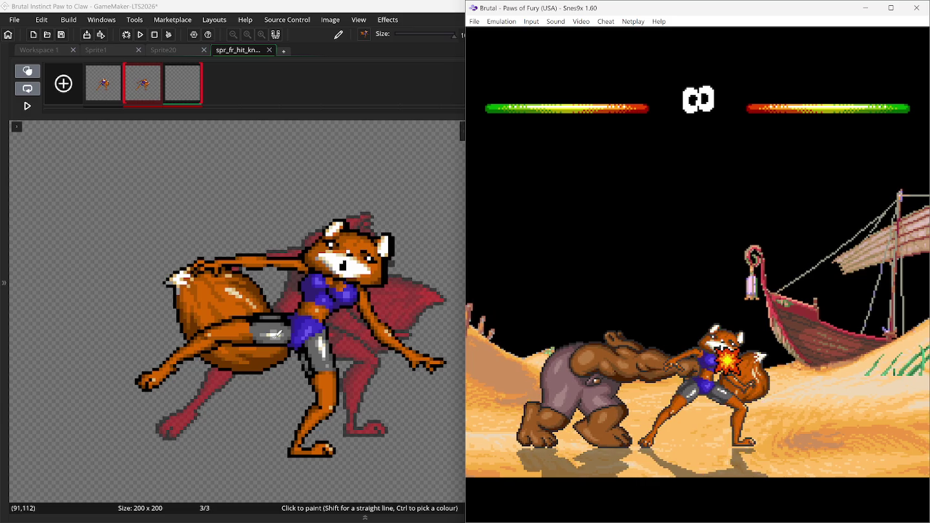
{"action": "left_click", "coordinate": [113, 95]}
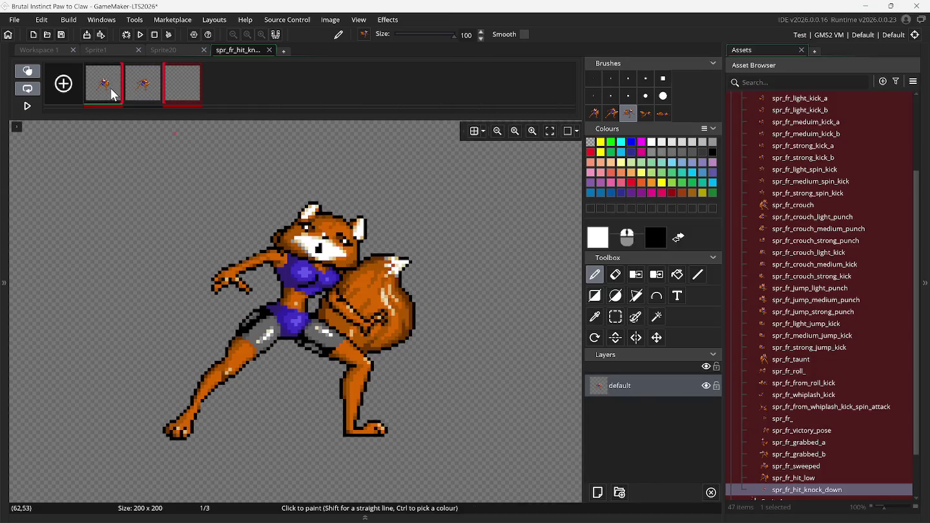
{"action": "left_click", "coordinate": [145, 97]}
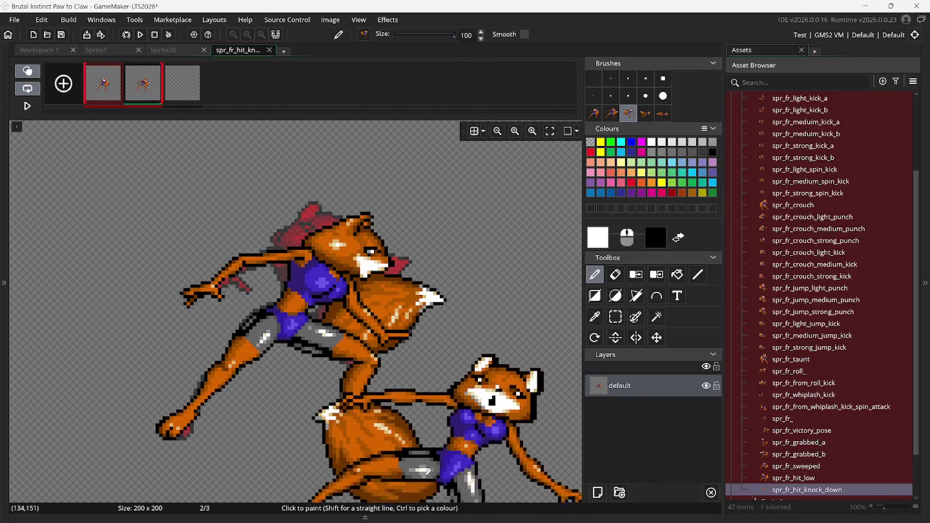
{"action": "mouse_move", "coordinate": [647, 518]}
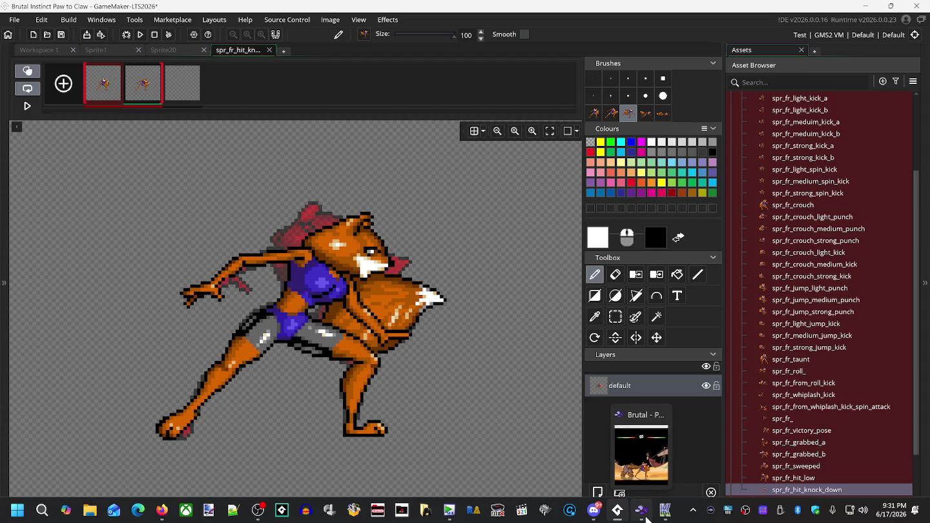
{"action": "left_click", "coordinate": [615, 448]}
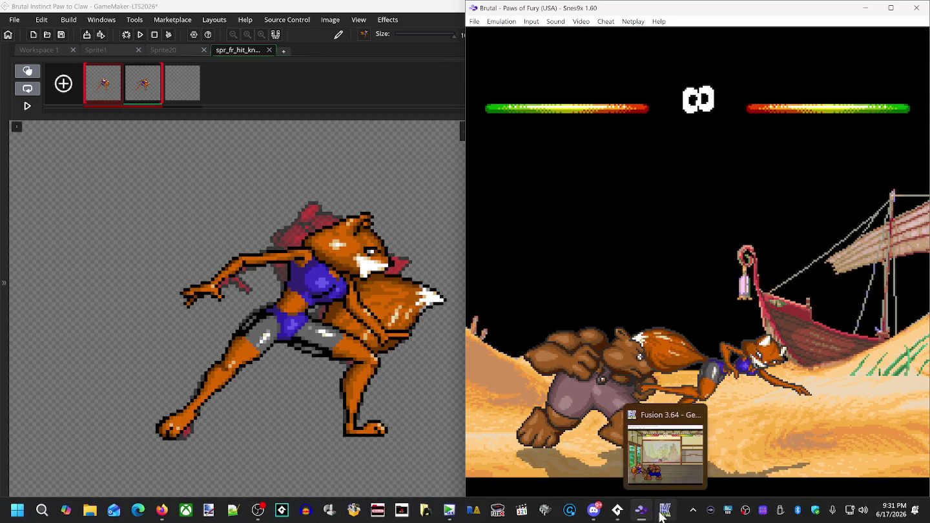
Step: Pause and resume the Kega Fusion fight to catch the fox's kick pose
{"action": "left_click", "coordinate": [663, 511]}
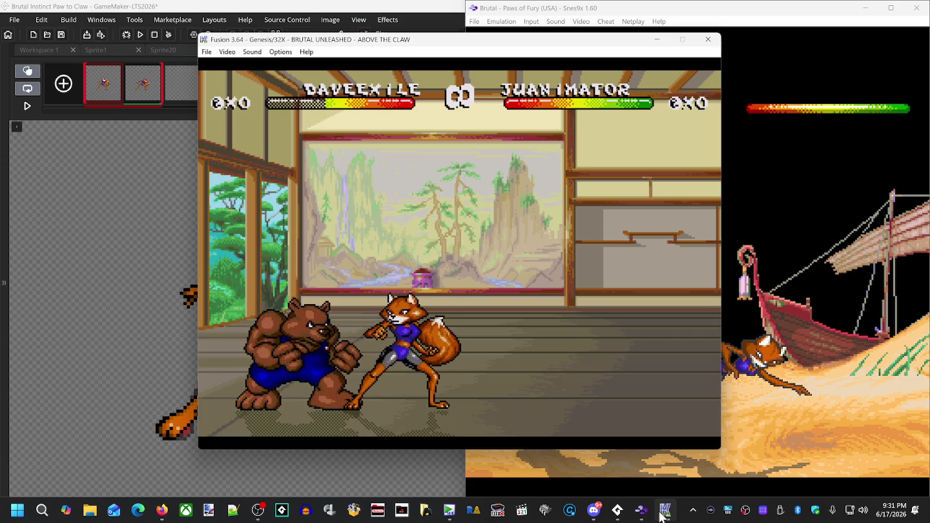
{"action": "key", "text": "Pause"}
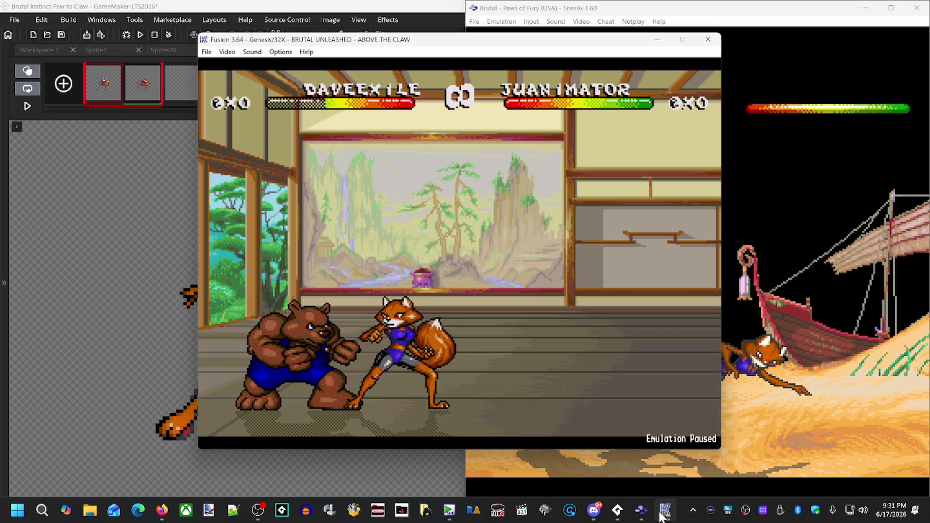
{"action": "key", "text": "Pause"}
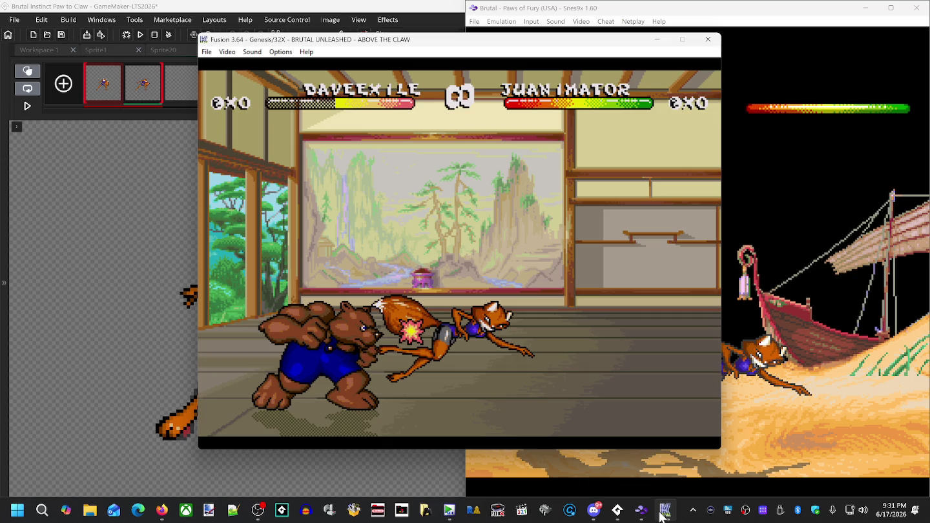
{"action": "left_click", "coordinate": [228, 53]}
{"action": "mouse_move", "coordinate": [241, 55]}
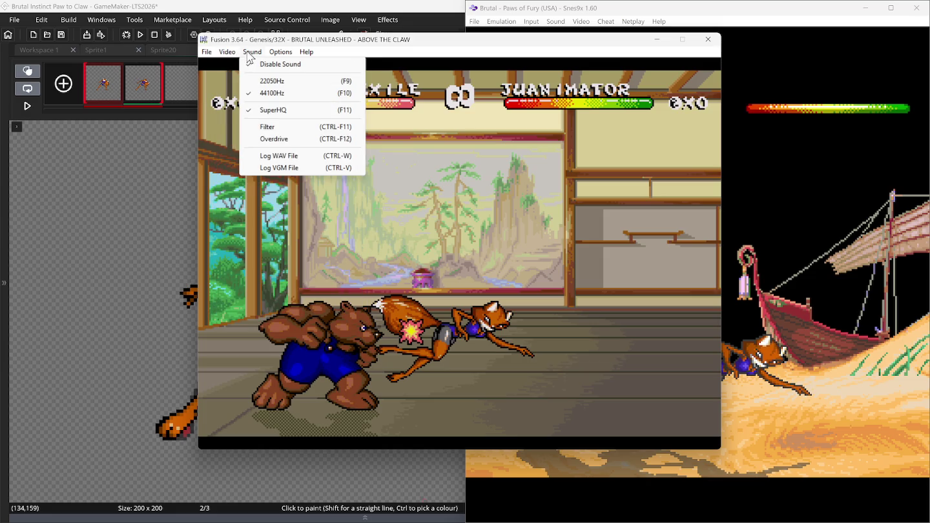
{"action": "mouse_move", "coordinate": [275, 54]}
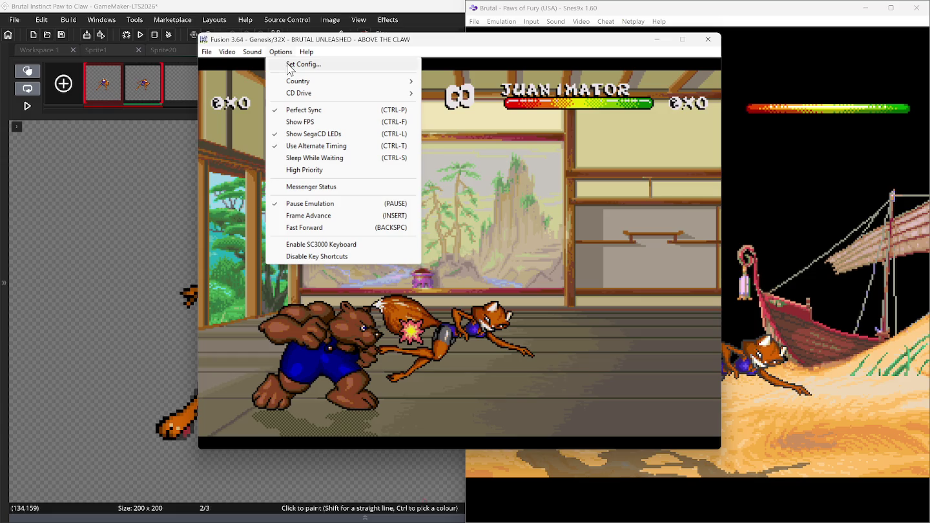
{"action": "left_click", "coordinate": [289, 67]}
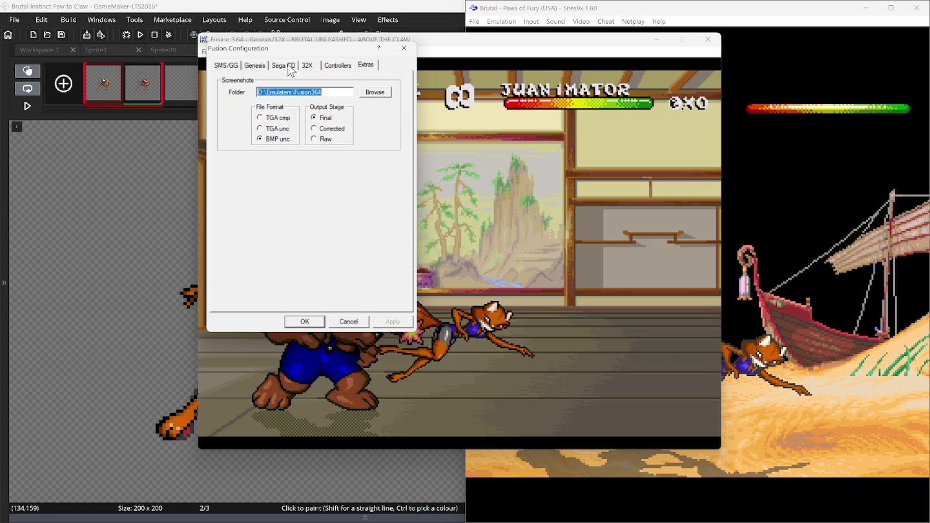
{"action": "left_click", "coordinate": [333, 71]}
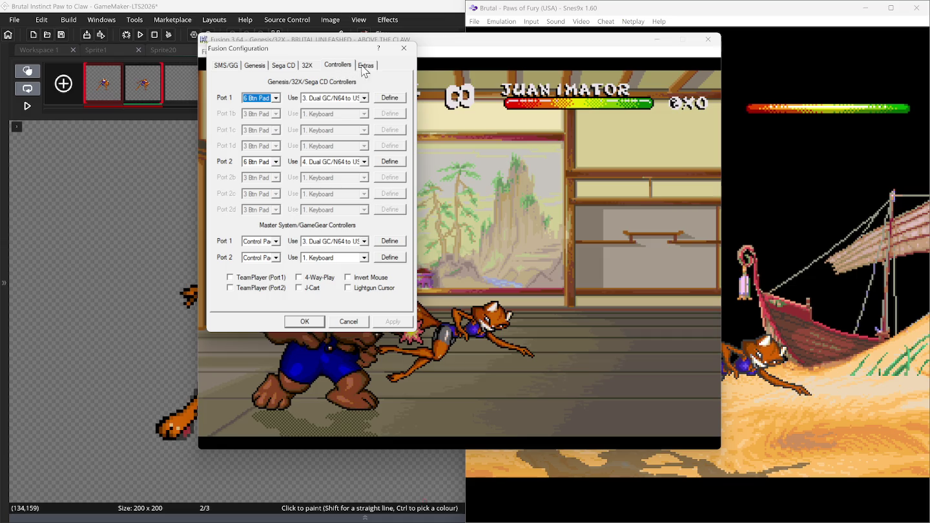
{"action": "left_click", "coordinate": [365, 68]}
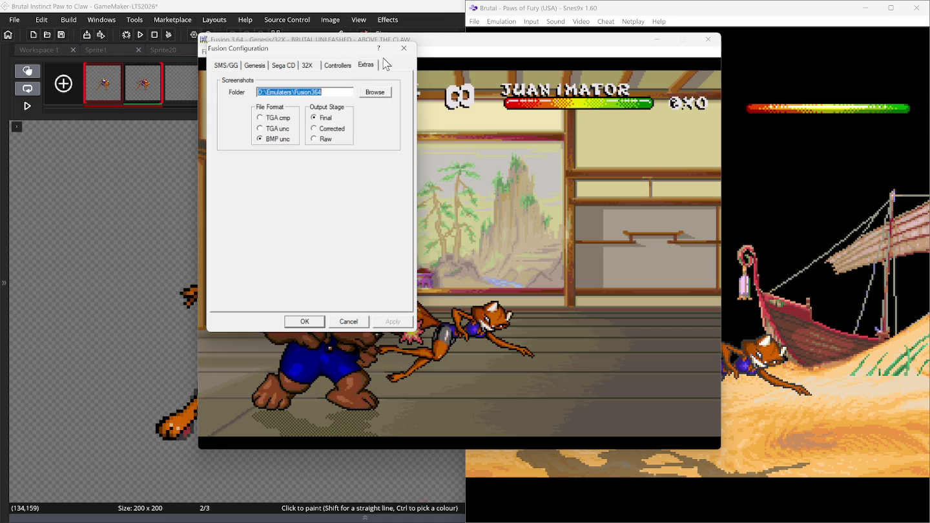
{"action": "left_click", "coordinate": [402, 52]}
{"action": "left_click", "coordinate": [227, 51]}
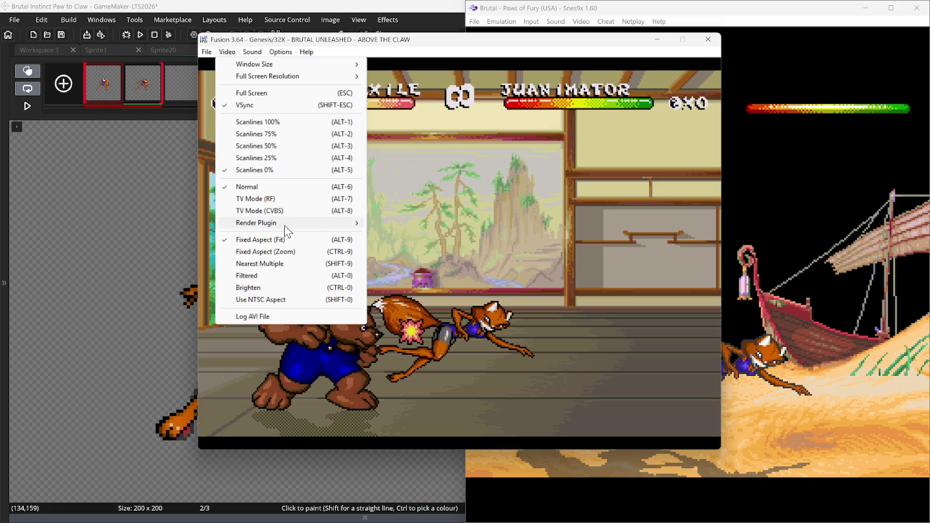
{"action": "mouse_move", "coordinate": [208, 54]}
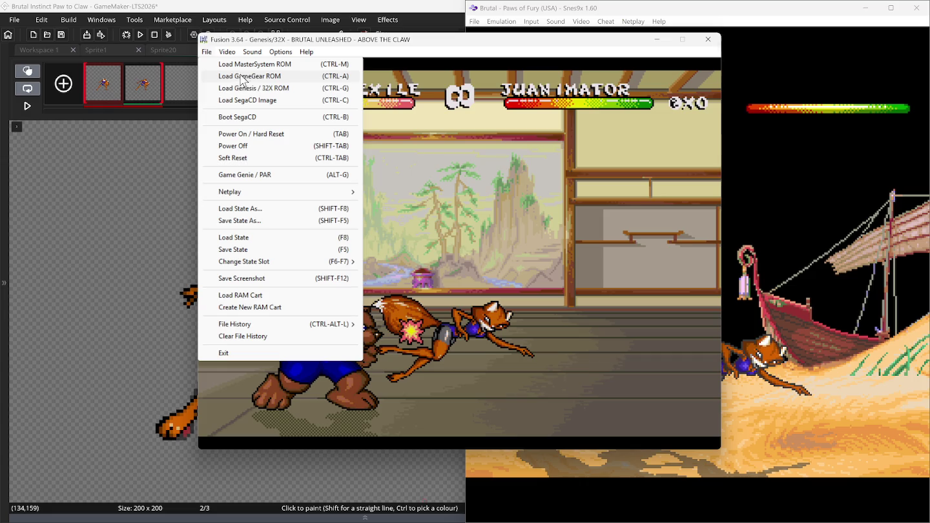
{"action": "mouse_move", "coordinate": [248, 55]}
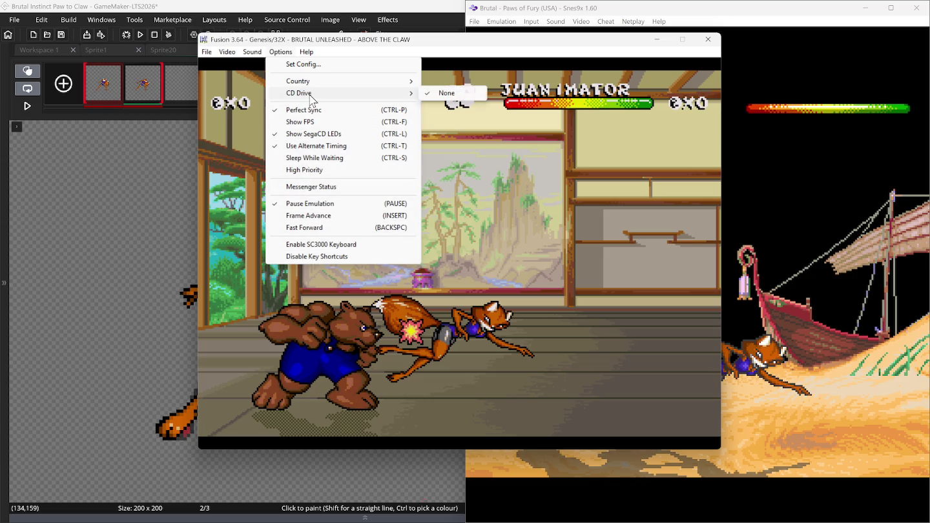
{"action": "left_click", "coordinate": [306, 64]}
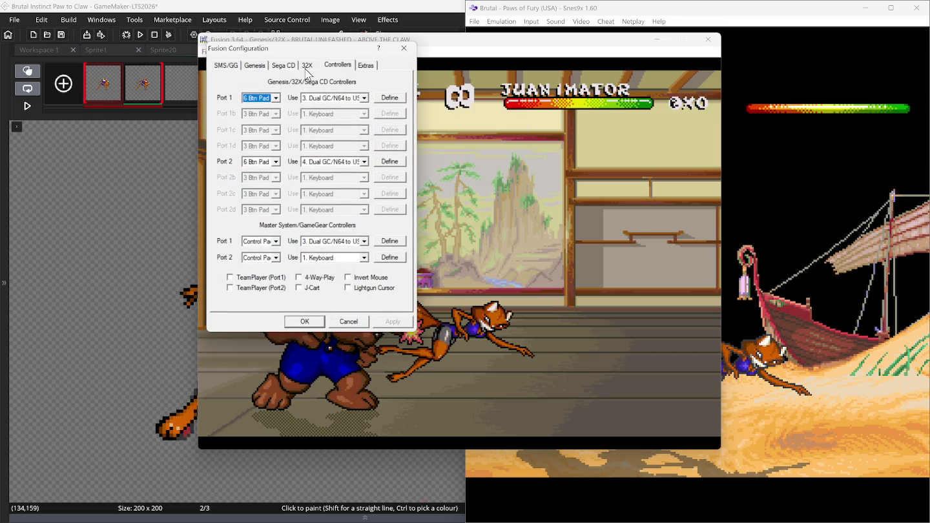
{"action": "left_click", "coordinate": [367, 66]}
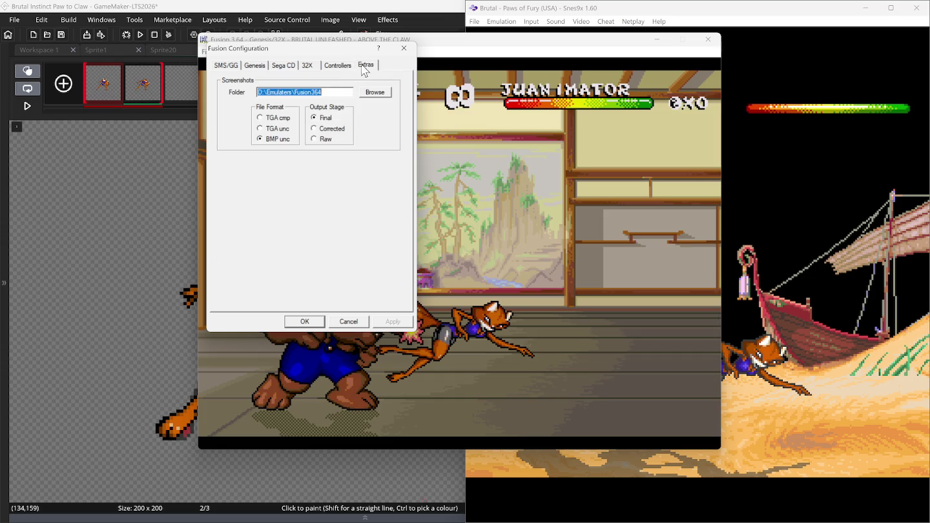
{"action": "left_click", "coordinate": [343, 66]}
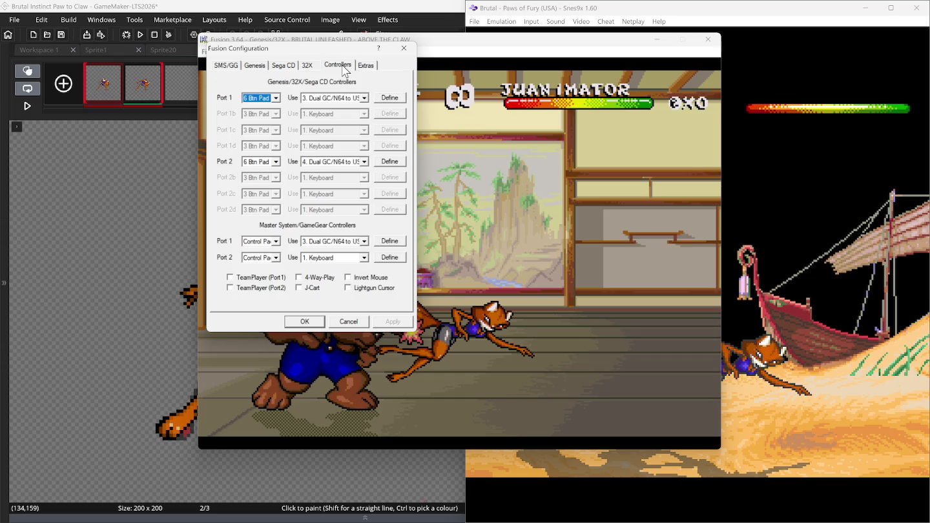
{"action": "left_click", "coordinate": [349, 322]}
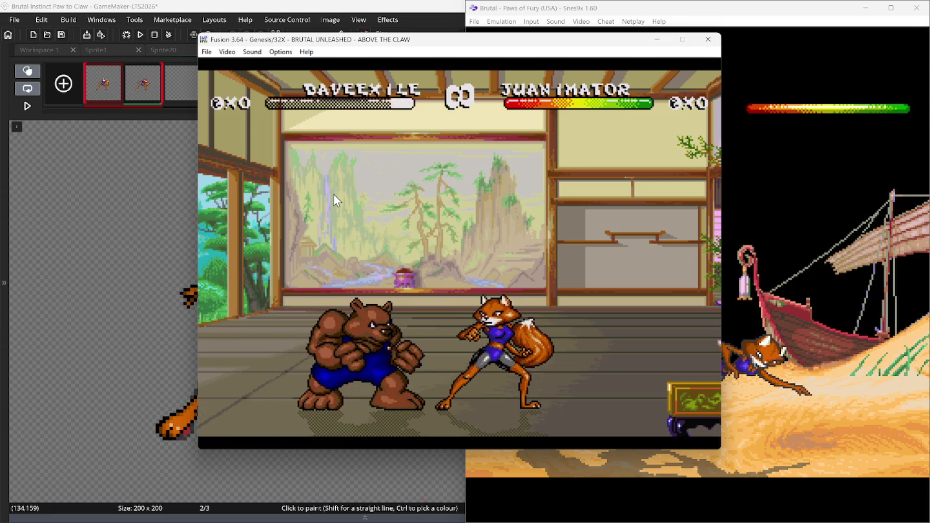
Step: Load Kega Fusion's save state slot 1 and pause/resume the fight at the bear's punch
{"action": "left_click", "coordinate": [208, 52]}
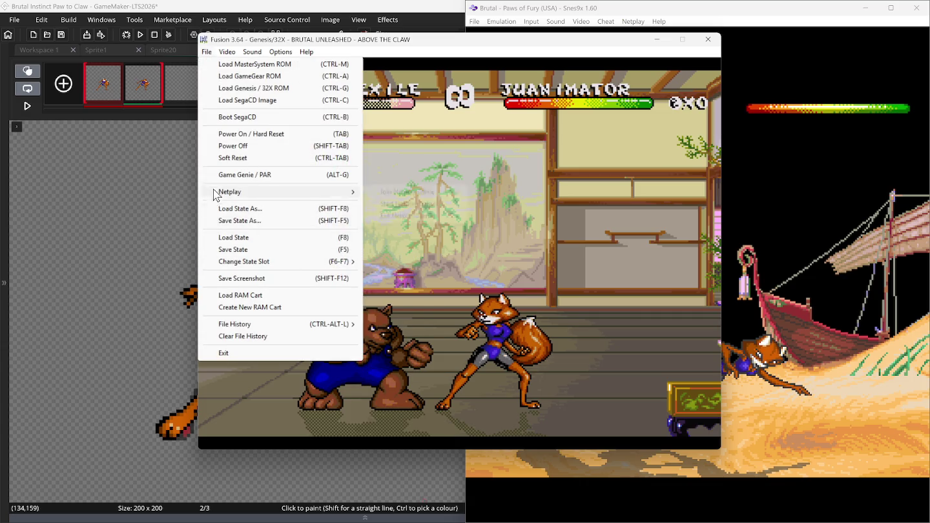
{"action": "left_click", "coordinate": [508, 261]}
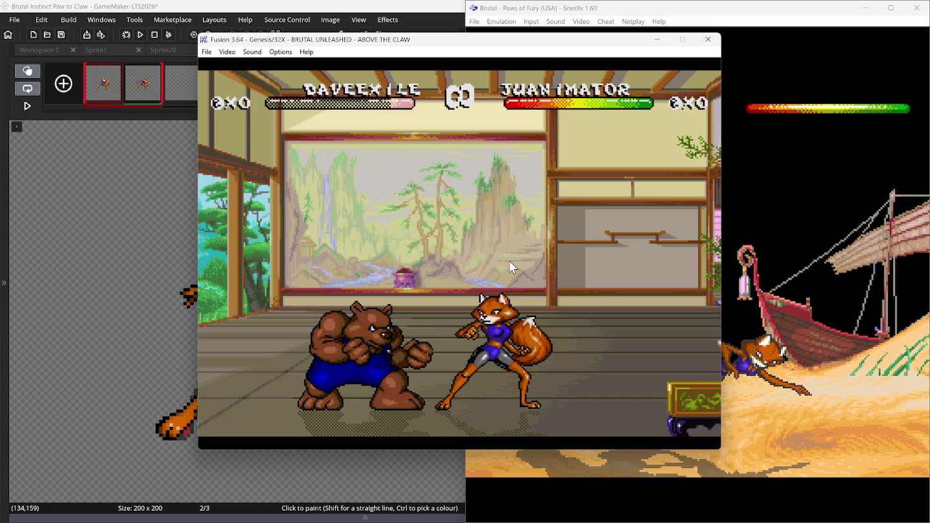
{"action": "key", "text": "F8"}
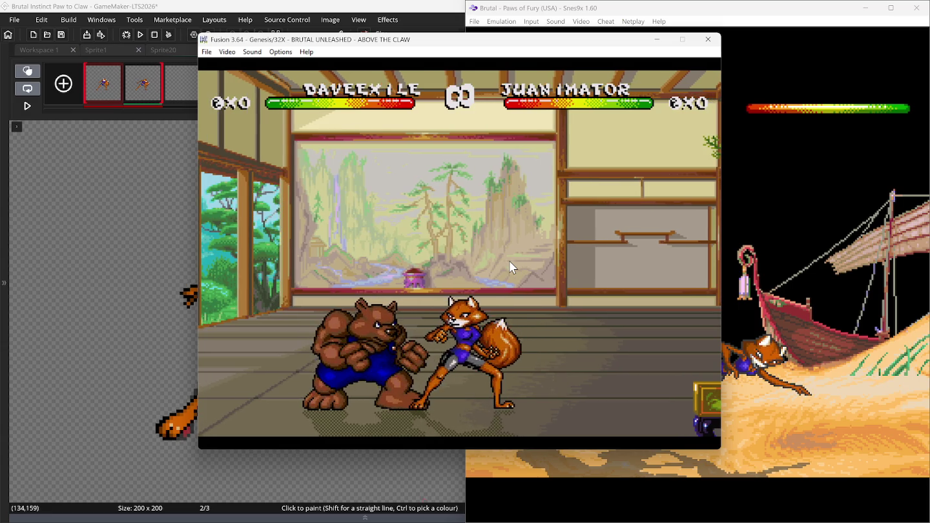
{"action": "key", "text": "Pause"}
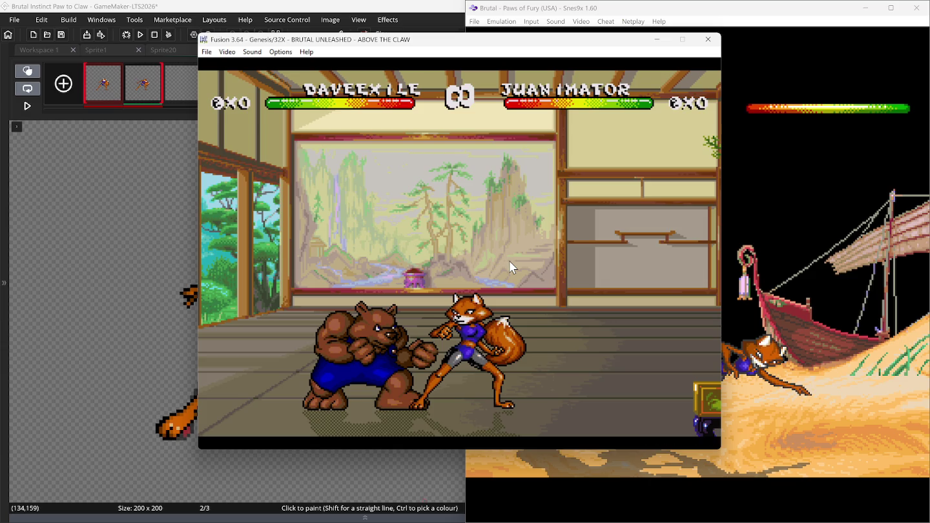
{"action": "key", "text": "Pause"}
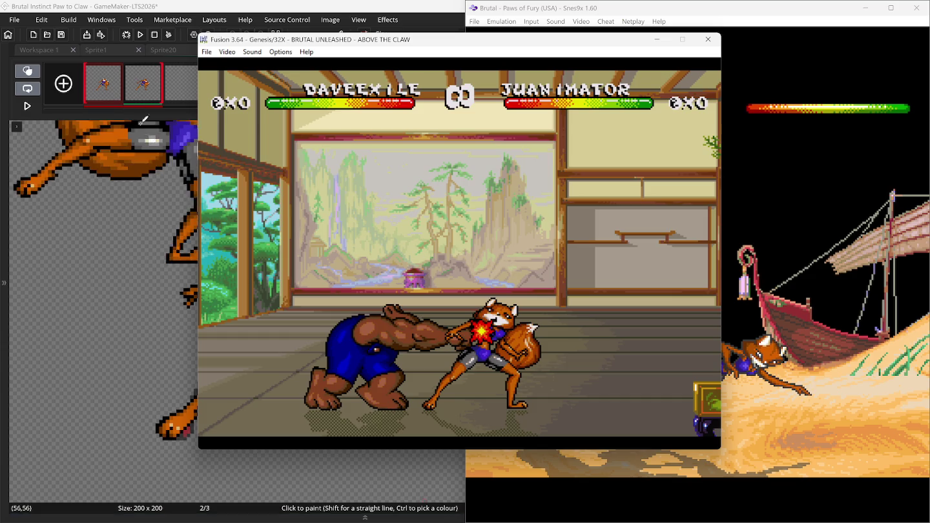
{"action": "left_click", "coordinate": [103, 86]}
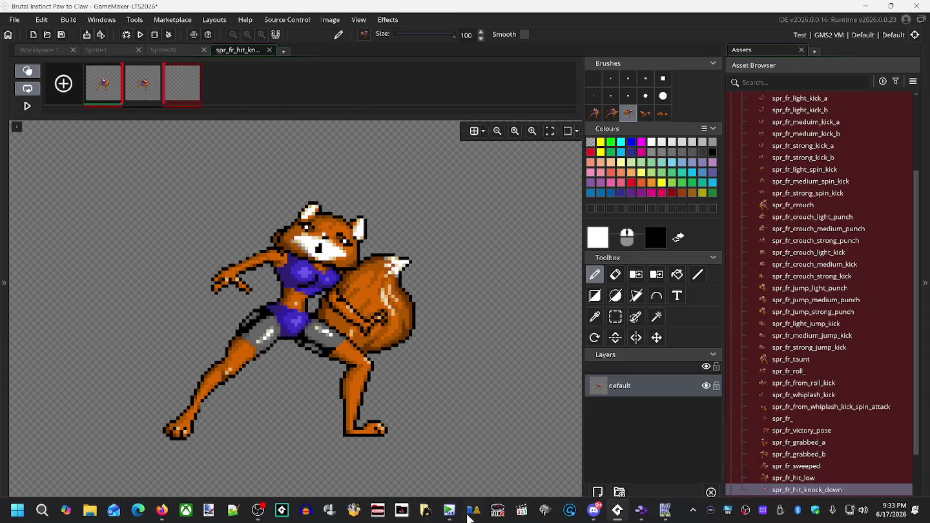
Step: Compare sprite frames 1 and 2 against the Kega Fusion fight and pick a fox-pose brush
{"action": "left_click", "coordinate": [662, 513]}
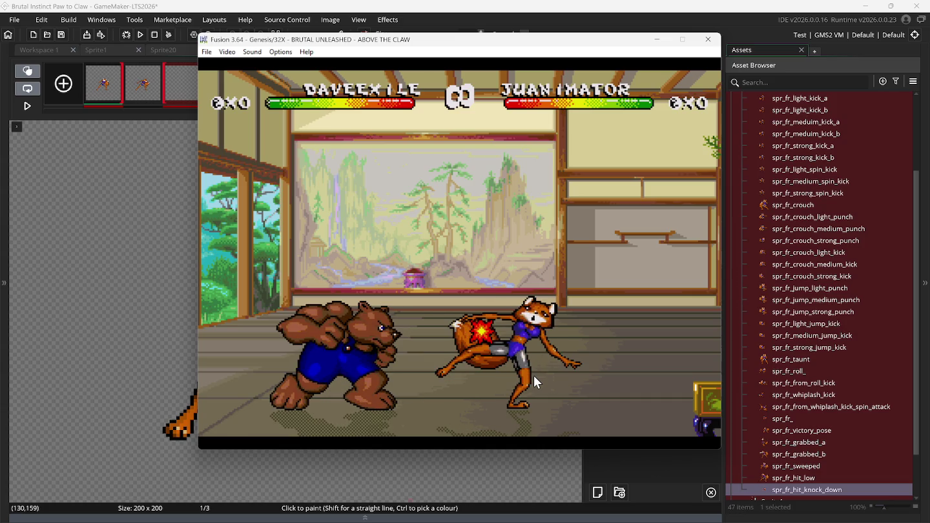
{"action": "left_click", "coordinate": [143, 85]}
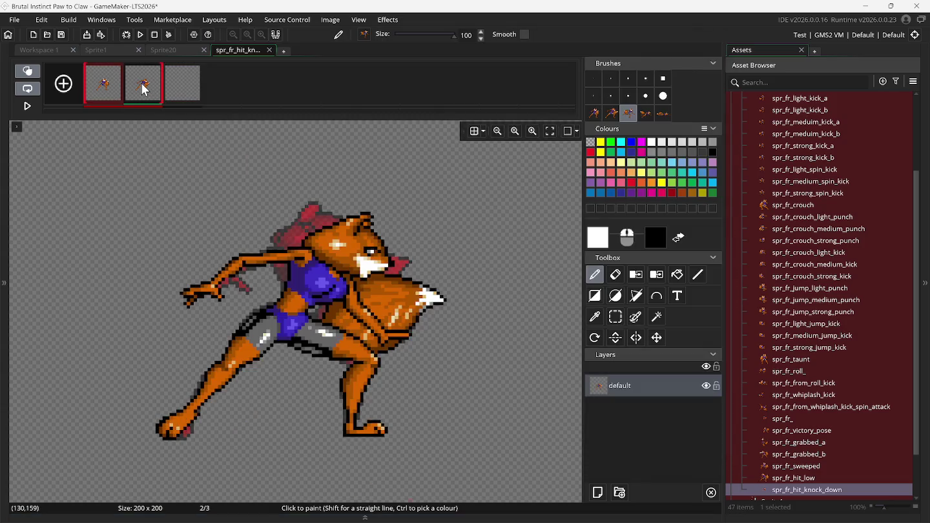
{"action": "left_click", "coordinate": [107, 90]}
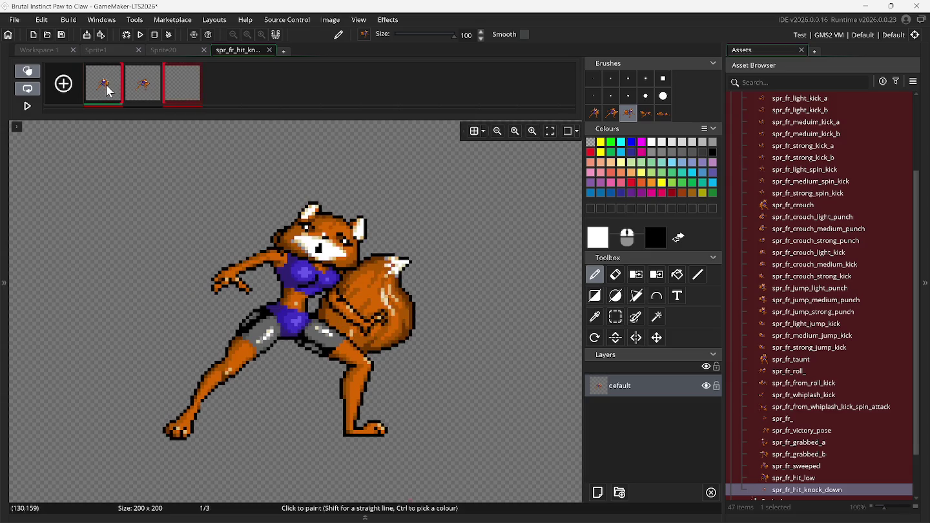
{"action": "left_click", "coordinate": [137, 96]}
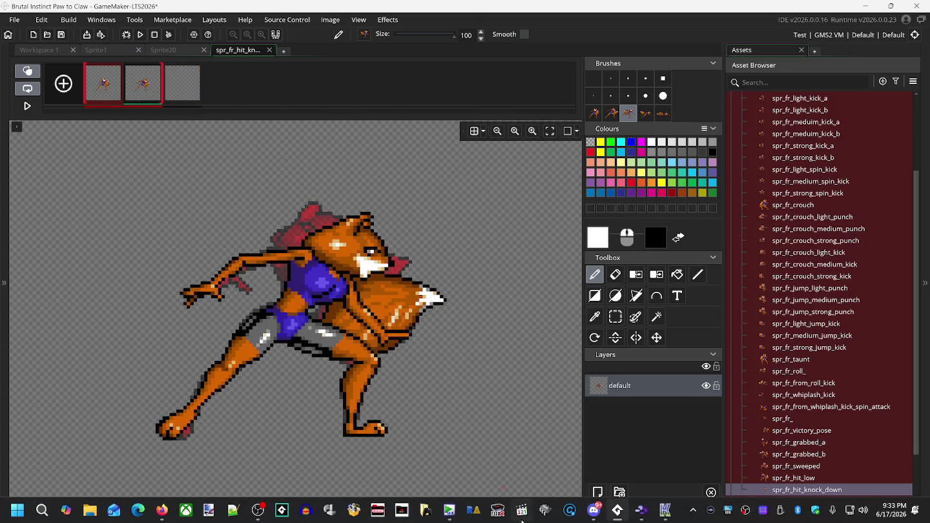
{"action": "left_click", "coordinate": [666, 513]}
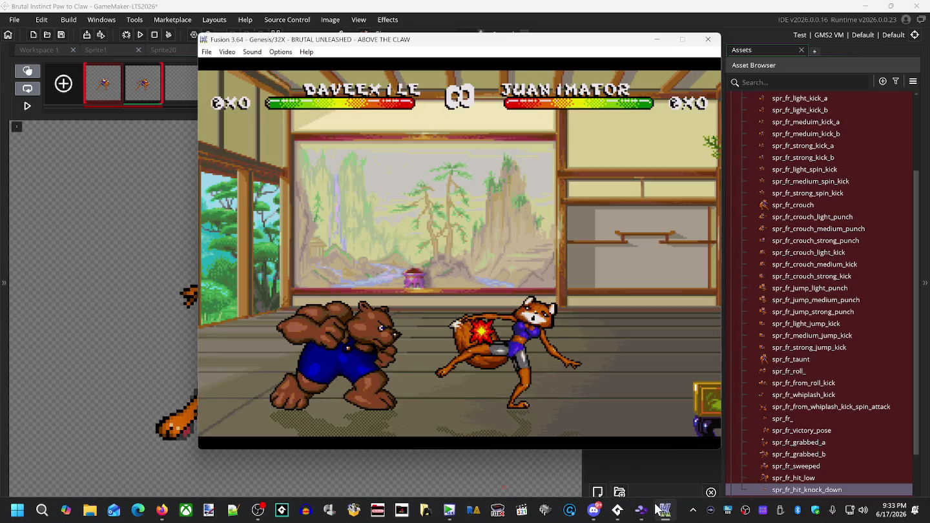
{"action": "left_click", "coordinate": [150, 8]}
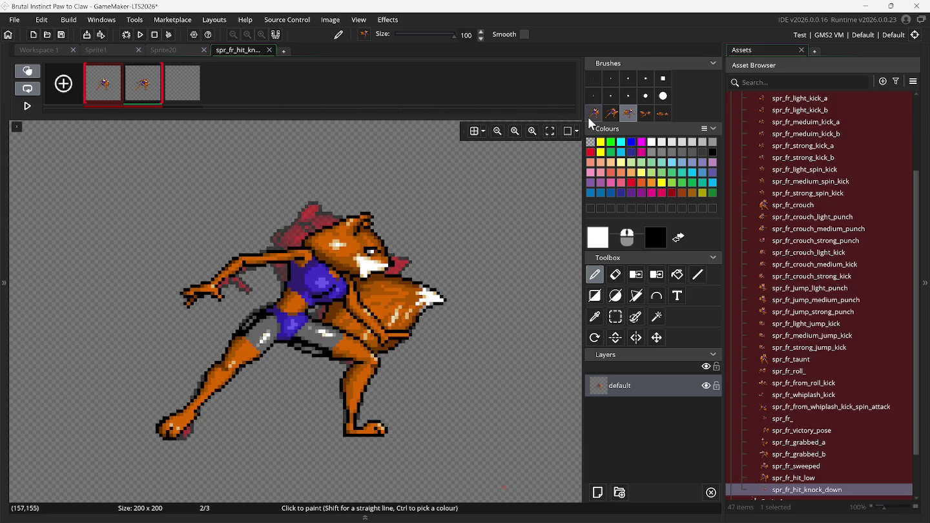
{"action": "left_click", "coordinate": [630, 120]}
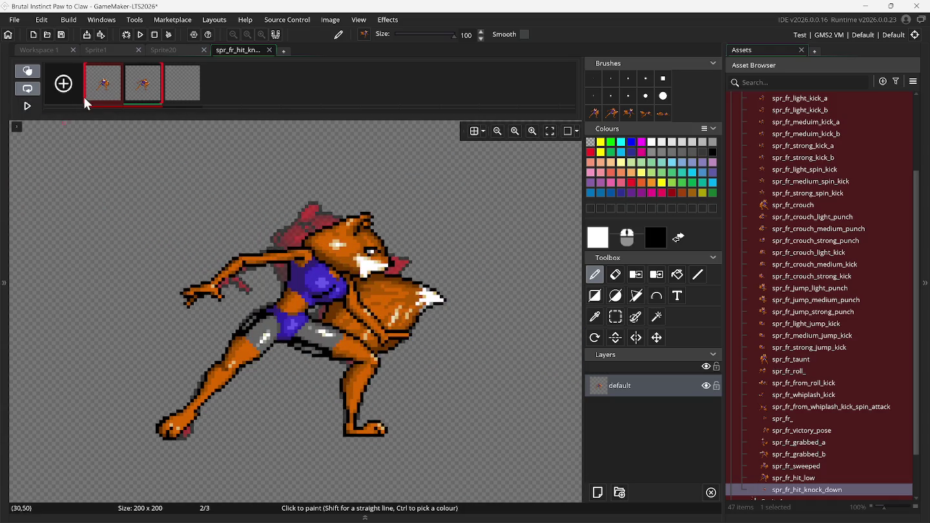
Step: With onion skinning off, select and delete the fox drawn on frame 2
{"action": "left_click", "coordinate": [29, 71]}
{"action": "left_click", "coordinate": [616, 316]}
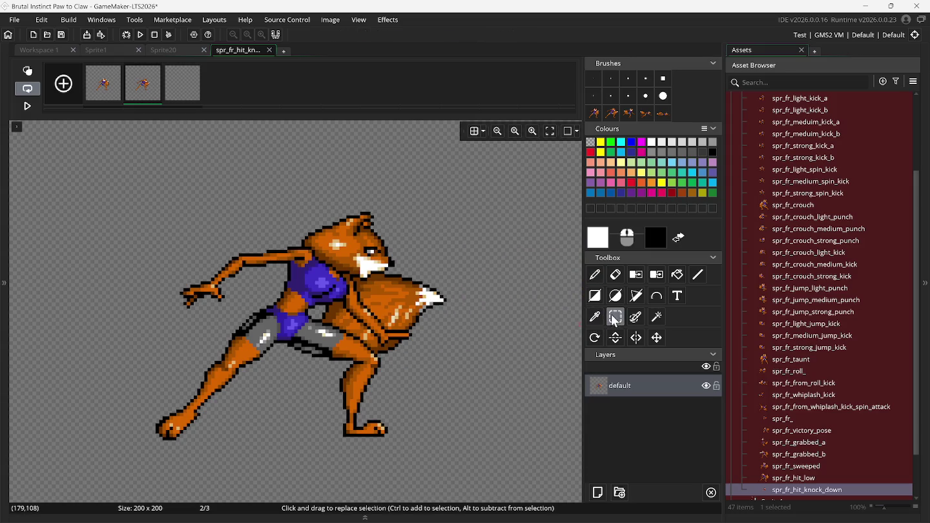
{"action": "left_click_drag", "start_coordinate": [93, 170], "coordinate": [264, 313]}
{"action": "left_click_drag", "start_coordinate": [321, 346], "coordinate": [494, 454]}
{"action": "key", "text": "Delete"}
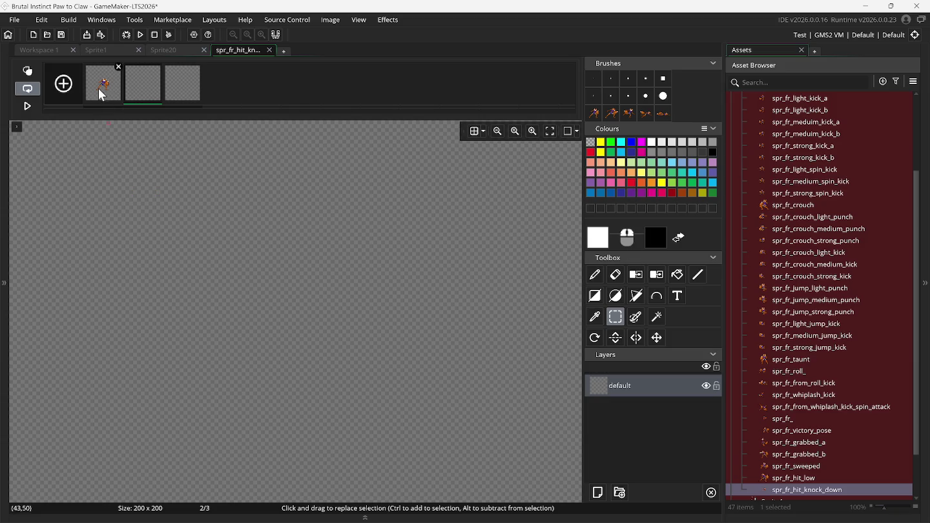
Step: Turn onion skinning back on, go to empty frame 2, and choose the third fox-pose brush
{"action": "left_click", "coordinate": [103, 90]}
{"action": "left_click", "coordinate": [34, 72]}
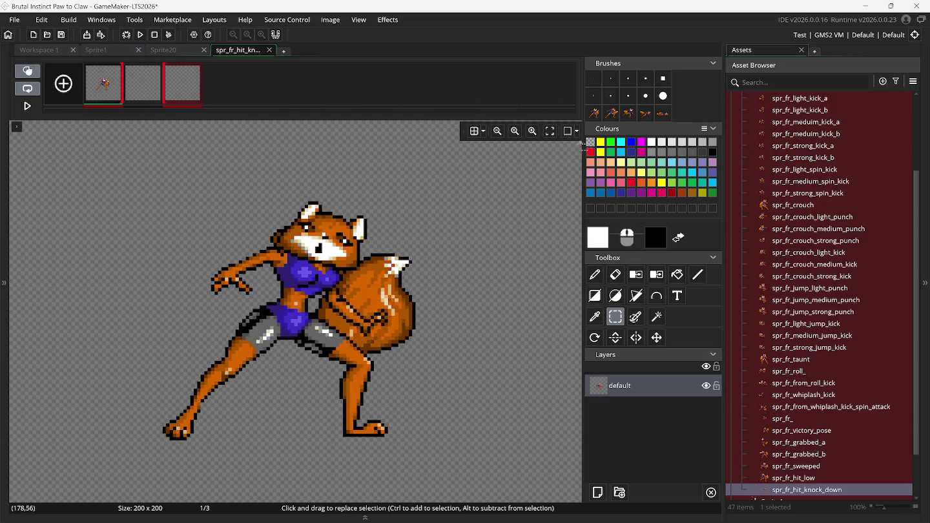
{"action": "left_click", "coordinate": [611, 114]}
{"action": "left_click", "coordinate": [143, 90]}
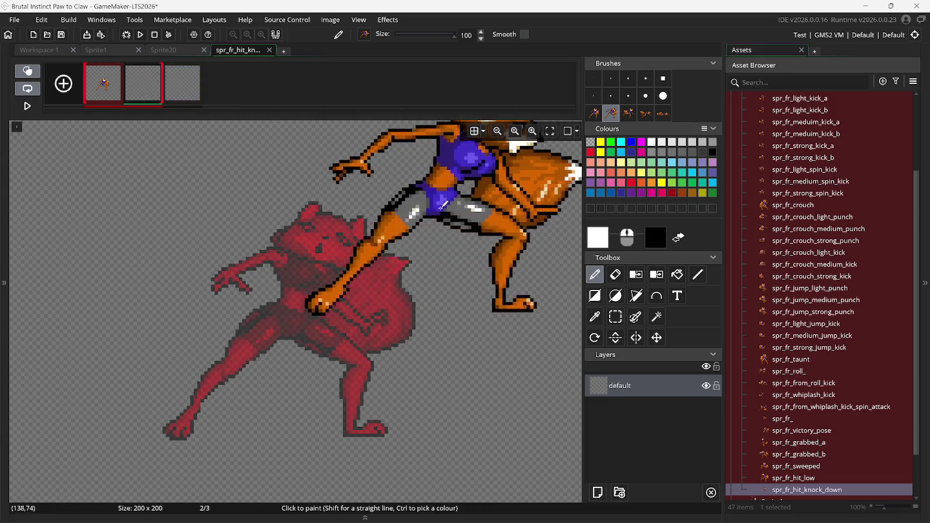
{"action": "left_click", "coordinate": [628, 113]}
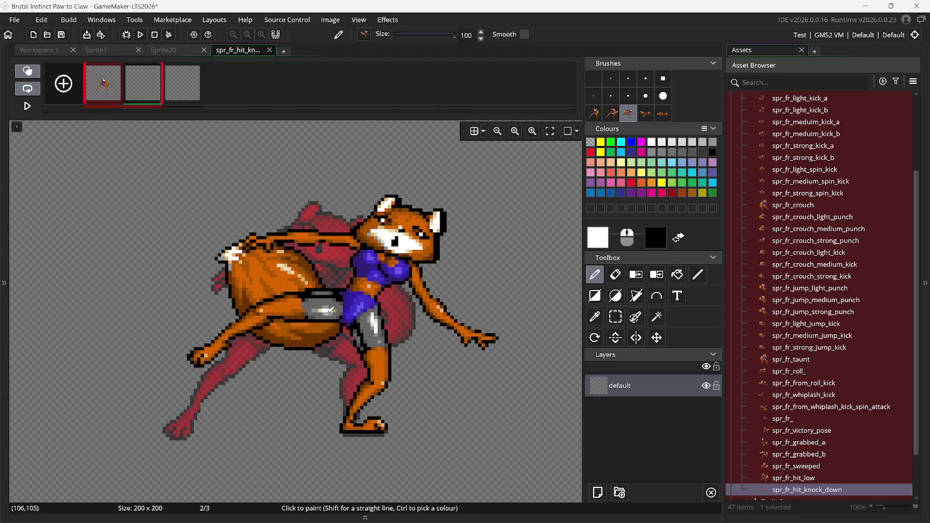
{"action": "mouse_move", "coordinate": [649, 518]}
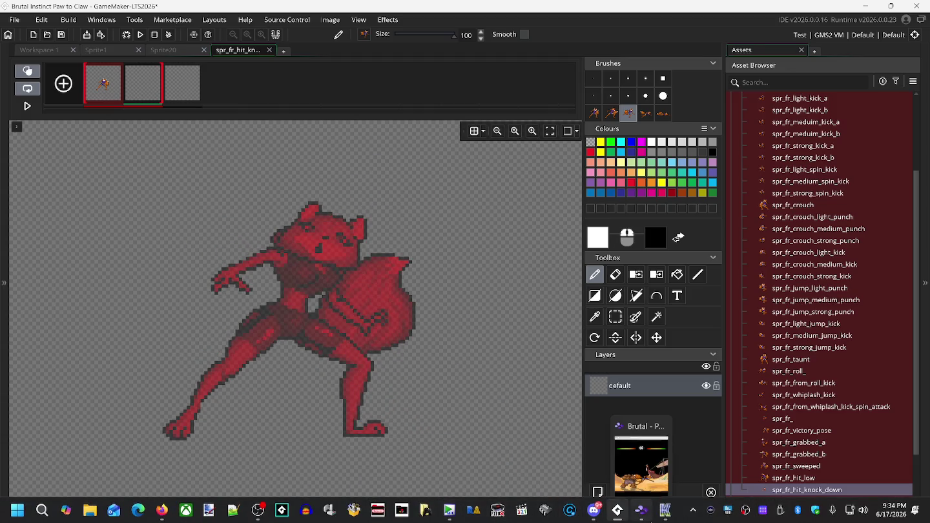
{"action": "left_click", "coordinate": [660, 515]}
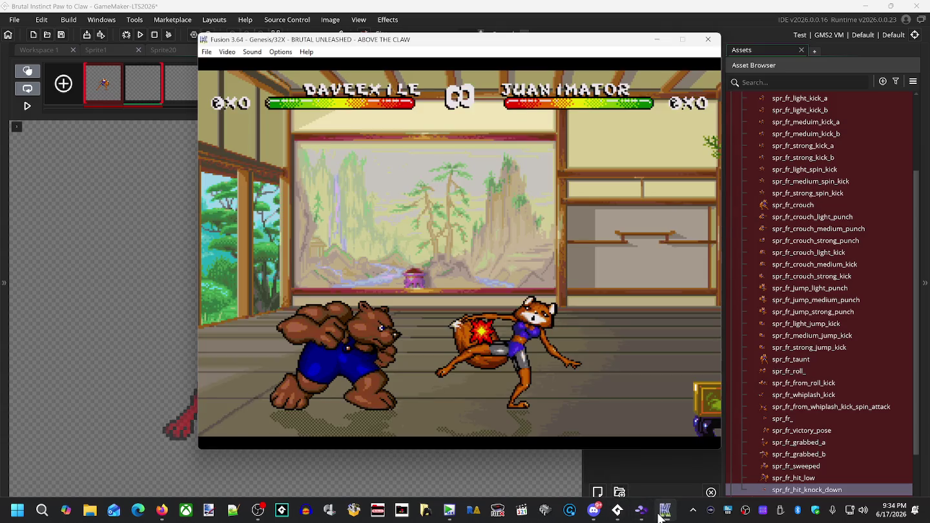
Step: Rewind Paws of Fury to replay the hit, then paste the fox image onto frame 2
{"action": "left_click", "coordinate": [641, 510]}
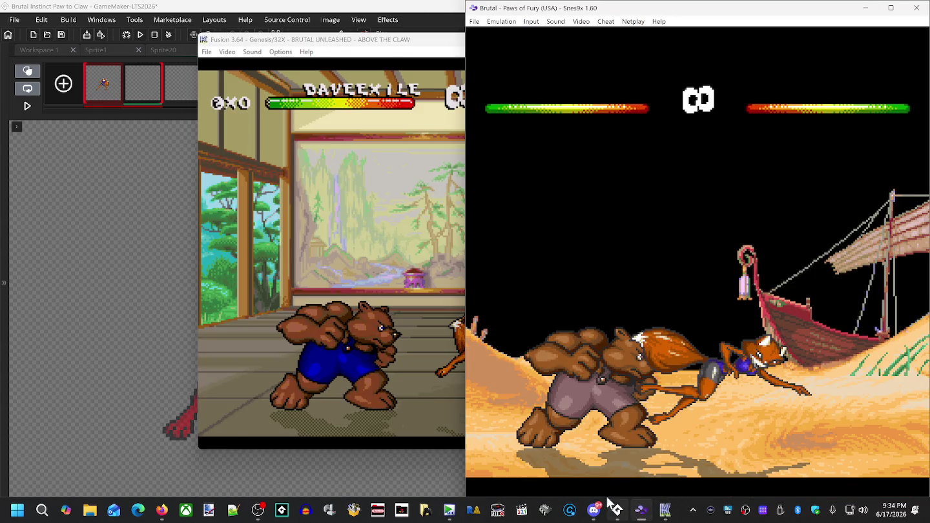
{"action": "mouse_move", "coordinate": [616, 510]}
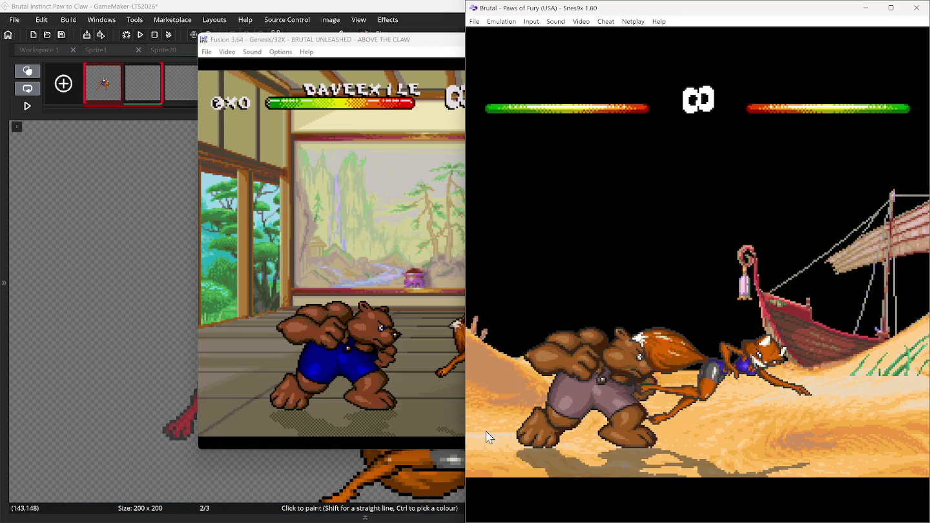
{"action": "key", "text": "BackSpace"}
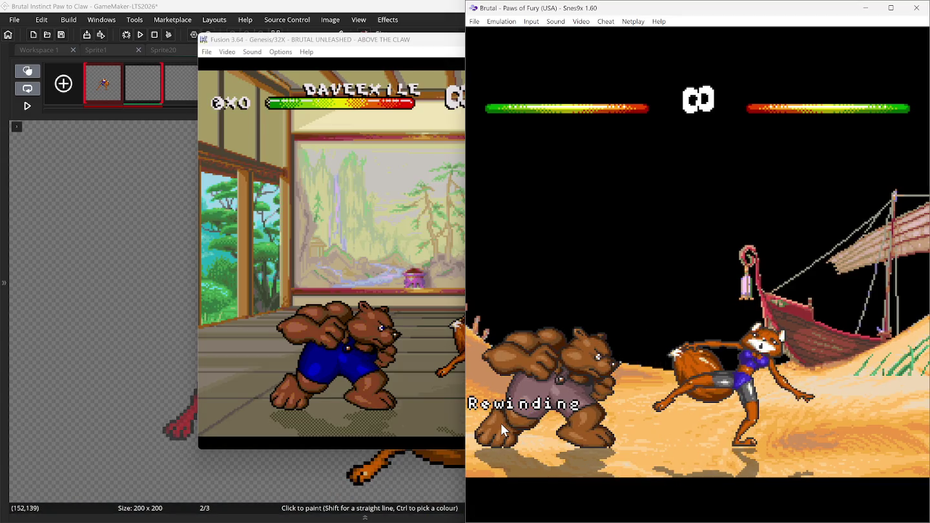
{"action": "scroll", "coordinate": [168, 313], "scroll_direction": "down", "scroll_amount": 3}
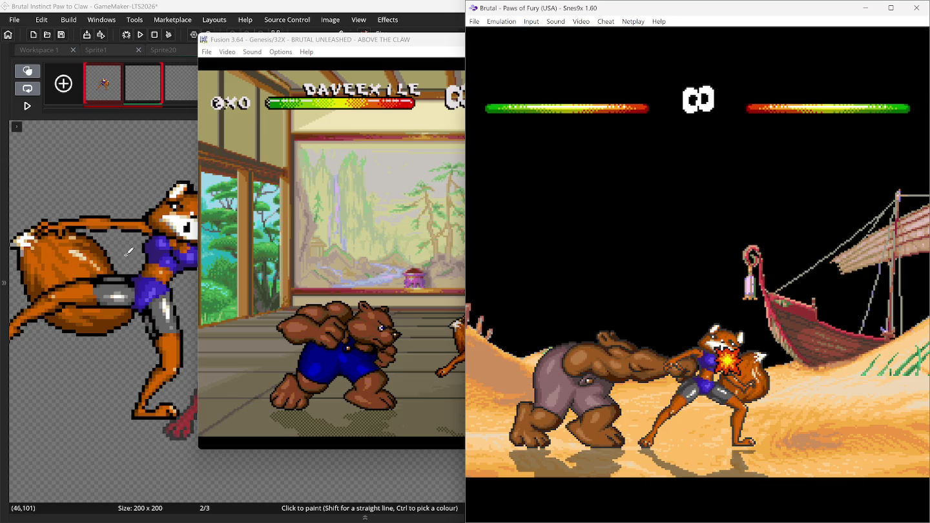
{"action": "left_click", "coordinate": [140, 8]}
{"action": "key", "text": "ctrl+v"}
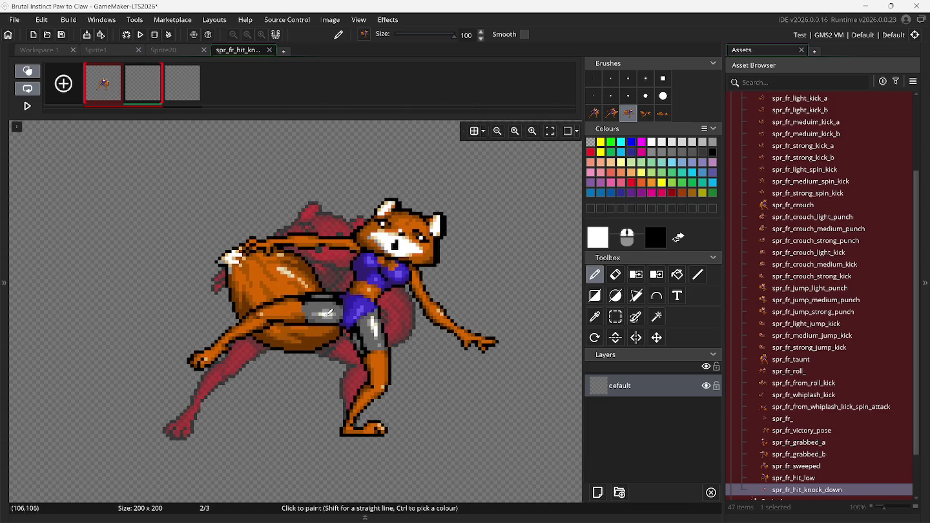
Step: Stamp the hit fox on frame 2, the falling fox on frame 3, and add frame 4 with the lying-down fox
{"action": "left_click", "coordinate": [329, 312]}
{"action": "left_click", "coordinate": [646, 115]}
{"action": "left_click", "coordinate": [186, 96]}
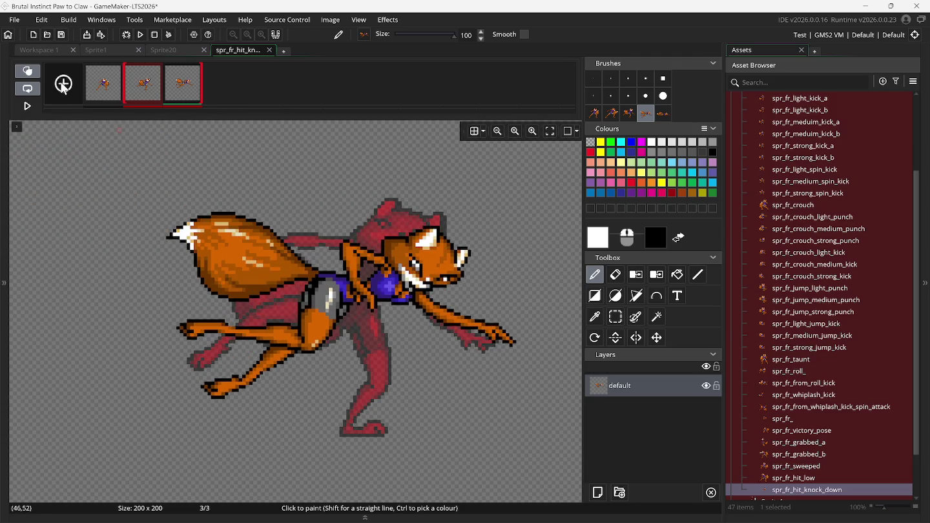
{"action": "left_click", "coordinate": [63, 84]}
{"action": "left_click", "coordinate": [664, 115]}
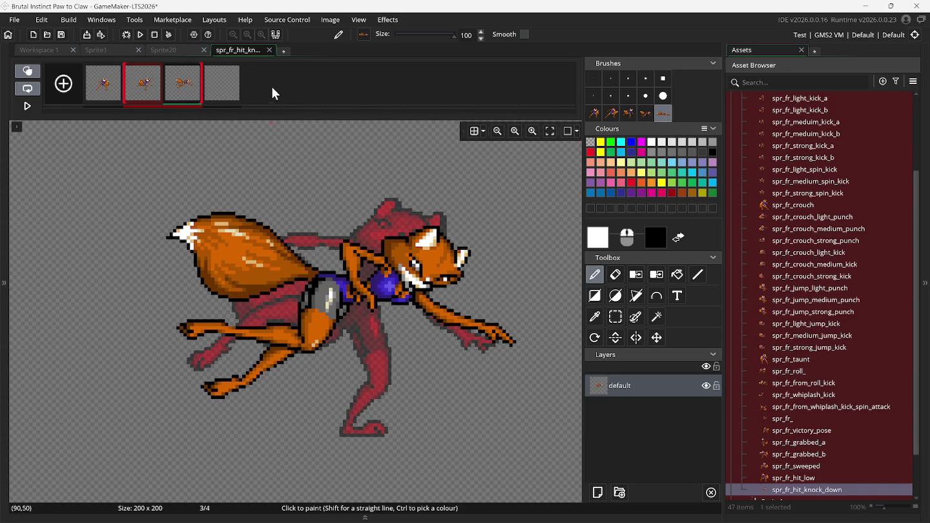
{"action": "left_click", "coordinate": [230, 94]}
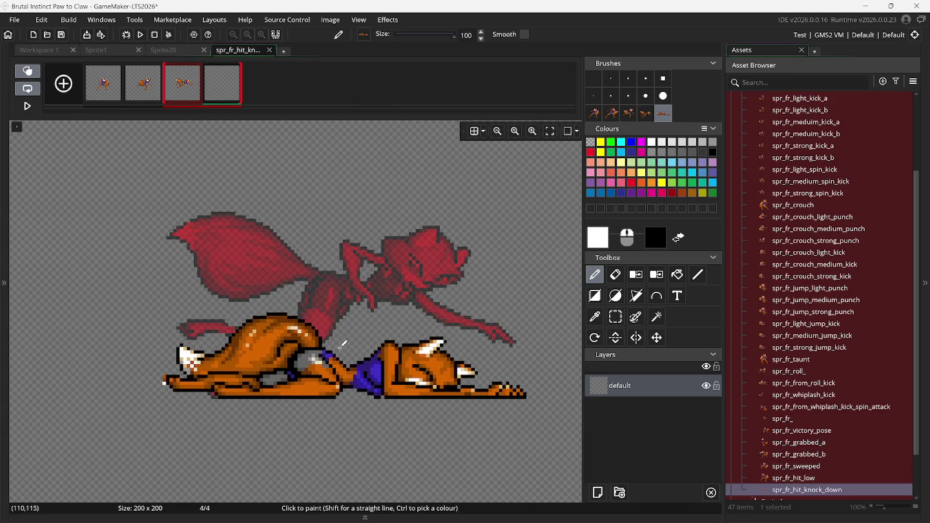
Step: Review all four knockdown frames in order and open the sprite list's context menu
{"action": "left_click", "coordinate": [105, 91]}
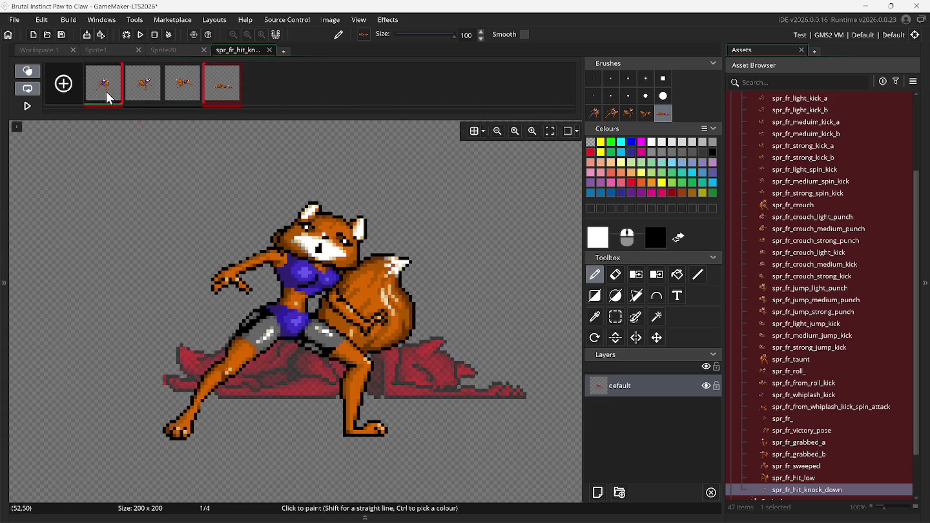
{"action": "left_click", "coordinate": [150, 98]}
{"action": "left_click", "coordinate": [183, 98]}
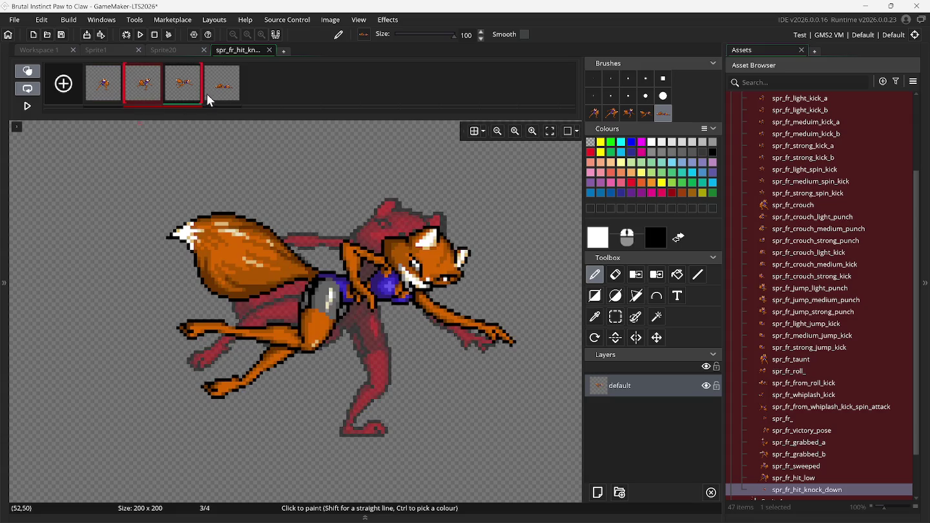
{"action": "left_click", "coordinate": [220, 100]}
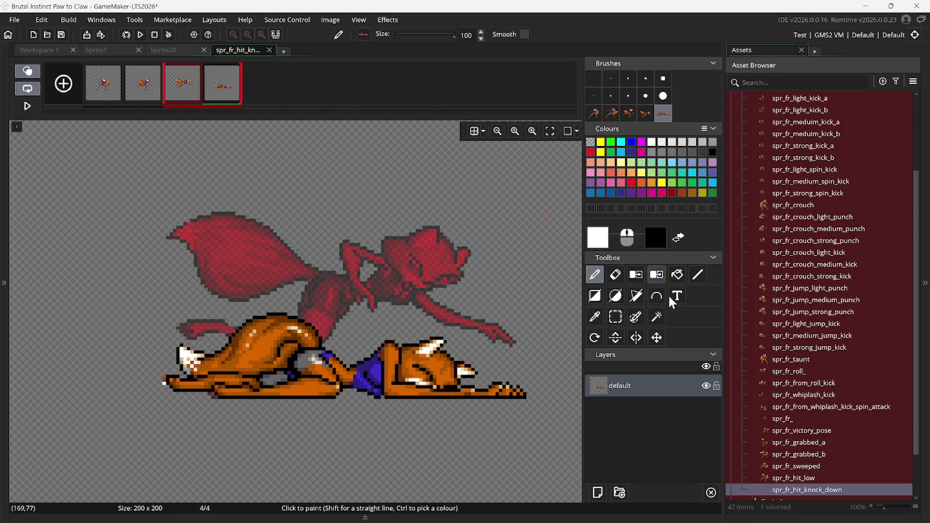
{"action": "right_click", "coordinate": [790, 478]}
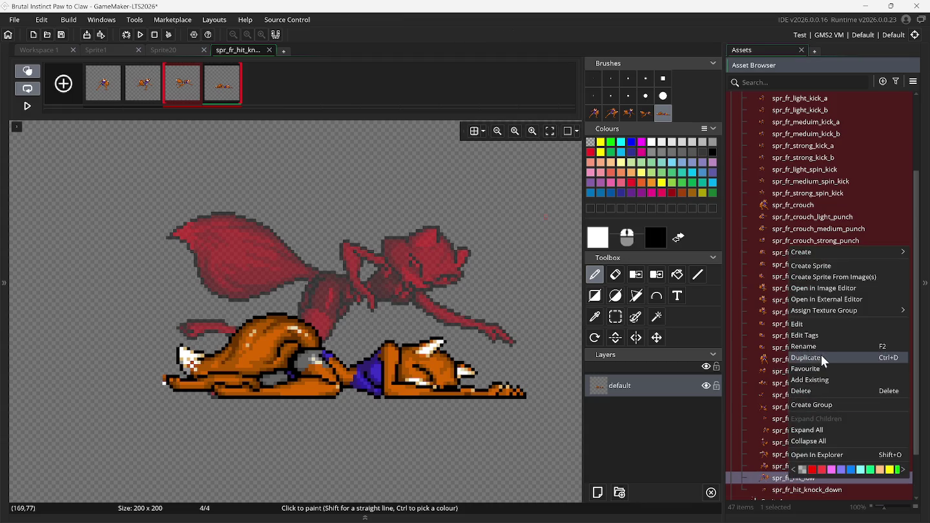
Step: Create sprite spr_fr_hit_high with a 200x200 canvas and Bottom Centre origin, ready for editing
{"action": "left_click", "coordinate": [800, 268]}
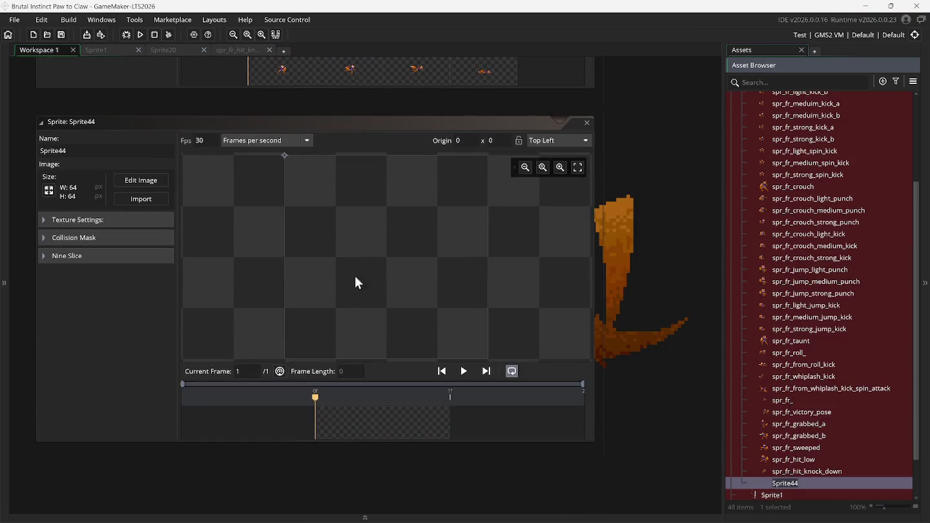
{"action": "type", "text": "spr_fr_hit_high"}
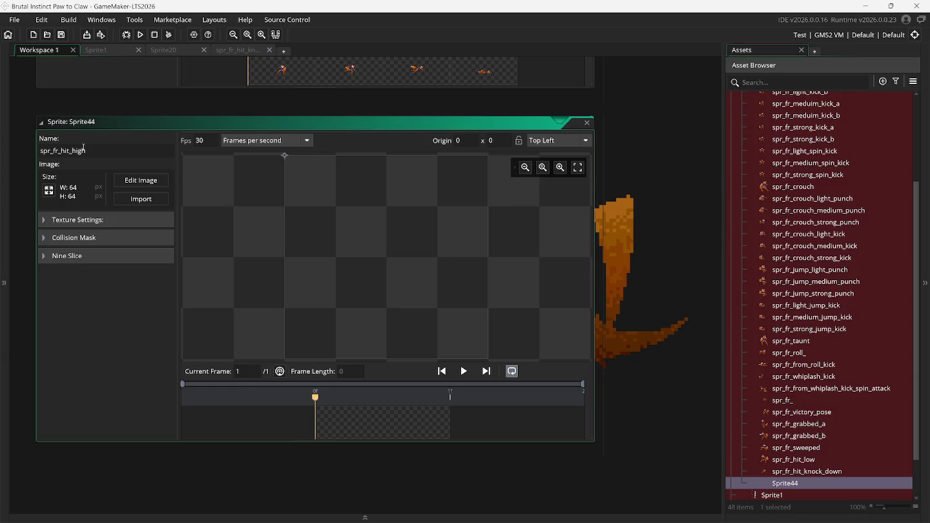
{"action": "left_click", "coordinate": [49, 190]}
{"action": "left_click", "coordinate": [207, 122]}
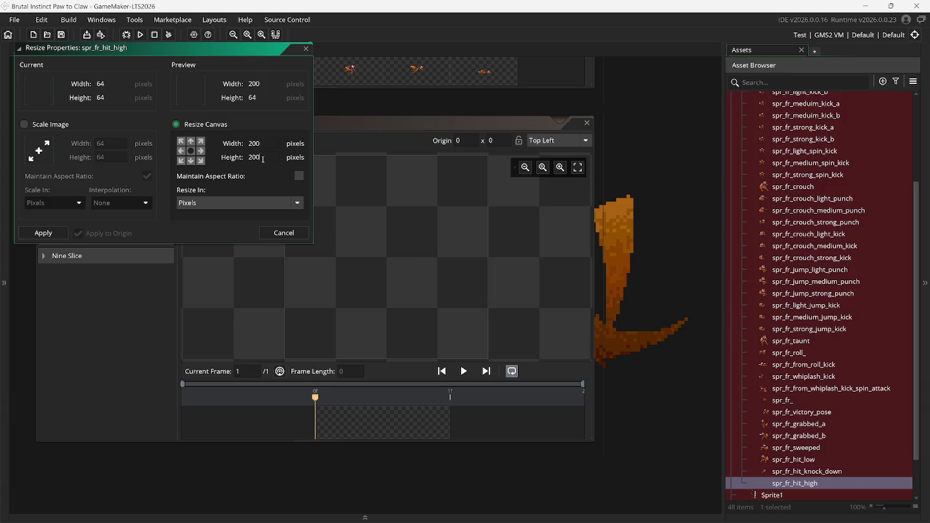
{"action": "key", "text": "Return"}
{"action": "left_click", "coordinate": [589, 142]}
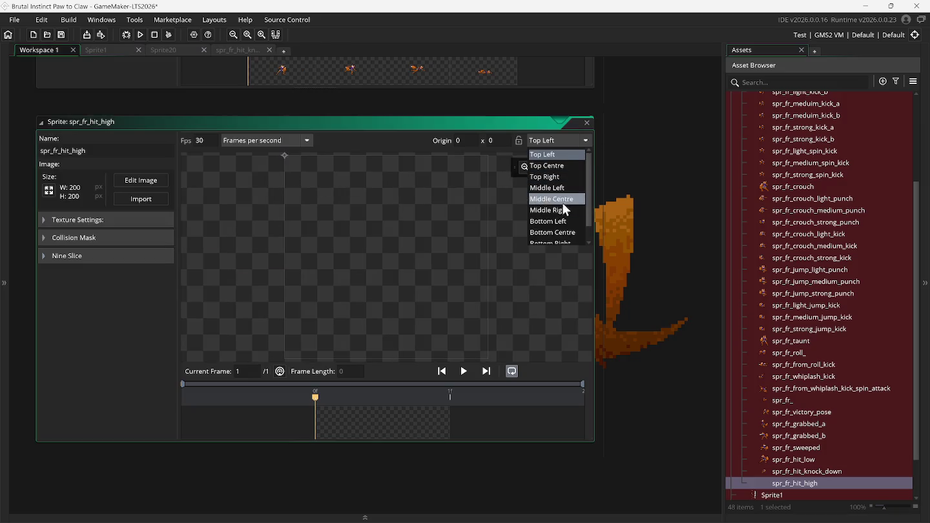
{"action": "left_click", "coordinate": [557, 235]}
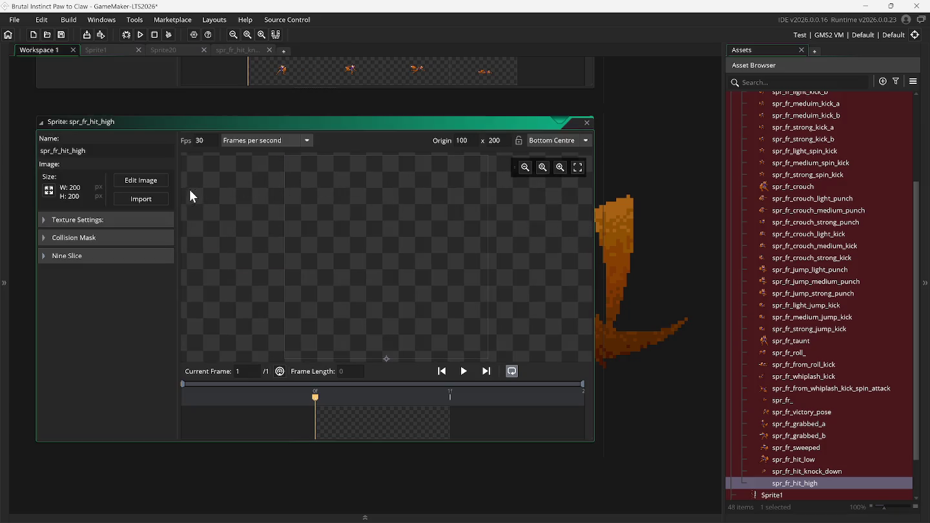
{"action": "left_click", "coordinate": [161, 180]}
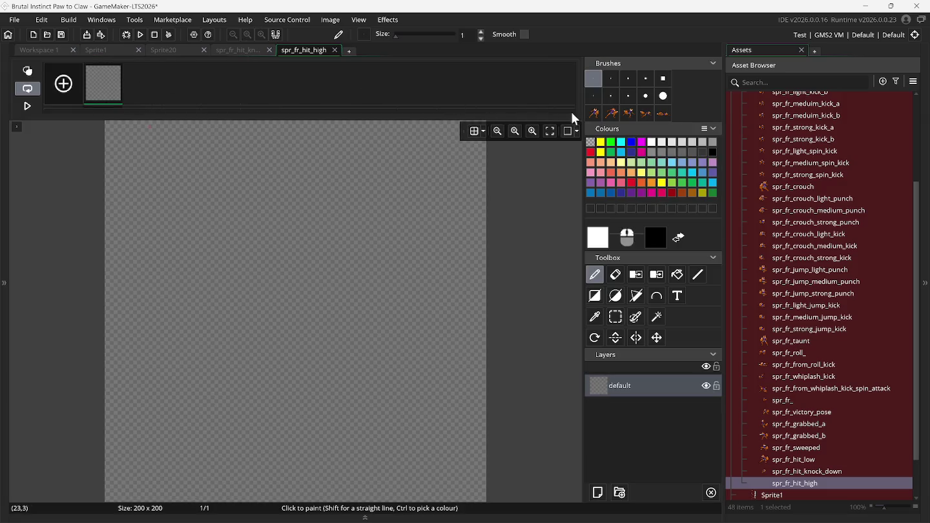
Step: Pick the standing fox stamp and replay the fox's hit in Snes9x with fast-forward and repeated rewinds
{"action": "left_click", "coordinate": [594, 114]}
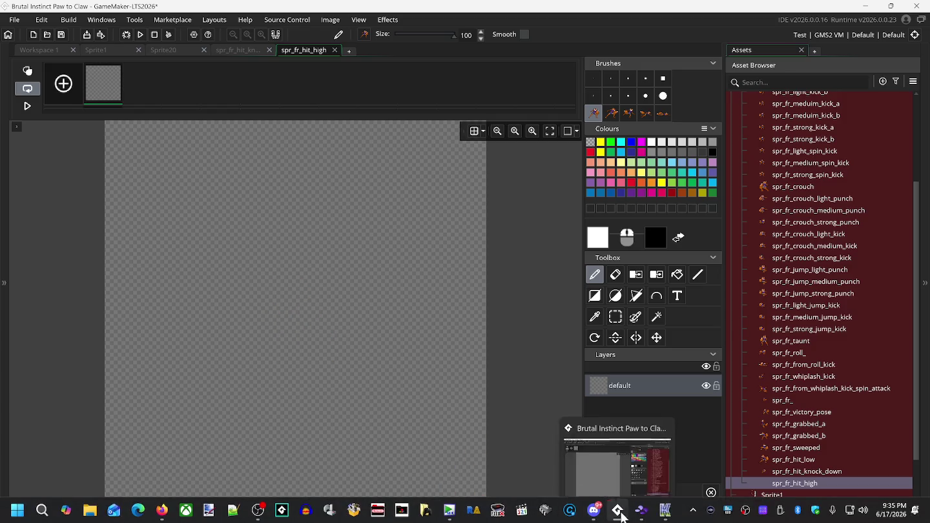
{"action": "left_click", "coordinate": [639, 517]}
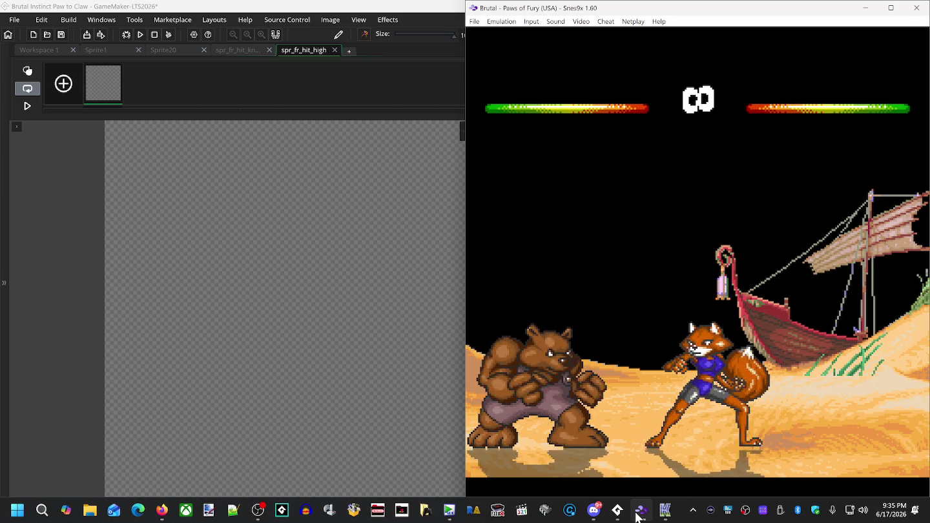
{"action": "key", "text": "Tab"}
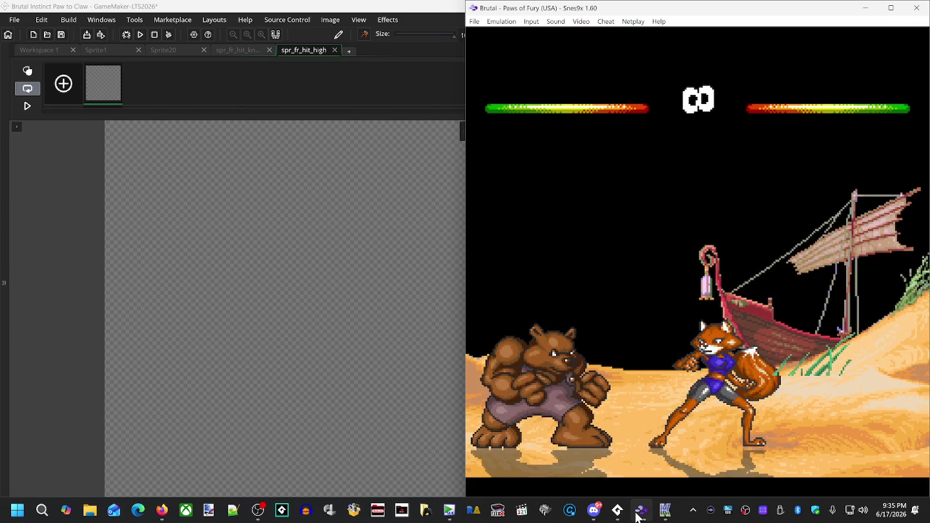
{"action": "key", "text": "BackSpace"}
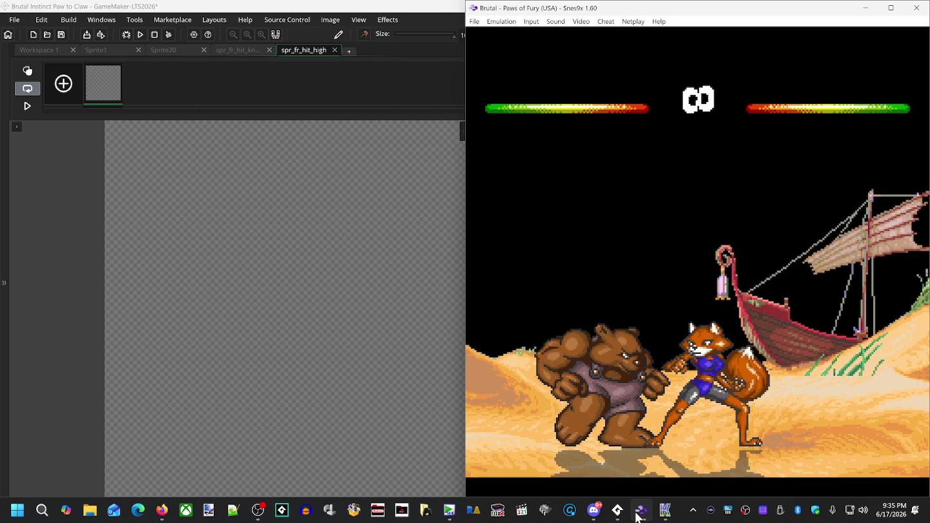
{"action": "key", "text": "BackSpace"}
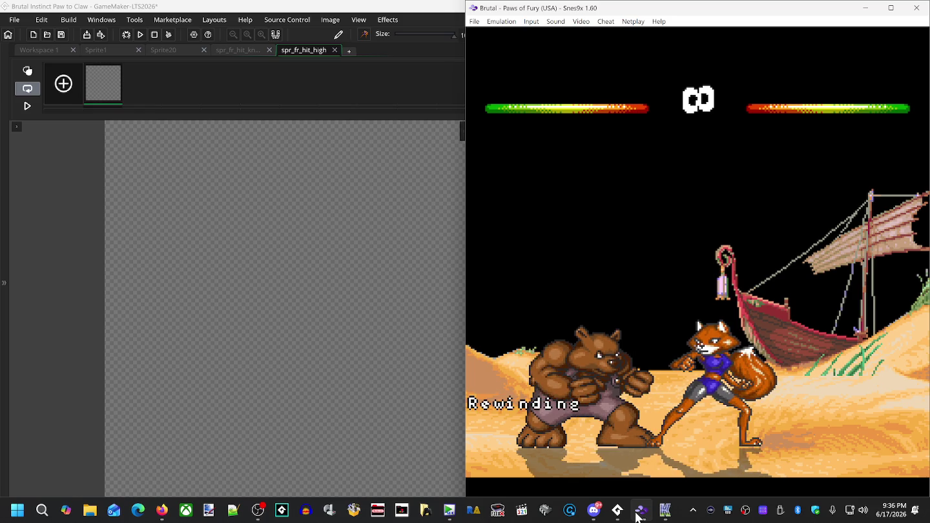
{"action": "key", "text": "BackSpace"}
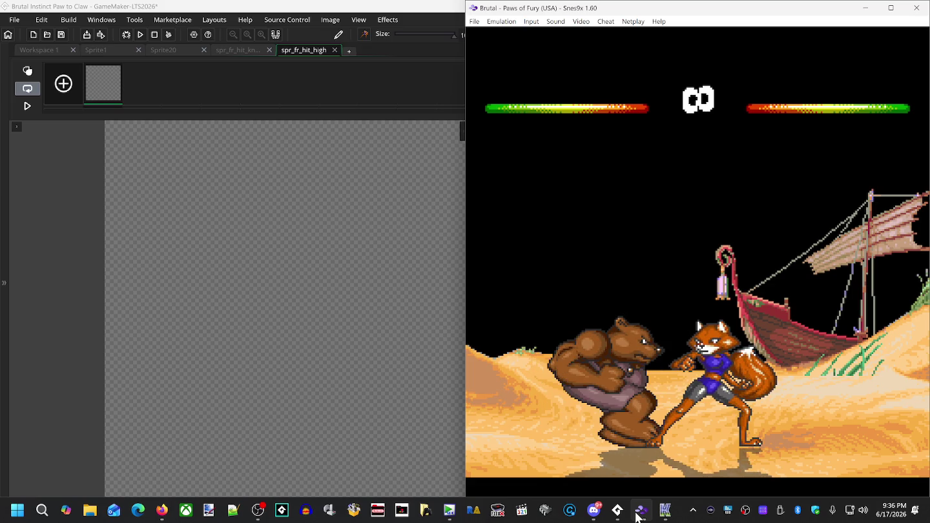
{"action": "key", "text": "BackSpace"}
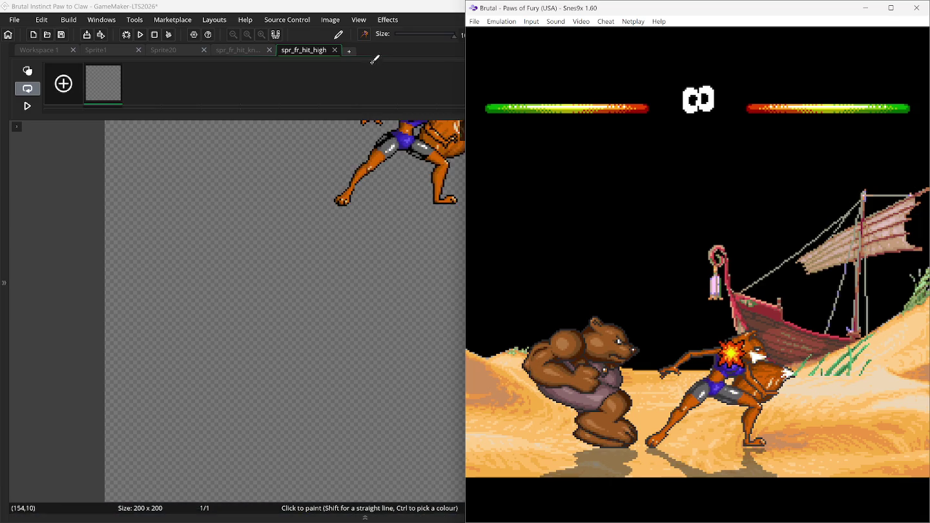
{"action": "double_click", "coordinate": [352, 6]}
Step: Stamp the standing fox on frame 1 and the recoiling fox on a new frame 2 using onion skin
{"action": "key", "text": "ctrl+v"}
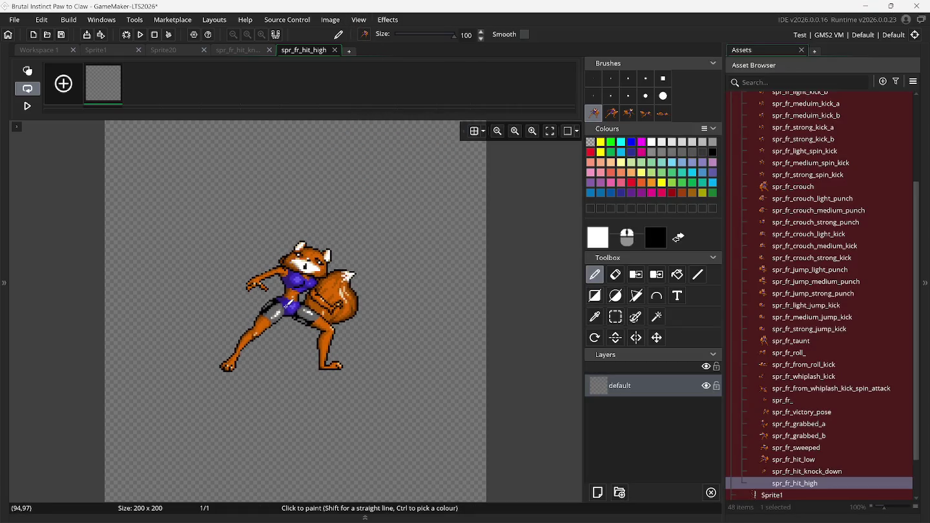
{"action": "left_click", "coordinate": [289, 304]}
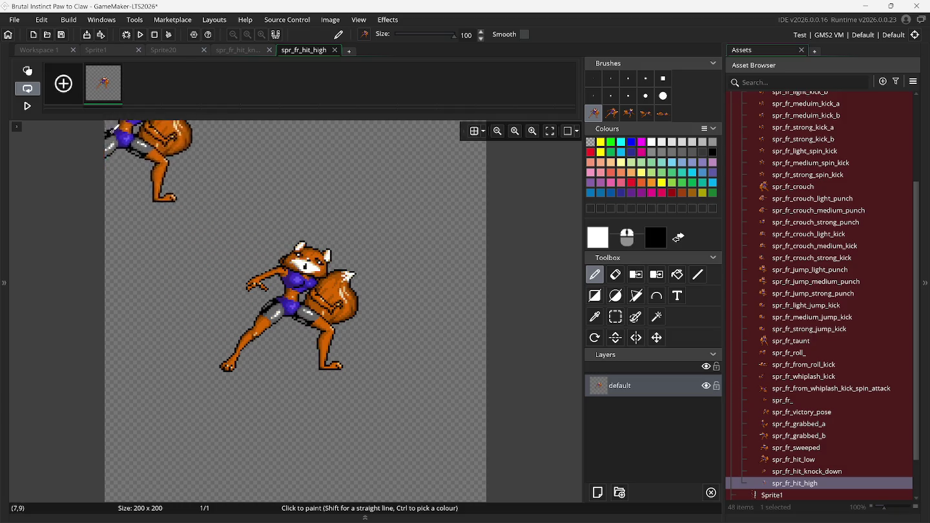
{"action": "left_click", "coordinate": [64, 84]}
{"action": "left_click", "coordinate": [611, 114]}
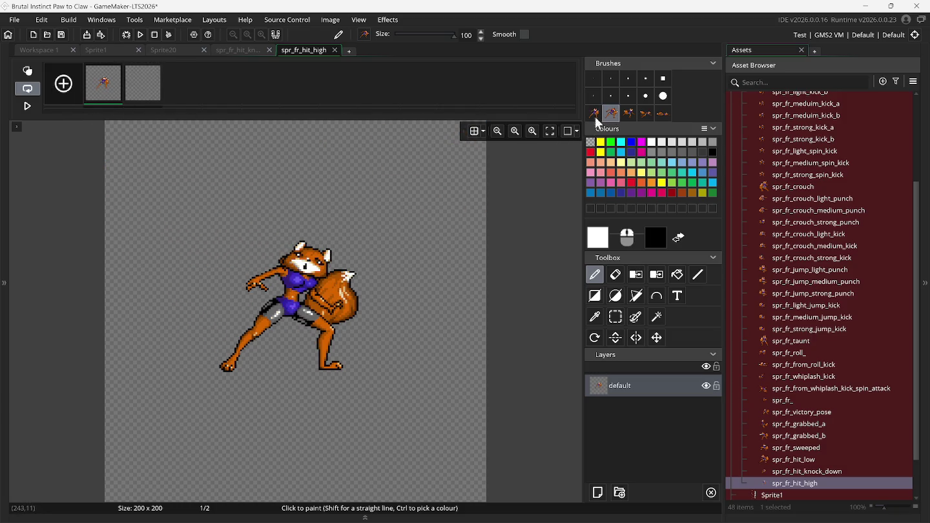
{"action": "left_click", "coordinate": [151, 93]}
{"action": "left_click", "coordinate": [27, 71]}
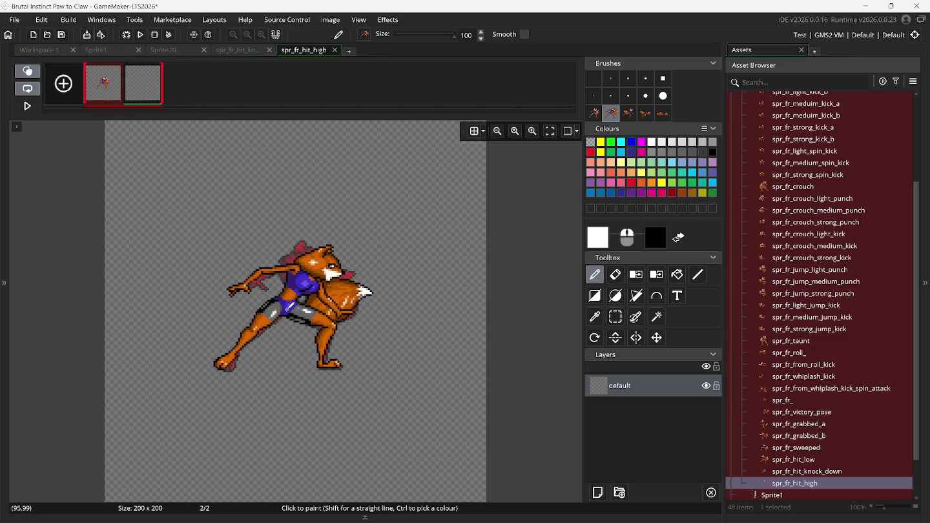
{"action": "left_click", "coordinate": [289, 310]}
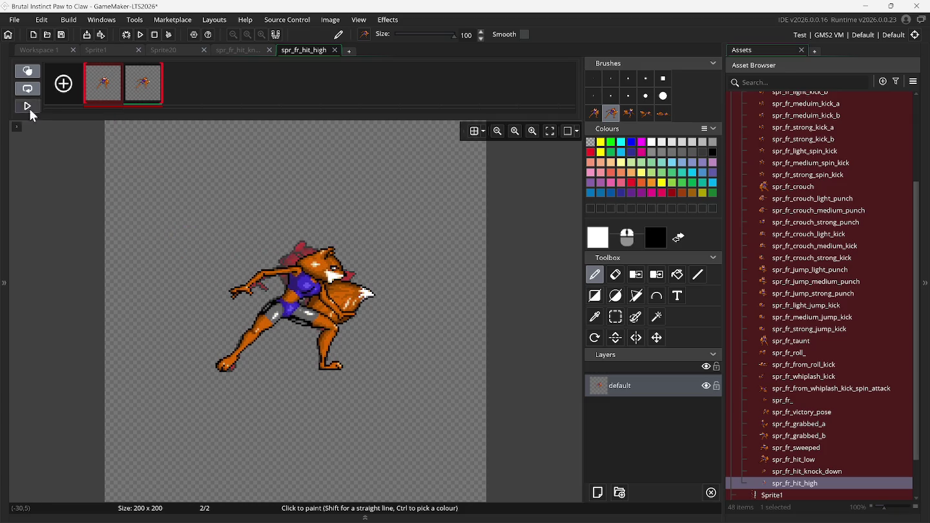
Step: Turn off onion skinning, reselect frame 1, and bring the Snes9x game back up
{"action": "left_click", "coordinate": [27, 71]}
{"action": "left_click", "coordinate": [104, 83]}
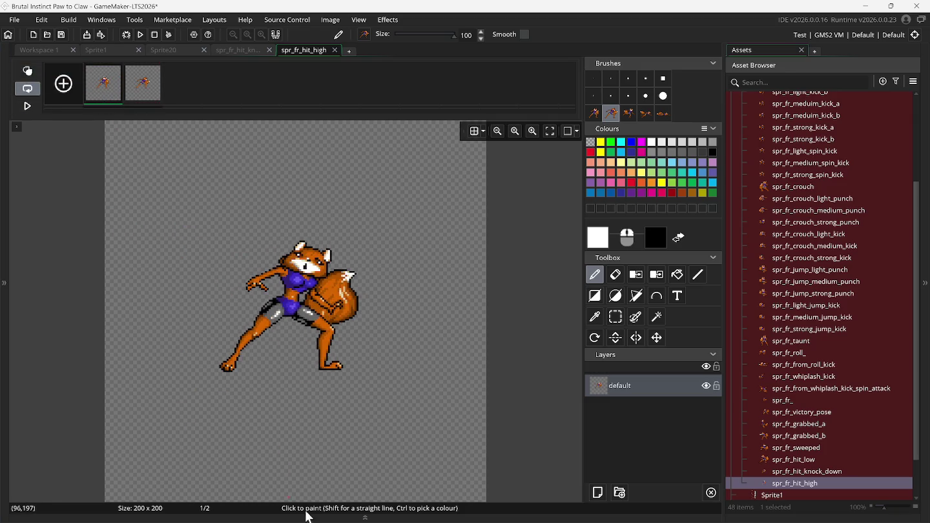
{"action": "left_click", "coordinate": [612, 510]}
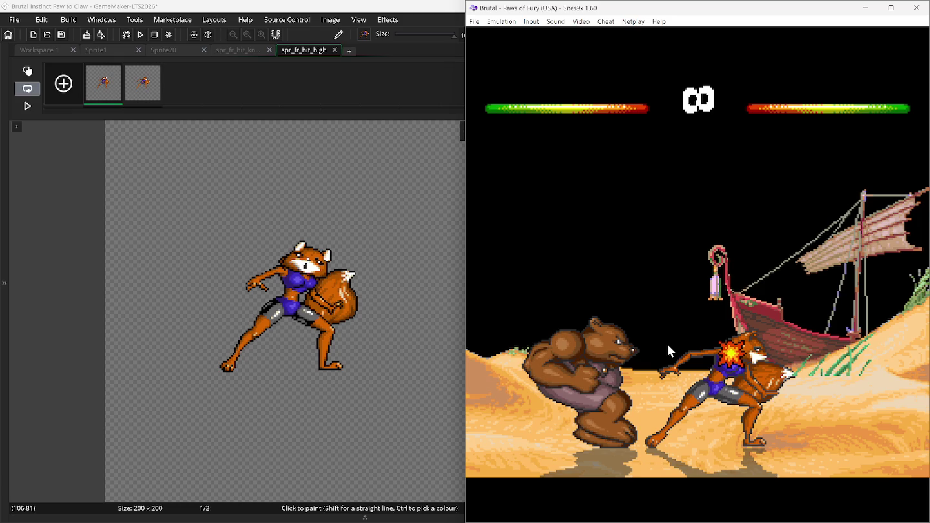
Step: Rewind the Paws of Fury fight twice to replay the fox's high-hit reaction
{"action": "key", "text": "ctrl+v"}
{"action": "key", "text": "BackSpace"}
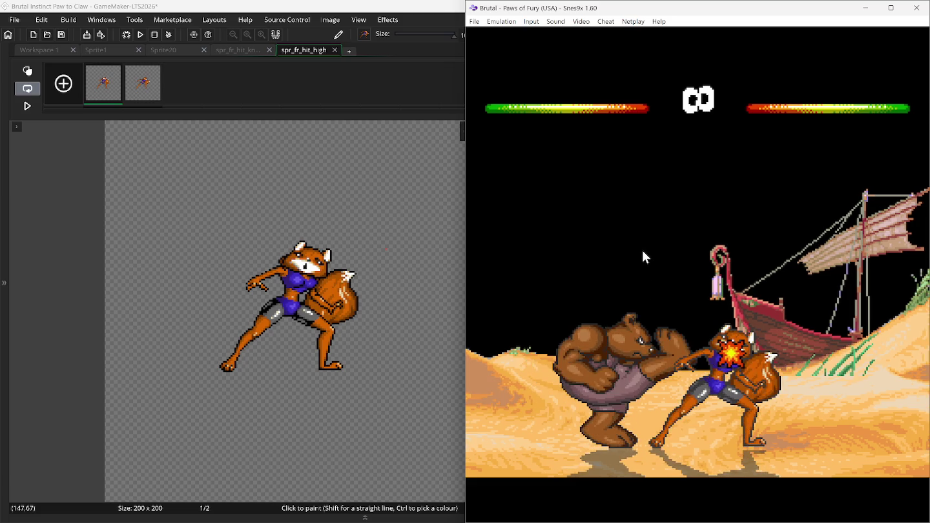
{"action": "key", "text": "BackSpace"}
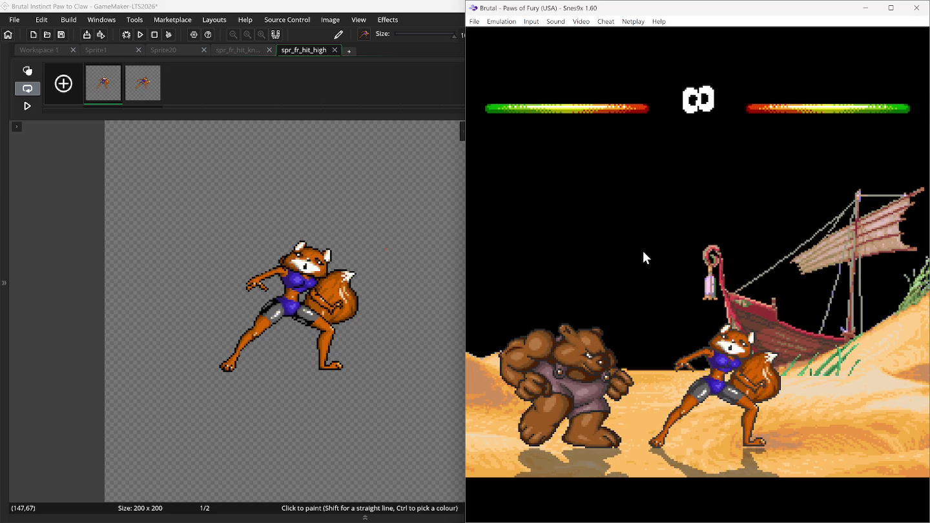
Step: Duplicate the standing-pose frame 1 seven times in spr_fr_hit_high
{"action": "left_click", "coordinate": [114, 97]}
{"action": "right_click", "coordinate": [114, 97]}
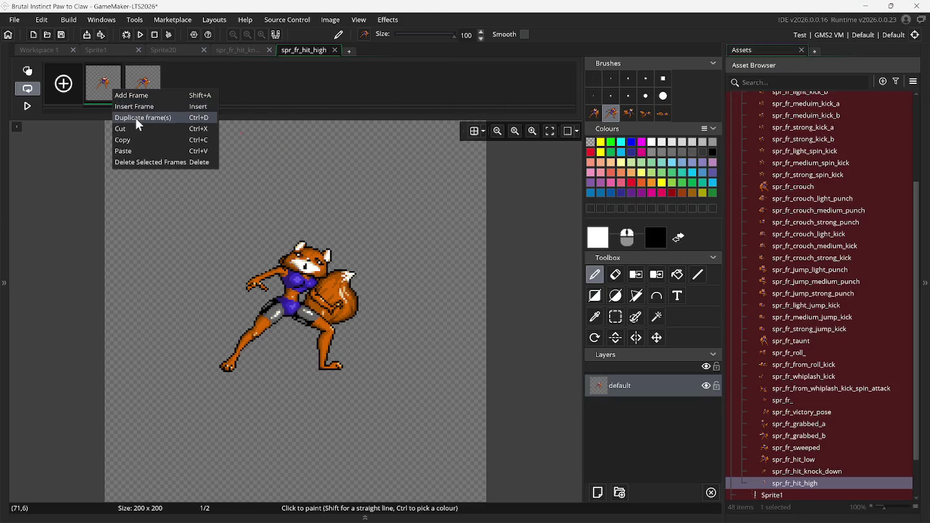
{"action": "left_click", "coordinate": [134, 119]}
{"action": "right_click", "coordinate": [111, 98]}
{"action": "left_click", "coordinate": [126, 120]}
{"action": "right_click", "coordinate": [112, 96]}
{"action": "left_click", "coordinate": [126, 119]}
{"action": "right_click", "coordinate": [114, 94]}
{"action": "left_click", "coordinate": [129, 119]}
{"action": "right_click", "coordinate": [112, 91]}
{"action": "left_click", "coordinate": [132, 120]}
{"action": "right_click", "coordinate": [107, 87]}
{"action": "left_click", "coordinate": [126, 119]}
{"action": "right_click", "coordinate": [104, 85]}
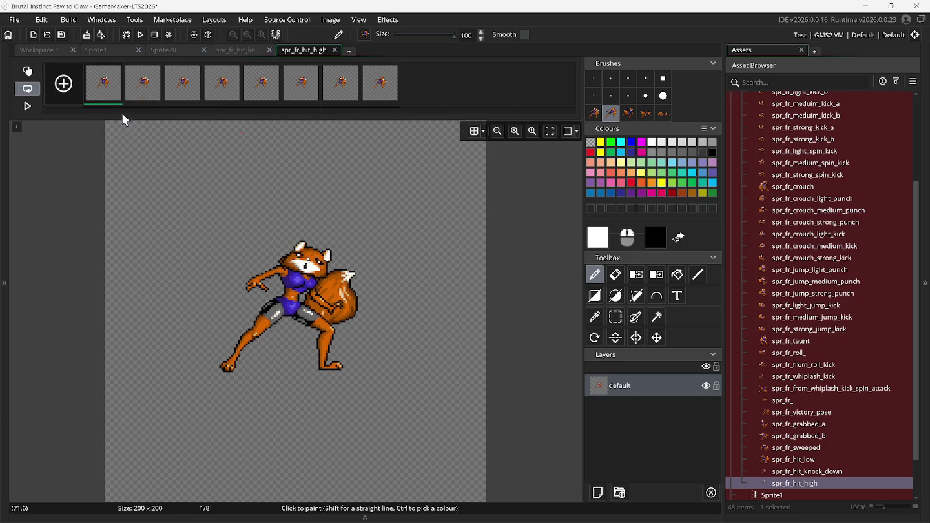
{"action": "left_click", "coordinate": [126, 118]}
Step: Select and copy the standing frames 1 through 8
{"action": "key", "text": "Right"}
{"action": "key", "text": "Right"}
{"action": "key", "text": "Right"}
{"action": "key", "text": "Right"}
{"action": "key", "text": "Right"}
{"action": "key", "text": "Right"}
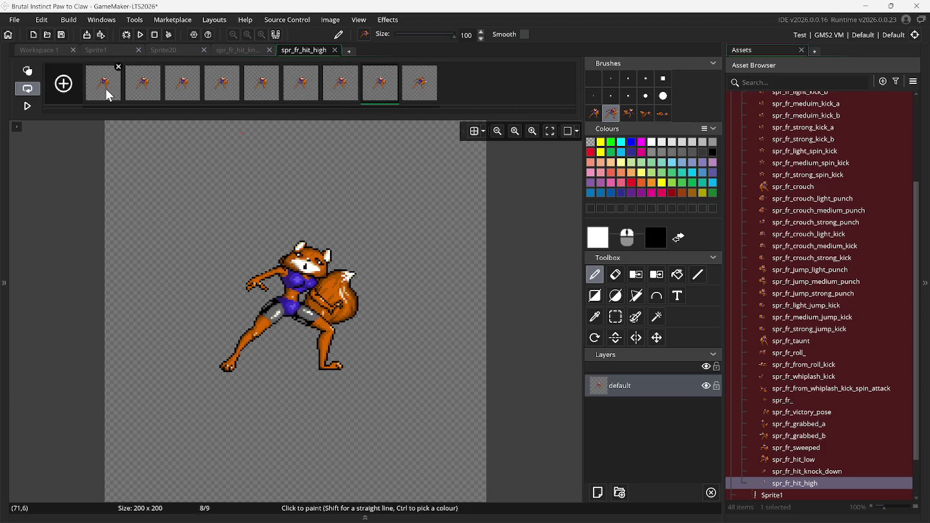
{"action": "key", "text": "Right"}
{"action": "key", "text": "Left"}
{"action": "left_click", "coordinate": [109, 96], "text": "shift"}
{"action": "right_click", "coordinate": [109, 95]}
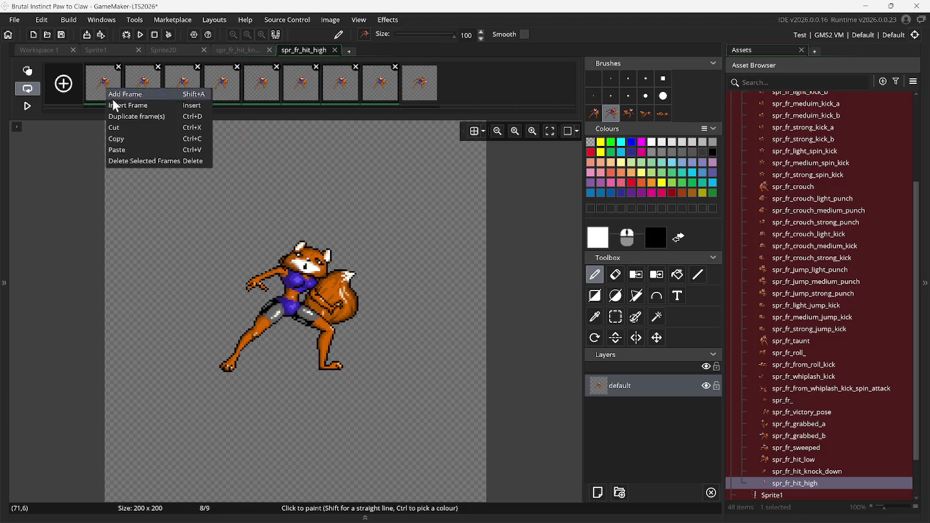
{"action": "left_click", "coordinate": [135, 138]}
Step: Duplicate the recoil-pose frame 9 seven times
{"action": "left_click", "coordinate": [415, 107]}
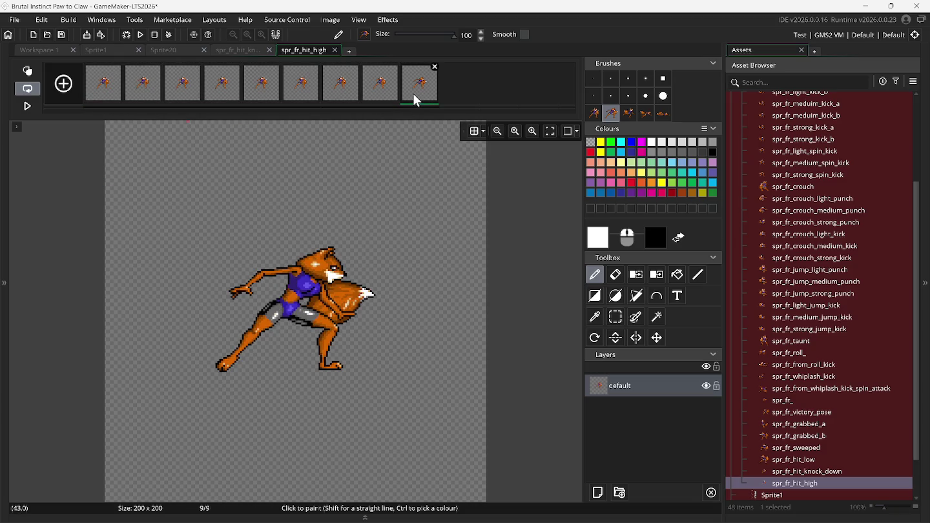
{"action": "right_click", "coordinate": [416, 106]}
{"action": "left_click", "coordinate": [427, 119]}
{"action": "right_click", "coordinate": [423, 97]}
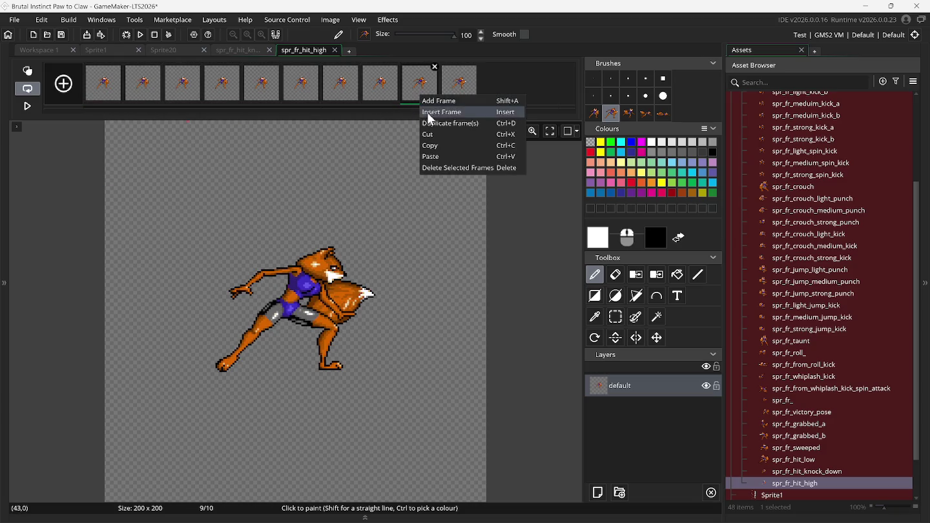
{"action": "left_click", "coordinate": [436, 122]}
{"action": "right_click", "coordinate": [423, 97]}
{"action": "left_click", "coordinate": [437, 122]}
{"action": "right_click", "coordinate": [424, 97]}
{"action": "left_click", "coordinate": [436, 122]}
{"action": "right_click", "coordinate": [368, 83]}
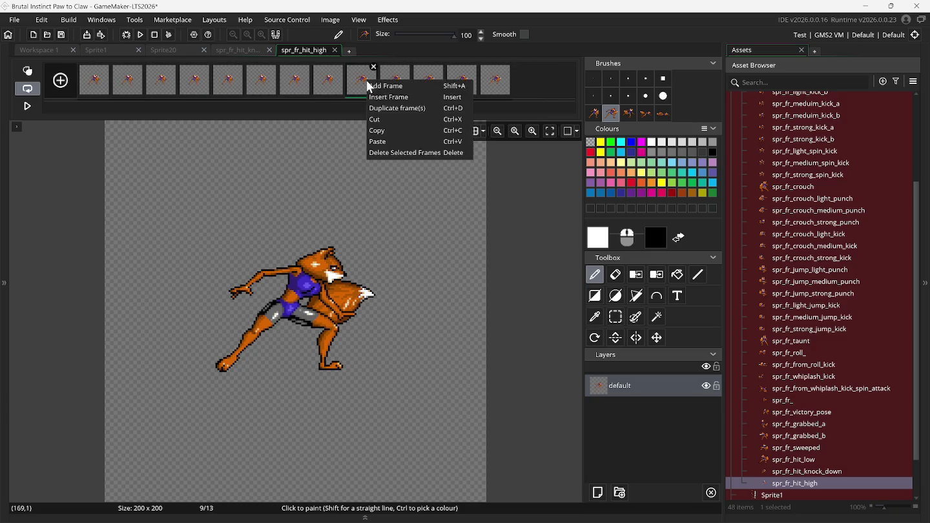
{"action": "left_click", "coordinate": [384, 112]}
{"action": "right_click", "coordinate": [367, 84]}
{"action": "left_click", "coordinate": [384, 112]}
{"action": "right_click", "coordinate": [368, 86]}
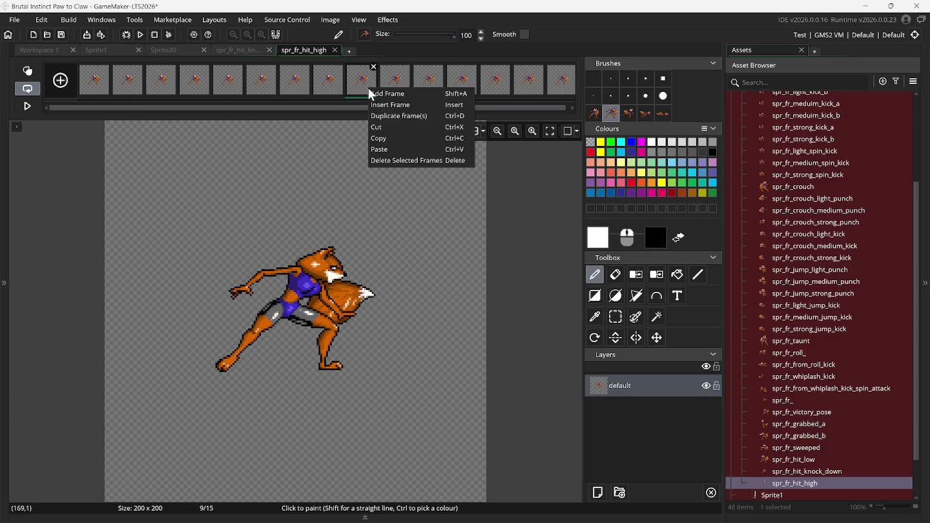
{"action": "left_click", "coordinate": [385, 112]}
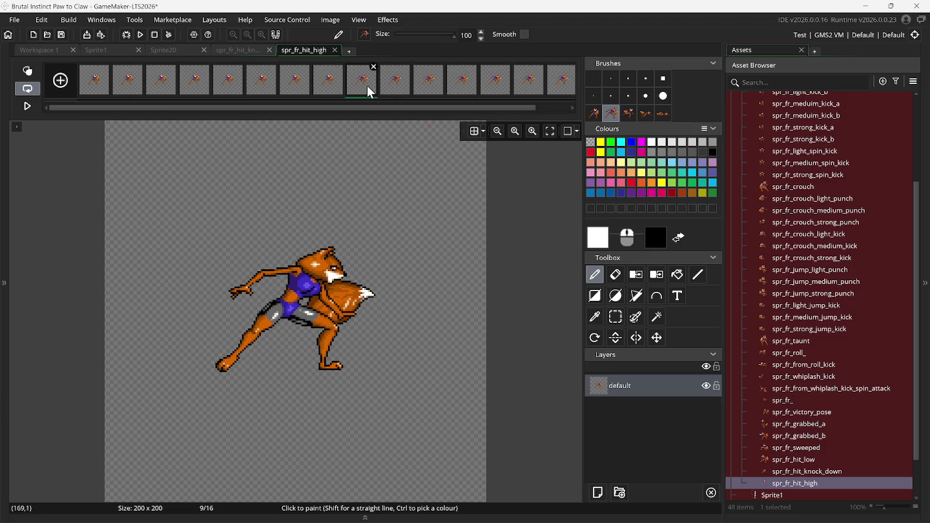
Step: Paste the copied standing frames after the last frame
{"action": "scroll", "coordinate": [371, 93], "scroll_direction": "down", "scroll_amount": 1}
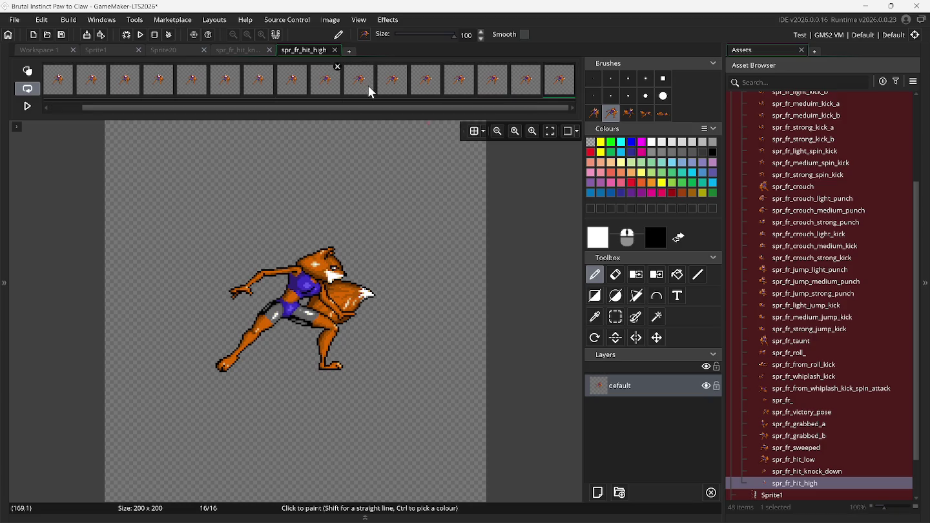
{"action": "right_click", "coordinate": [558, 86]}
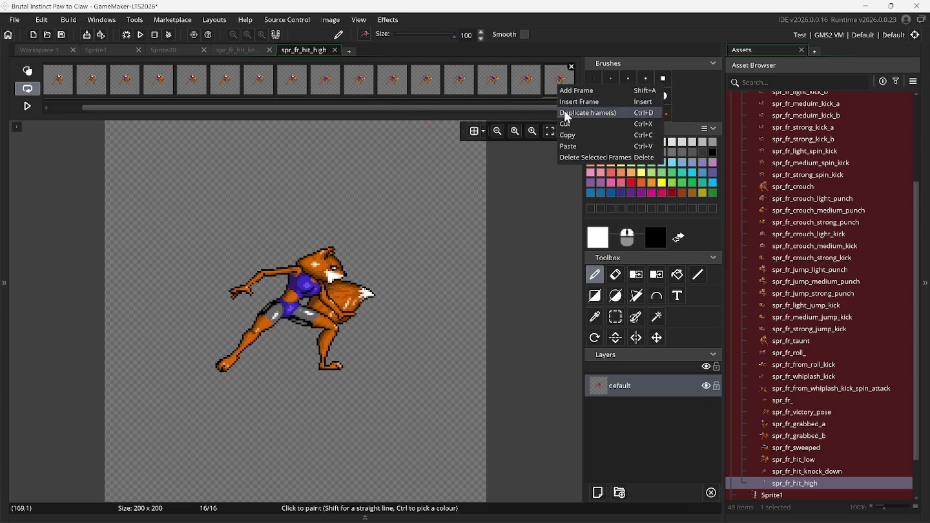
{"action": "left_click", "coordinate": [574, 146]}
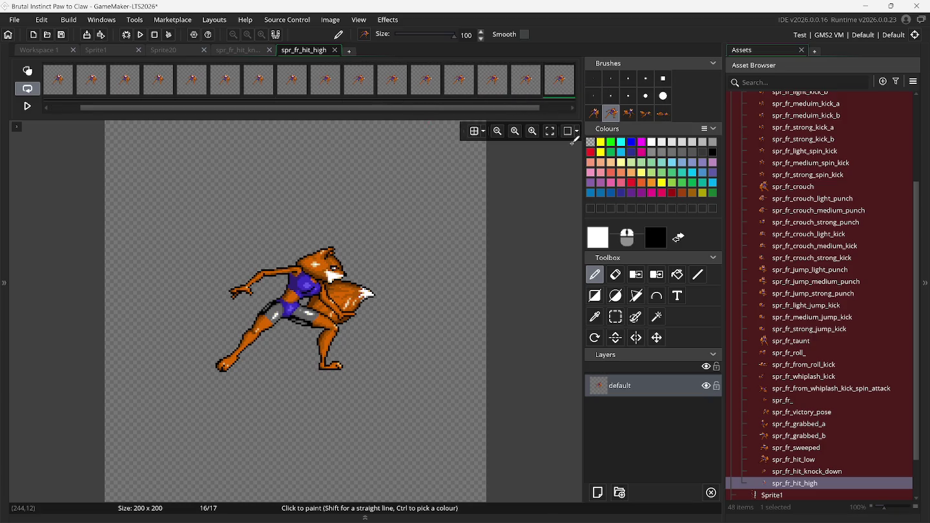
Step: Preview the hit animation and step through its frames, ending on frame 1
{"action": "left_click", "coordinate": [29, 106]}
{"action": "left_click", "coordinate": [29, 106]}
{"action": "left_click", "coordinate": [30, 107]}
{"action": "left_click", "coordinate": [29, 106]}
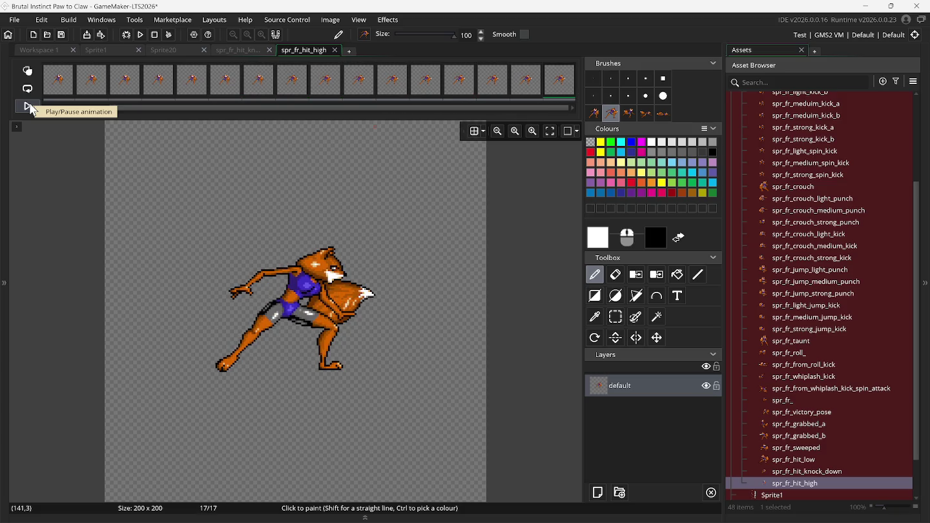
{"action": "left_click", "coordinate": [29, 107]}
{"action": "left_click", "coordinate": [65, 89]}
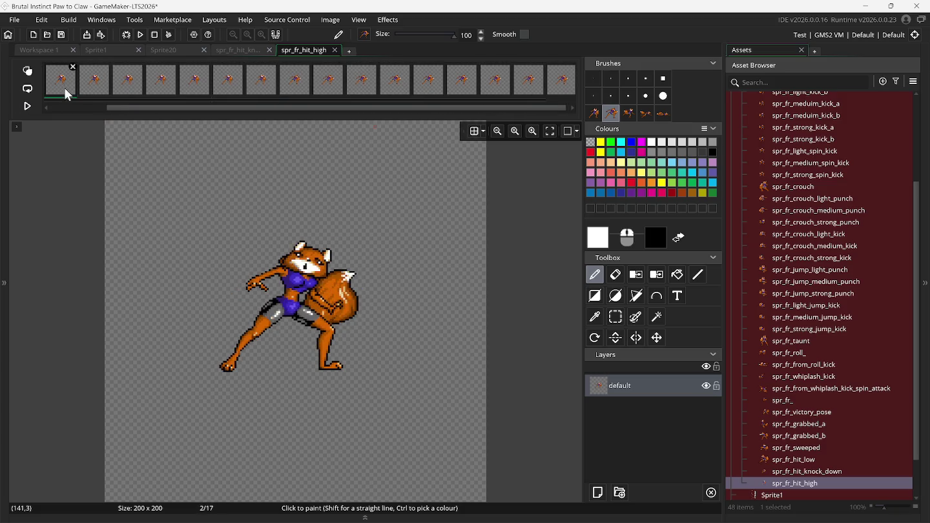
{"action": "left_click_drag", "start_coordinate": [113, 115], "coordinate": [57, 115]}
{"action": "left_click", "coordinate": [100, 88]}
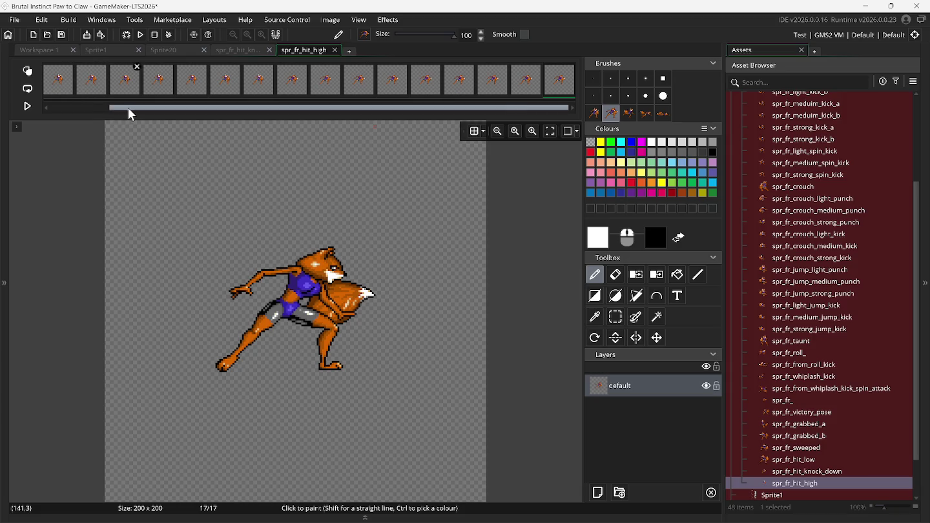
{"action": "left_click_drag", "start_coordinate": [125, 111], "coordinate": [78, 110]}
{"action": "left_click", "coordinate": [82, 93]}
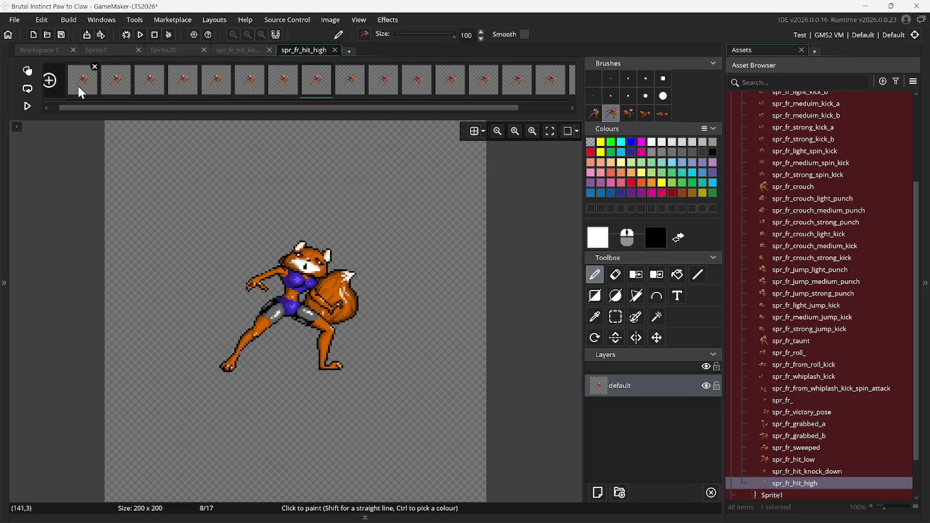
{"action": "key", "text": "Right"}
{"action": "left_click", "coordinate": [81, 93]}
Step: Copy the eight standing frames 1–8 and delete the extra last frame
{"action": "left_click", "coordinate": [318, 95], "text": "shift"}
{"action": "right_click", "coordinate": [286, 91]}
{"action": "left_click", "coordinate": [303, 137]}
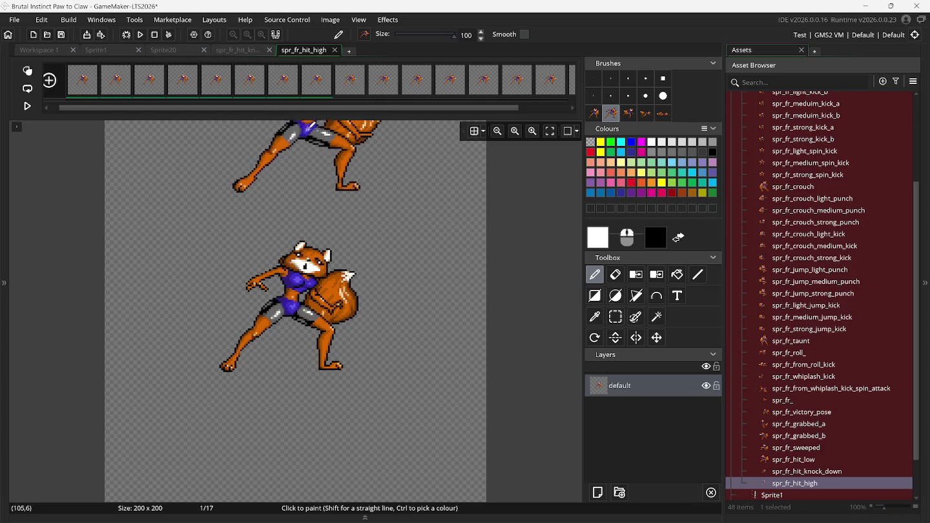
{"action": "left_click", "coordinate": [349, 93]}
{"action": "key", "text": "Right"}
{"action": "key", "text": "Right"}
{"action": "key", "text": "Right"}
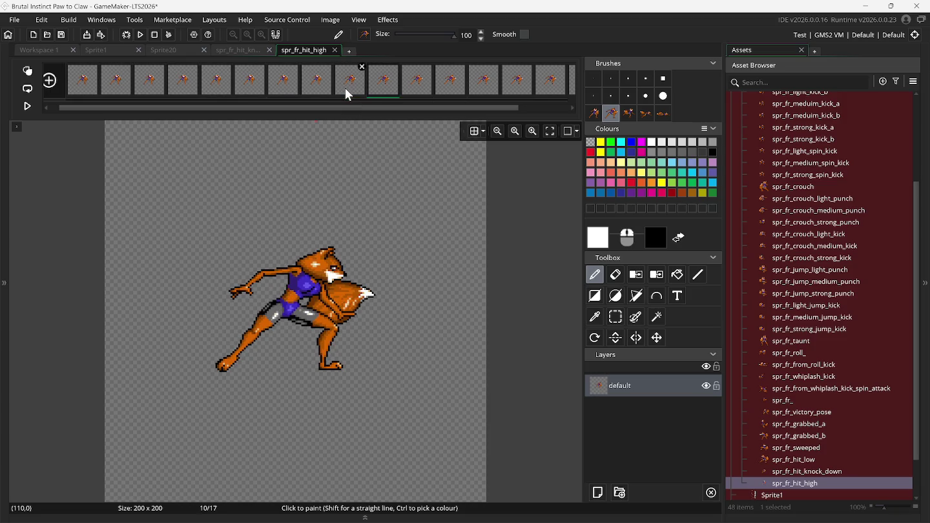
{"action": "key", "text": "Right"}
{"action": "key", "text": "Right"}
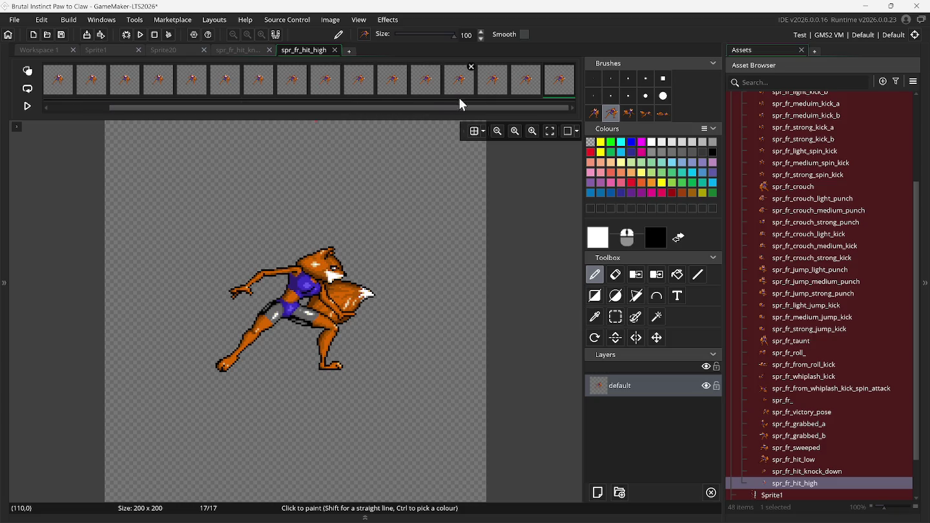
{"action": "key", "text": "Delete"}
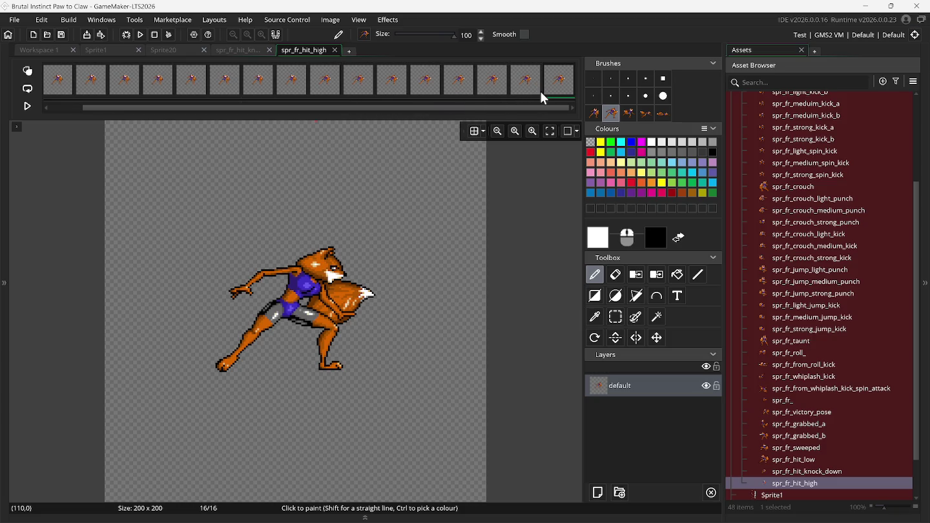
Step: Paste the eight standing frames at the end and play the 24-frame animation
{"action": "right_click", "coordinate": [554, 90]}
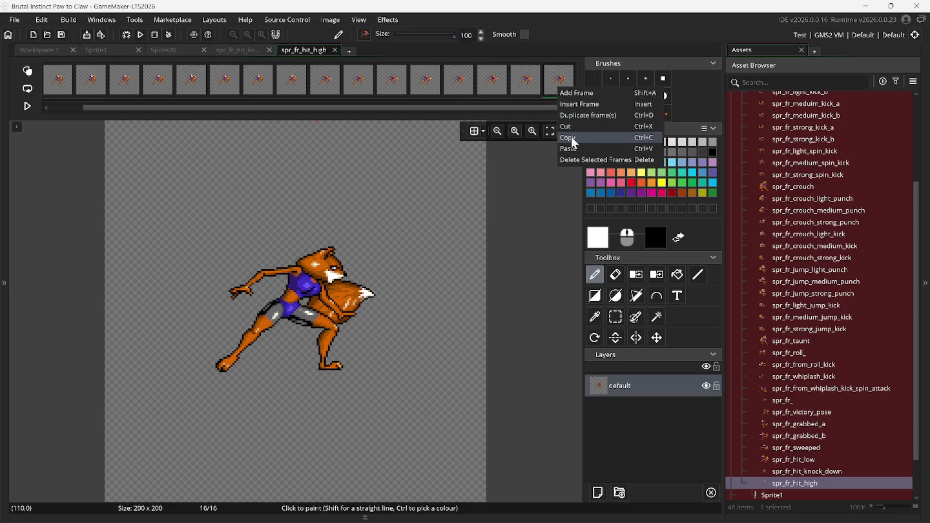
{"action": "left_click", "coordinate": [568, 147]}
{"action": "left_click", "coordinate": [29, 108]}
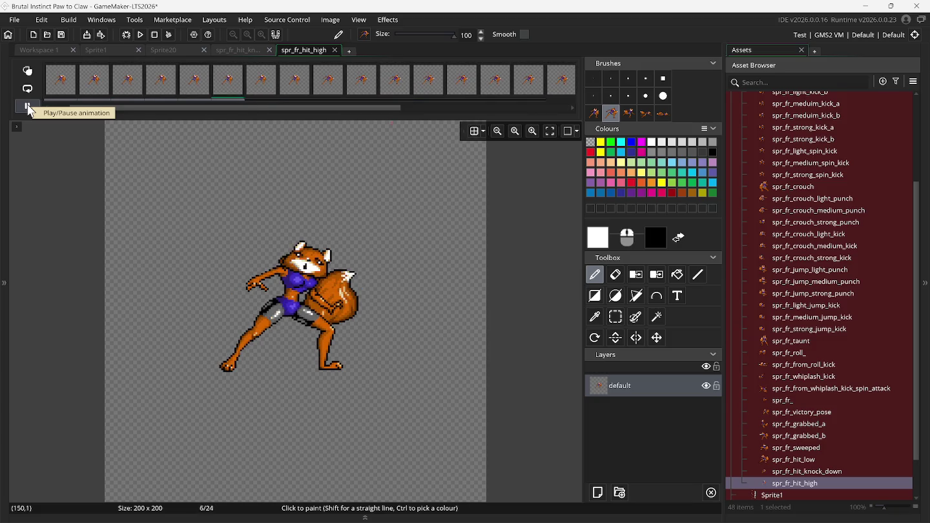
{"action": "left_click", "coordinate": [330, 20]}
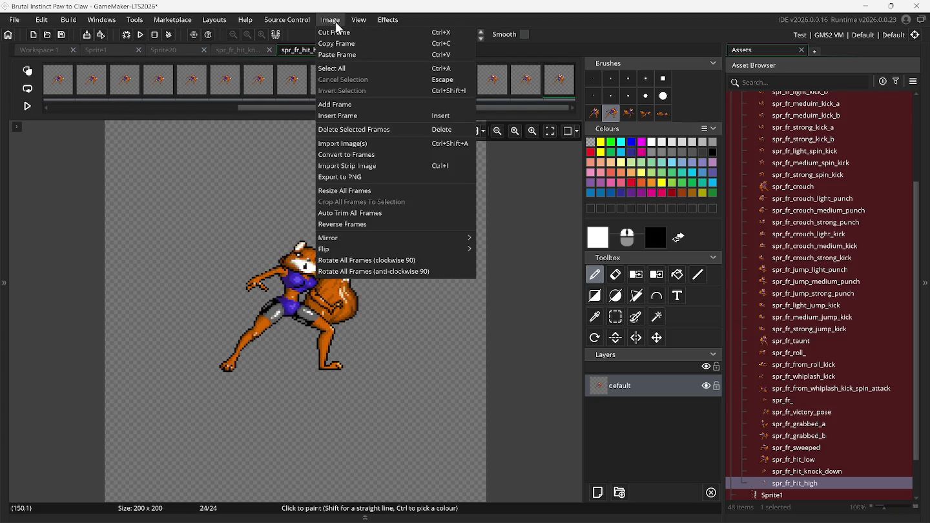
Step: Auto-trim all spr_fr_hit_high frames to 84 x 69, close the image editor, and play the result
{"action": "left_click", "coordinate": [365, 215]}
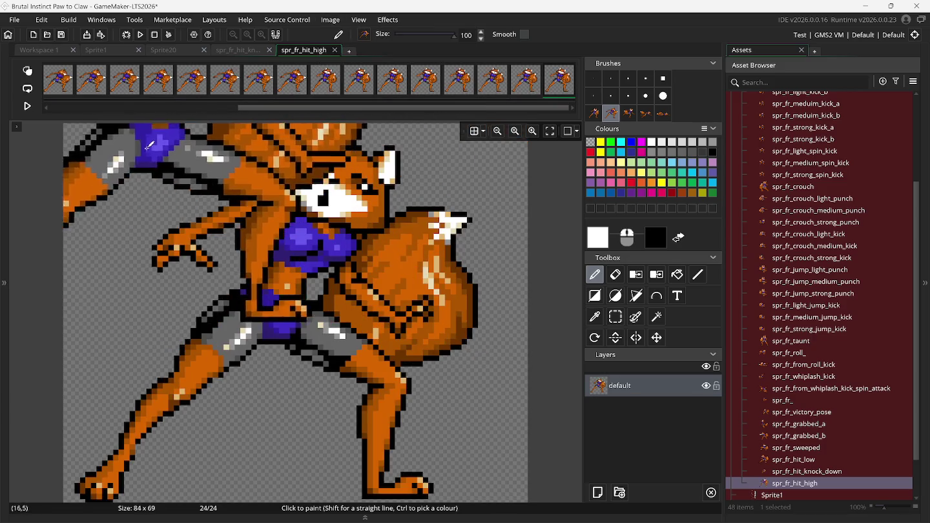
{"action": "scroll", "coordinate": [77, 187], "scroll_direction": "down", "scroll_amount": 3}
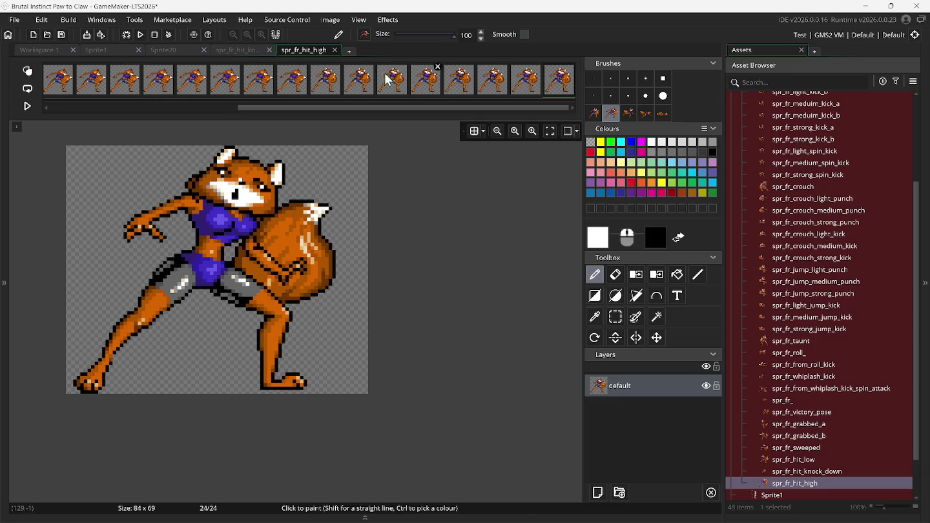
{"action": "left_click", "coordinate": [336, 51]}
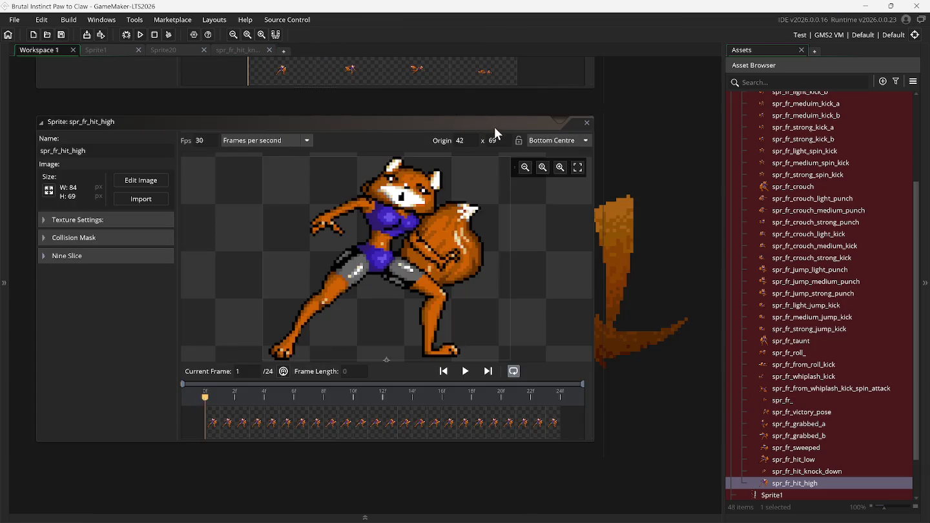
{"action": "left_click", "coordinate": [460, 371]}
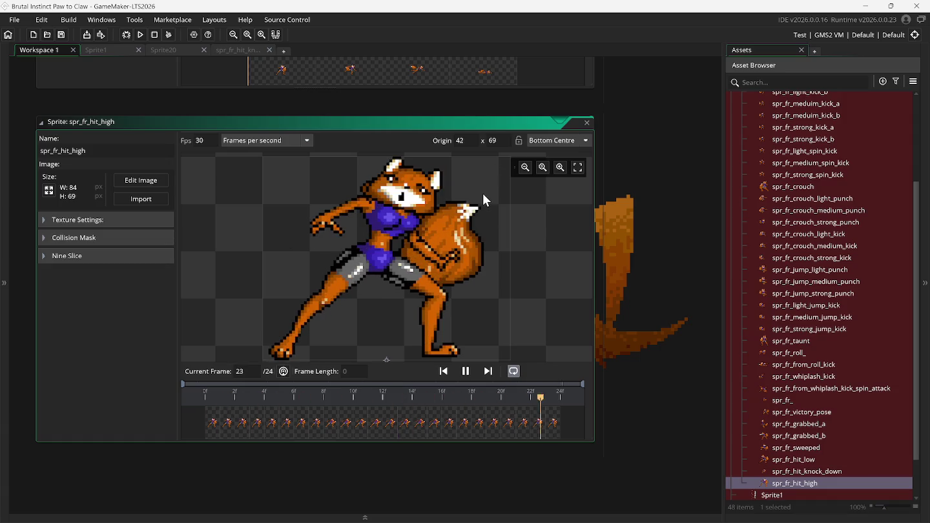
Step: Close the spr_fr_hit_high editor and all other windows, then edit the Sprite1 fox sheet
{"action": "left_click", "coordinate": [587, 123]}
{"action": "right_click", "coordinate": [519, 183]}
{"action": "mouse_move", "coordinate": [534, 199]}
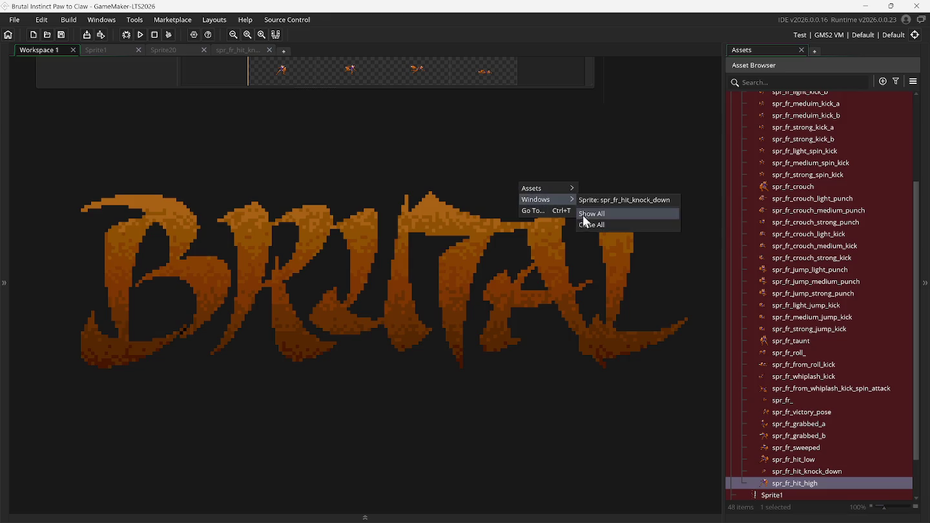
{"action": "left_click", "coordinate": [594, 228]}
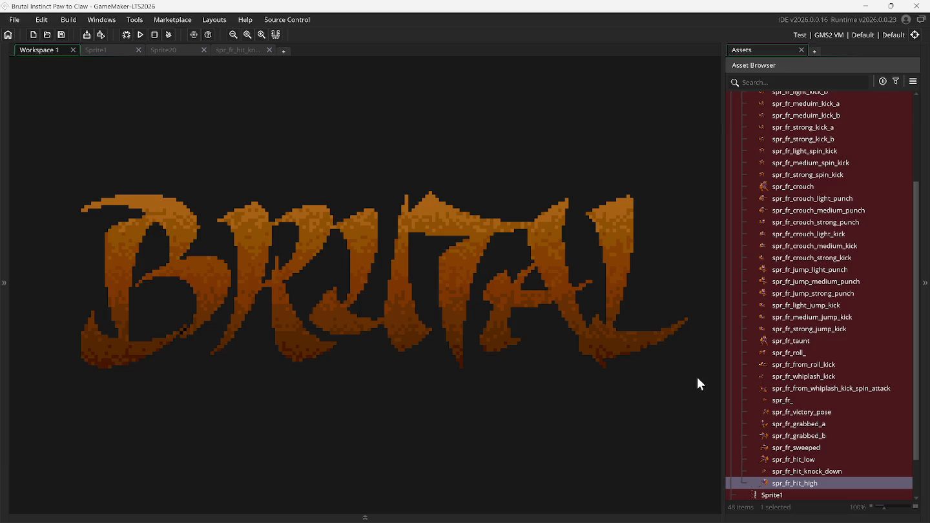
{"action": "left_click", "coordinate": [107, 50]}
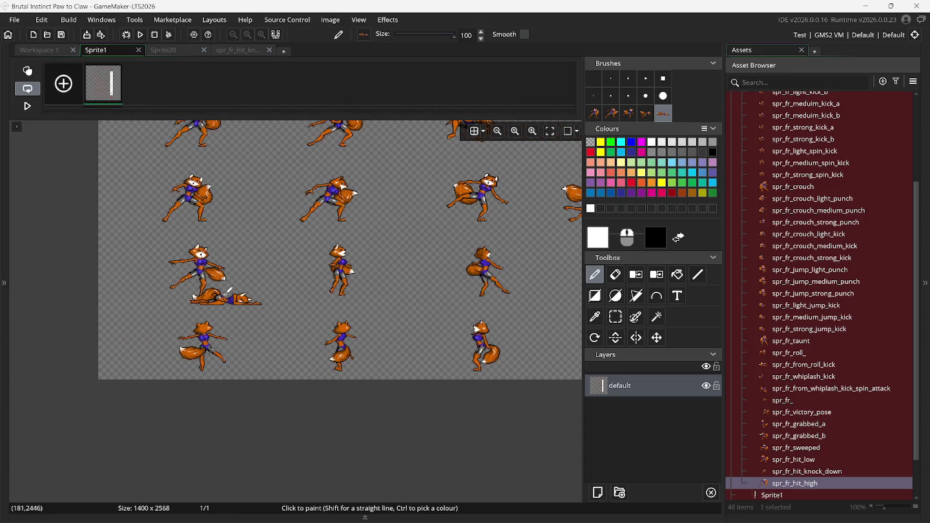
Step: Delete the old fox brush and make the middle standing fox pose a custom brush
{"action": "left_click", "coordinate": [615, 316]}
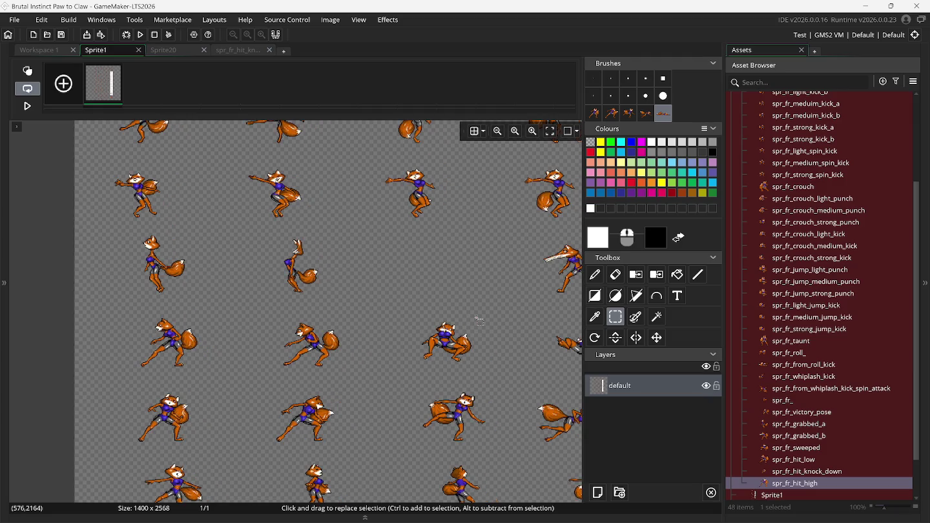
{"action": "scroll", "coordinate": [479, 320], "scroll_direction": "up", "scroll_amount": 5}
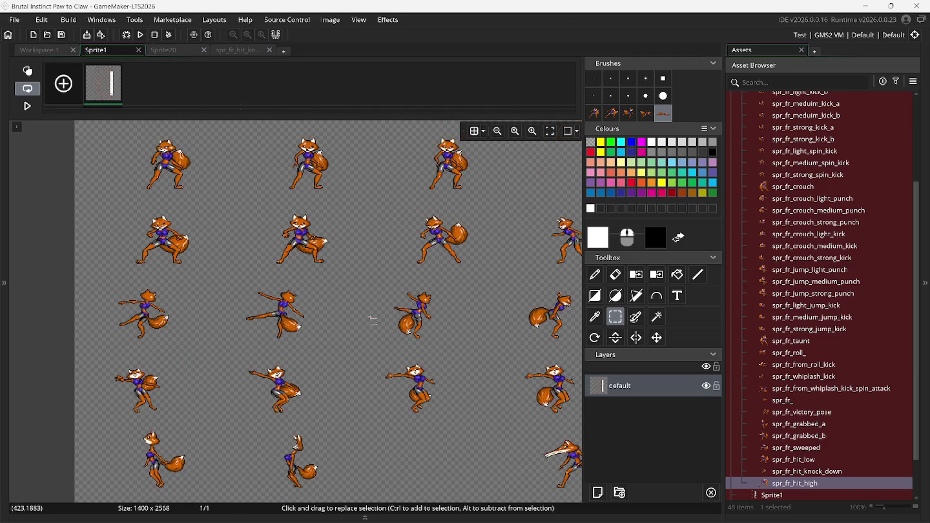
{"action": "scroll", "coordinate": [372, 319], "scroll_direction": "up", "scroll_amount": 1}
{"action": "scroll", "coordinate": [373, 319], "scroll_direction": "up", "scroll_amount": 1}
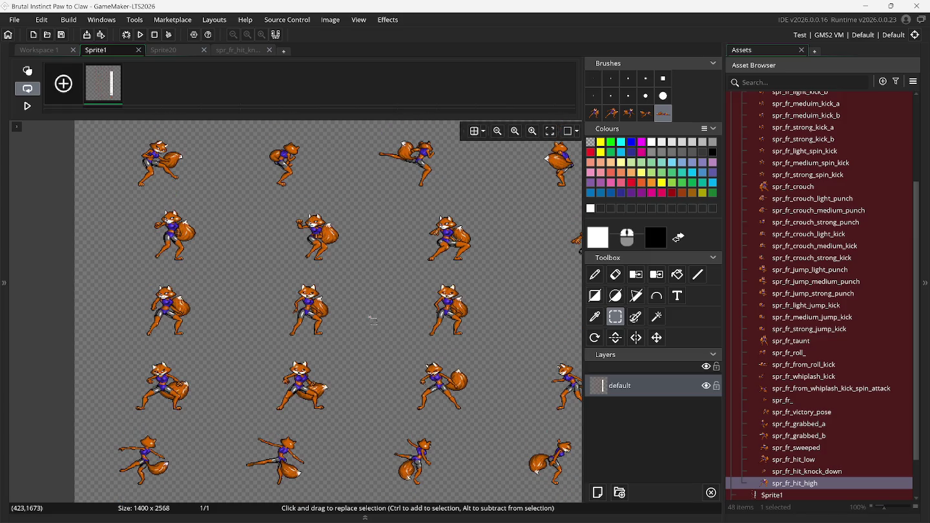
{"action": "scroll", "coordinate": [372, 320], "scroll_direction": "up", "scroll_amount": 1}
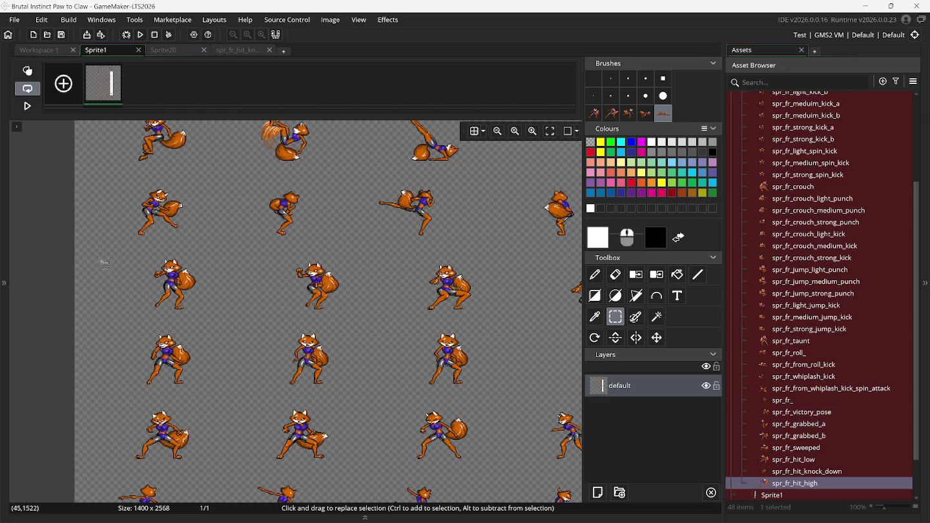
{"action": "scroll", "coordinate": [101, 265], "scroll_direction": "up", "scroll_amount": 2}
{"action": "scroll", "coordinate": [101, 265], "scroll_direction": "up", "scroll_amount": 1}
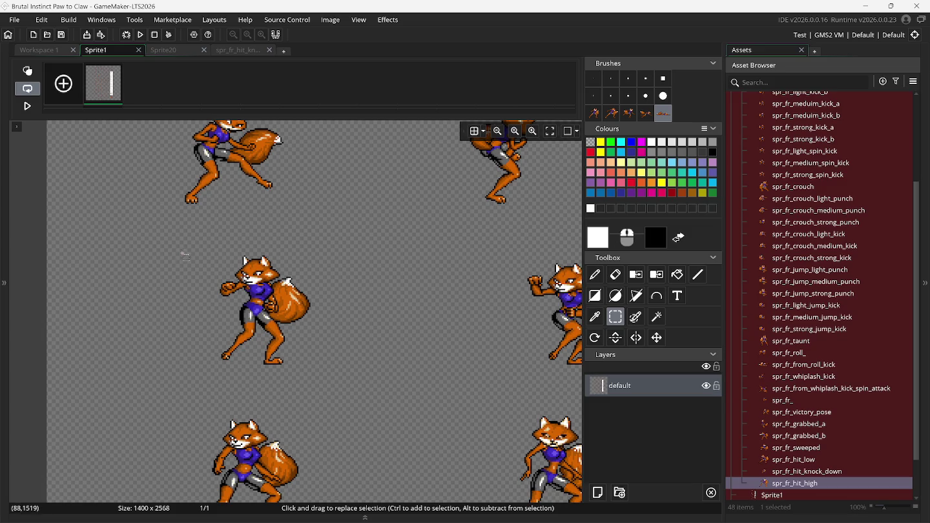
{"action": "left_click_drag", "start_coordinate": [188, 244], "coordinate": [337, 377]}
{"action": "left_click", "coordinate": [595, 113]}
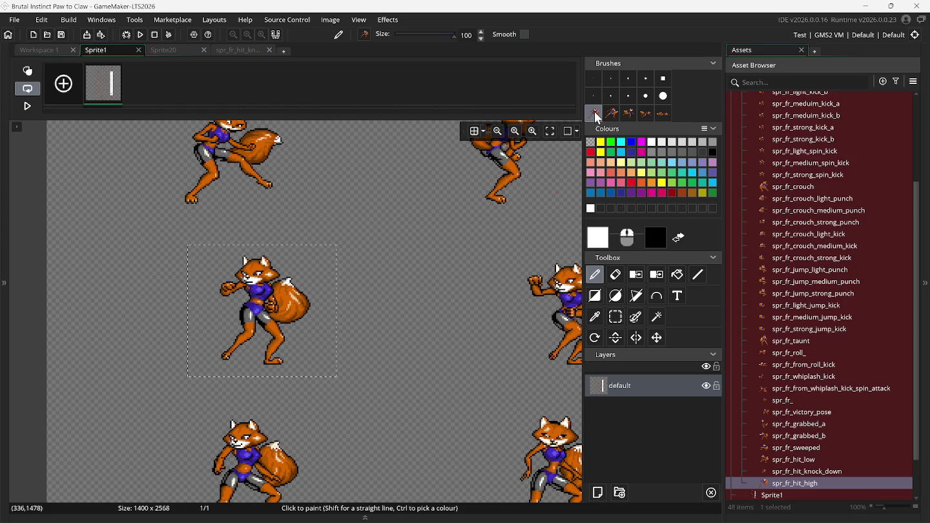
{"action": "key", "text": "Delete"}
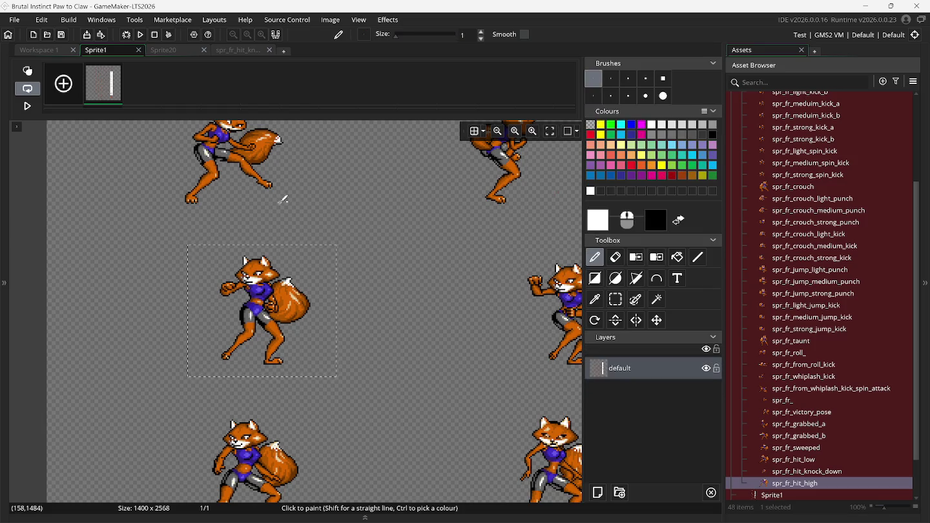
{"action": "key", "text": "ctrl+b"}
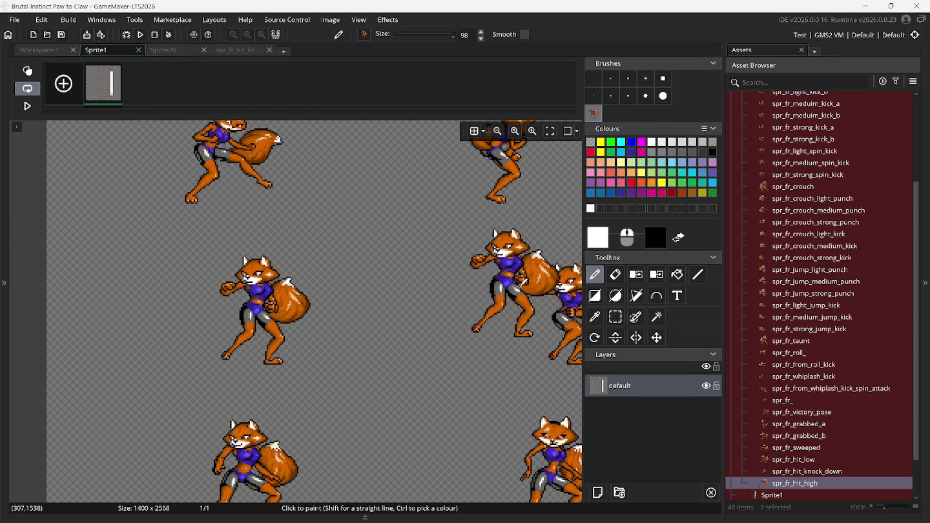
Step: Capture the next two standing fox poses to the right as custom brushes
{"action": "left_click", "coordinate": [616, 316]}
{"action": "scroll", "coordinate": [309, 291], "scroll_direction": "right", "scroll_amount": 5}
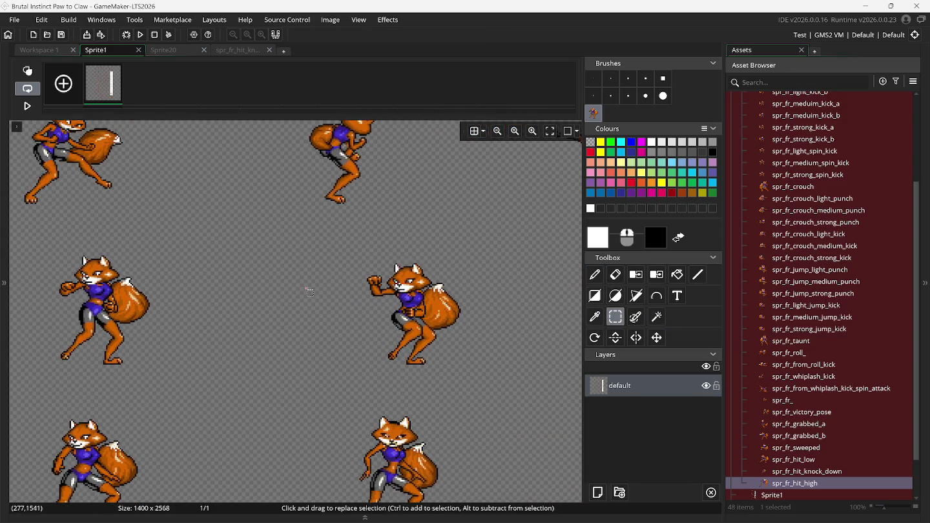
{"action": "scroll", "coordinate": [309, 291], "scroll_direction": "right", "scroll_amount": 1}
{"action": "mouse_move", "coordinate": [315, 250]}
{"action": "left_mouse_down"}
{"action": "mouse_move", "coordinate": [407, 360]}
{"action": "mouse_move", "coordinate": [459, 372]}
{"action": "left_mouse_up"}
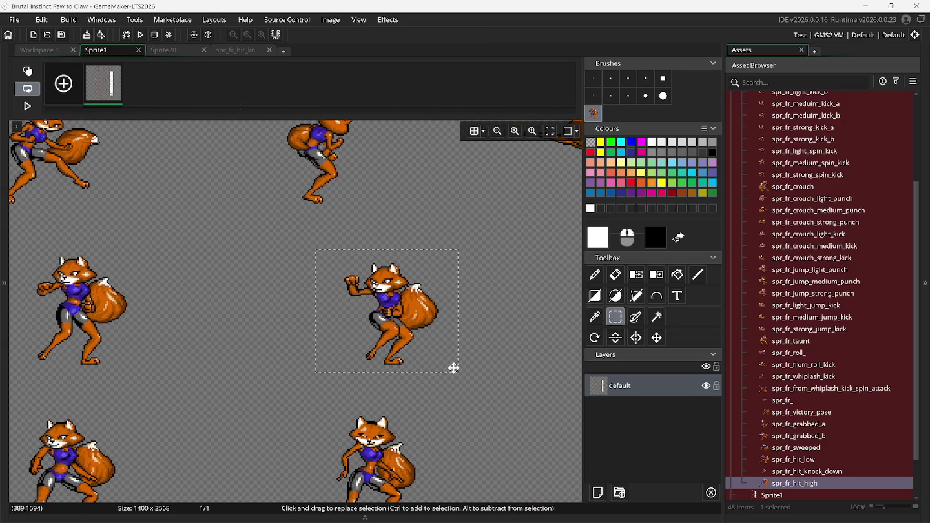
{"action": "key", "text": "ctrl+b"}
{"action": "scroll", "coordinate": [476, 331], "scroll_direction": "right", "scroll_amount": 1}
{"action": "scroll", "coordinate": [476, 330], "scroll_direction": "right", "scroll_amount": 8}
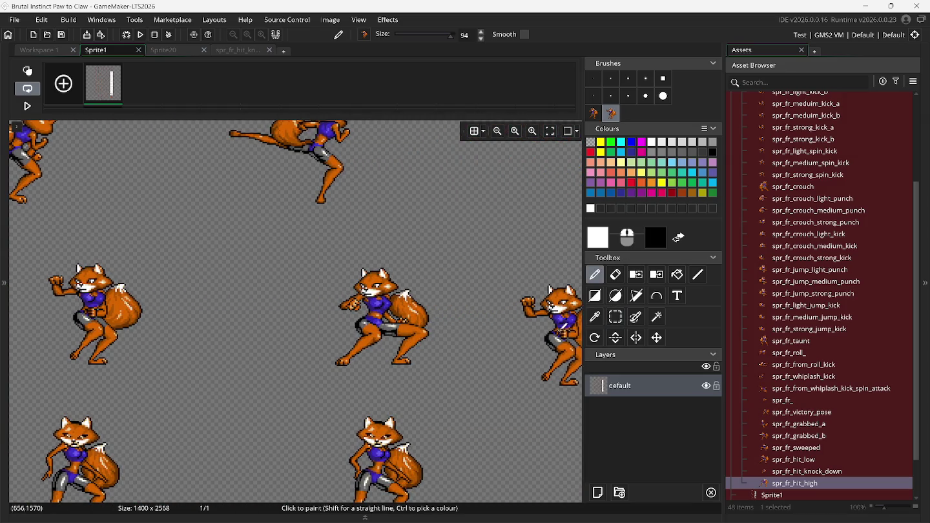
{"action": "left_click", "coordinate": [616, 317]}
{"action": "left_click_drag", "start_coordinate": [306, 265], "coordinate": [457, 377]}
{"action": "key", "text": "ctrl+b"}
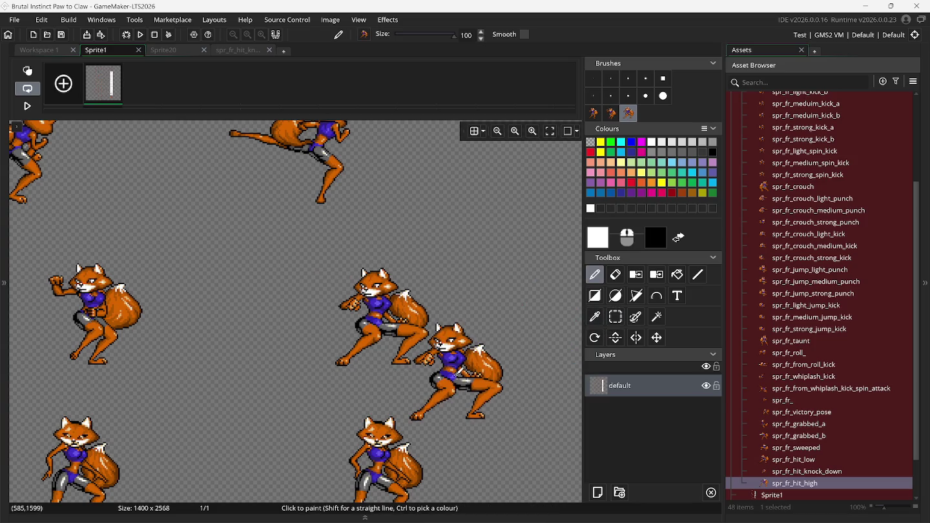
Step: Capture a crouching fox pose as a brush, then discard that last brush
{"action": "scroll", "coordinate": [469, 373], "scroll_direction": "right", "scroll_amount": 7}
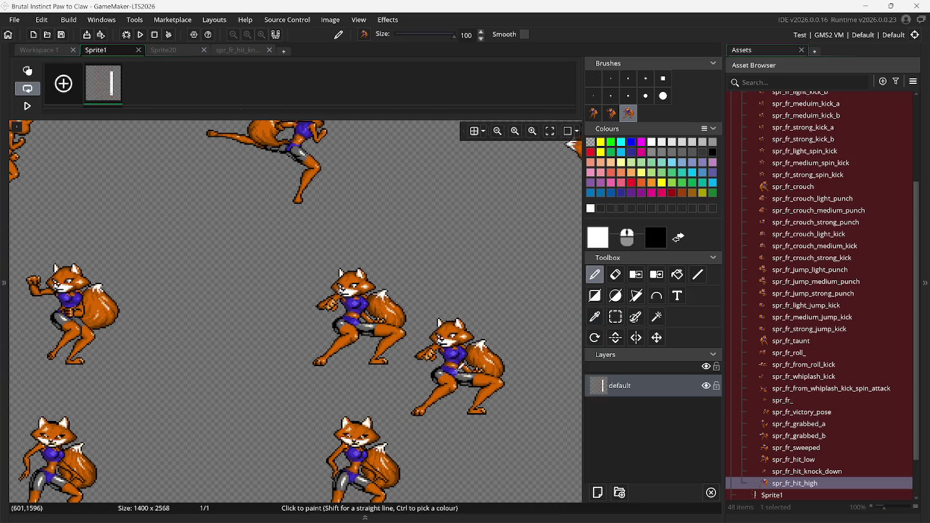
{"action": "left_click", "coordinate": [616, 317]}
{"action": "scroll", "coordinate": [537, 333], "scroll_direction": "right", "scroll_amount": 3}
{"action": "left_click_drag", "start_coordinate": [270, 272], "coordinate": [416, 393]}
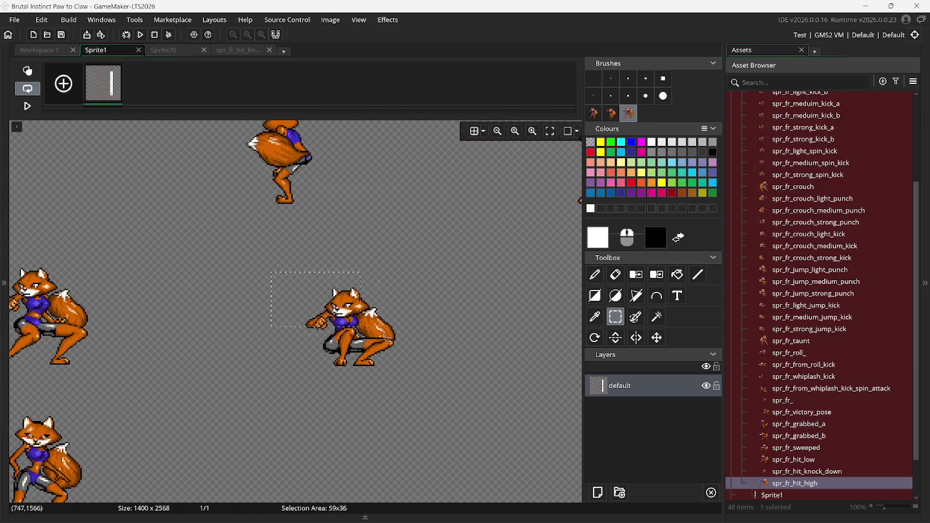
{"action": "key", "text": "ctrl+b"}
{"action": "left_click", "coordinate": [426, 378]}
{"action": "scroll", "coordinate": [426, 378], "scroll_direction": "right", "scroll_amount": 4}
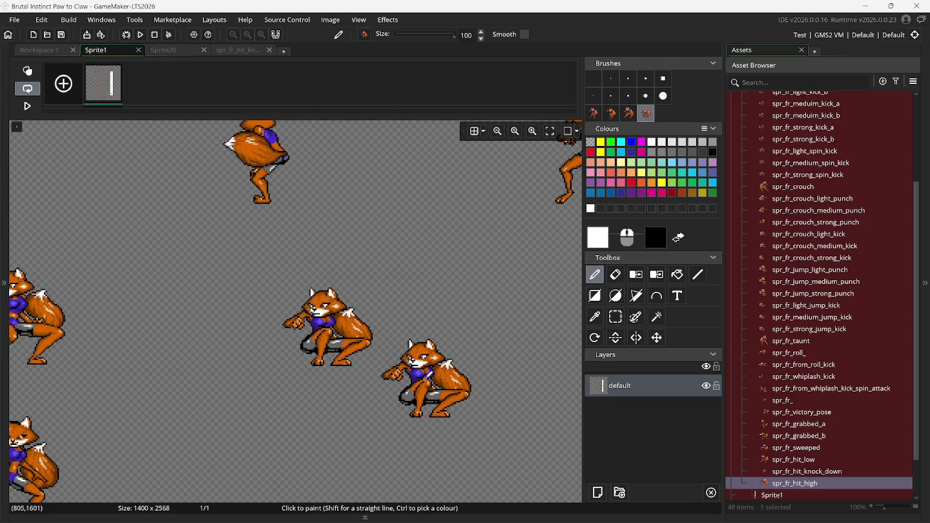
{"action": "scroll", "coordinate": [426, 336], "scroll_direction": "right", "scroll_amount": 5}
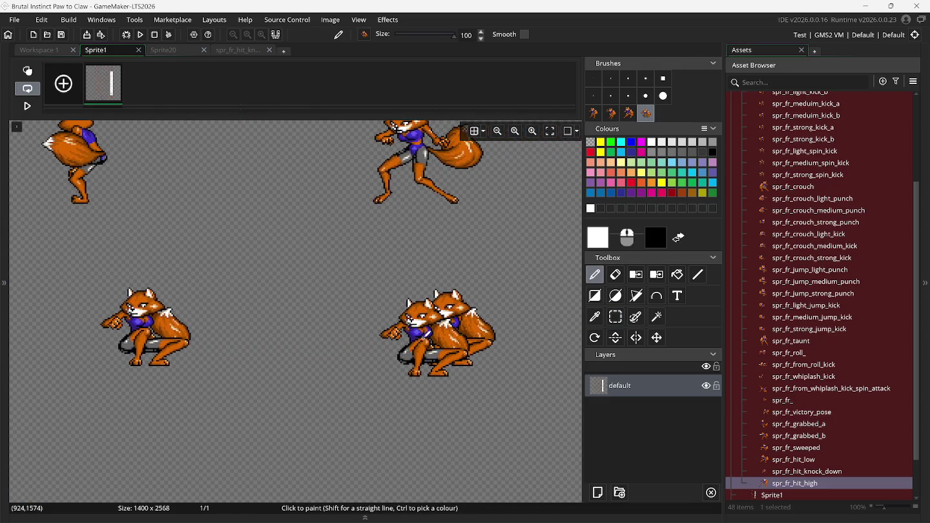
{"action": "scroll", "coordinate": [404, 342], "scroll_direction": "right", "scroll_amount": 5}
{"action": "scroll", "coordinate": [384, 352], "scroll_direction": "right", "scroll_amount": 3}
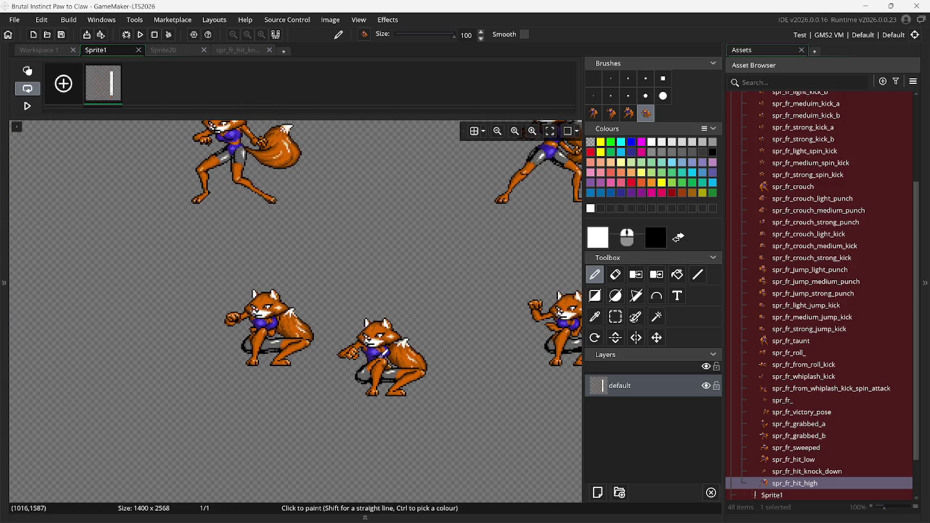
{"action": "scroll", "coordinate": [385, 352], "scroll_direction": "down", "scroll_amount": 3}
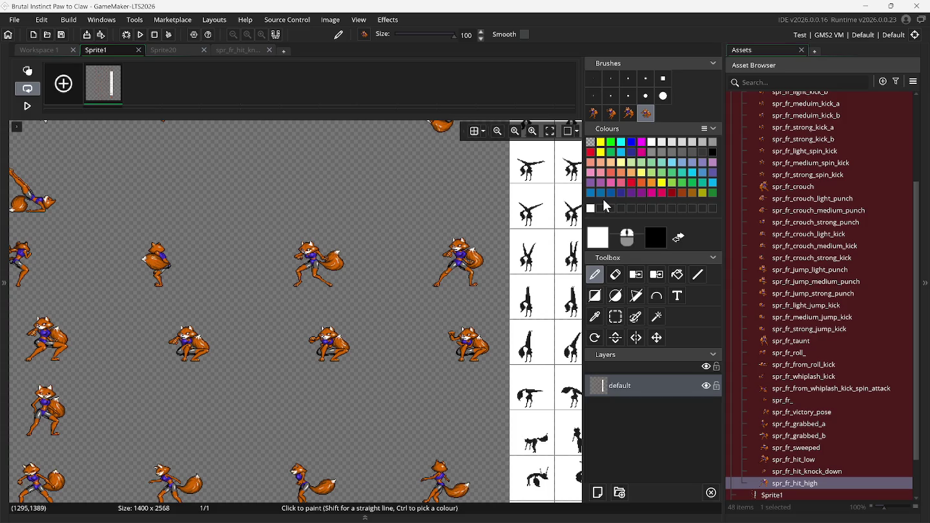
{"action": "key", "text": "Escape"}
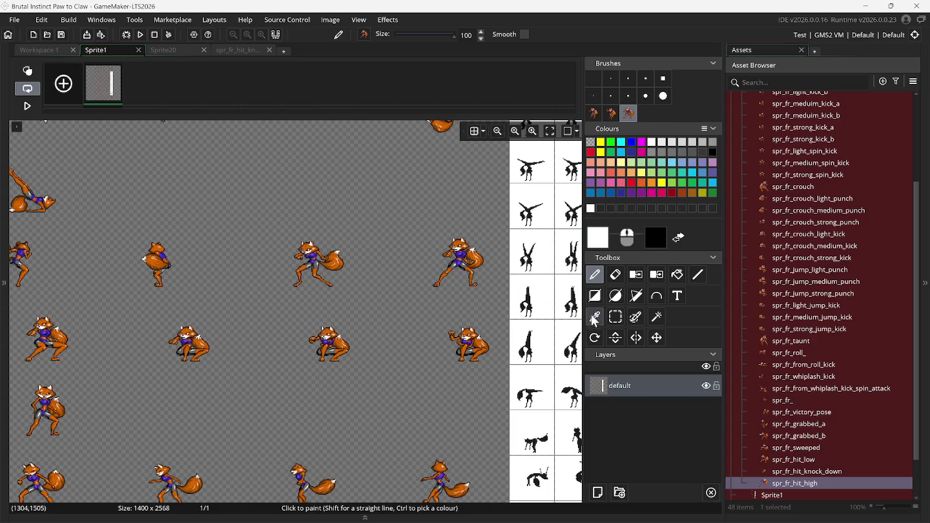
Step: Capture two more crouching fox poses as custom brushes
{"action": "left_click", "coordinate": [613, 320]}
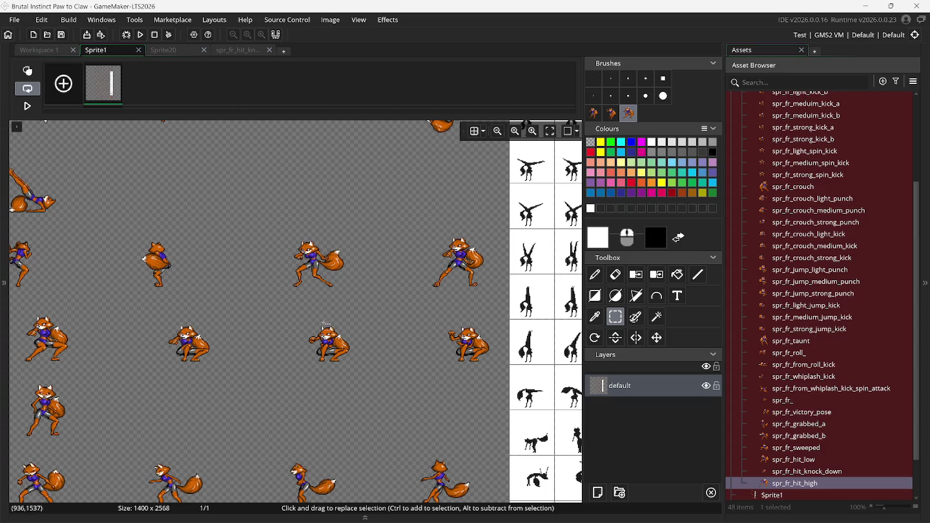
{"action": "left_click_drag", "start_coordinate": [297, 321], "coordinate": [367, 368]}
{"action": "key", "text": "ctrl+b"}
{"action": "left_click", "coordinate": [615, 316]}
{"action": "mouse_move", "coordinate": [436, 324]}
{"action": "left_mouse_down"}
{"action": "mouse_move", "coordinate": [508, 371]}
{"action": "mouse_move", "coordinate": [496, 372]}
{"action": "left_mouse_up"}
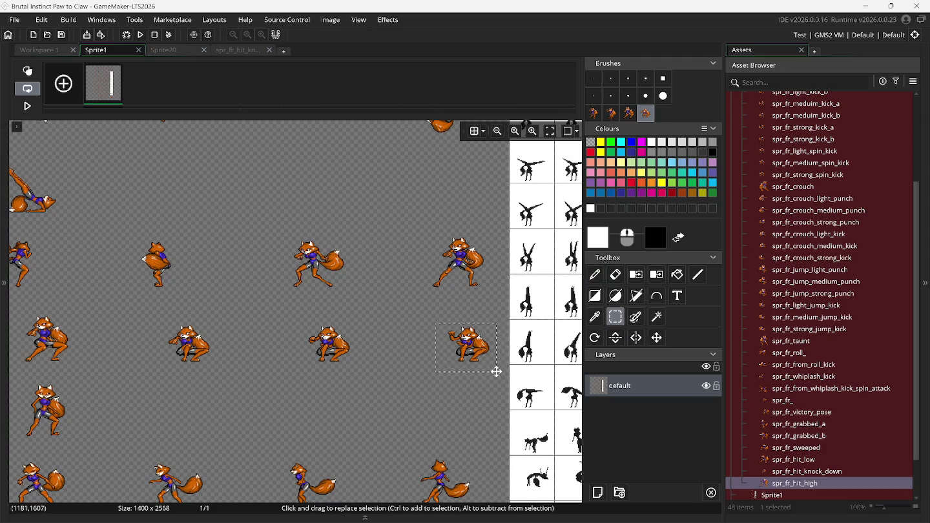
{"action": "key", "text": "ctrl+b"}
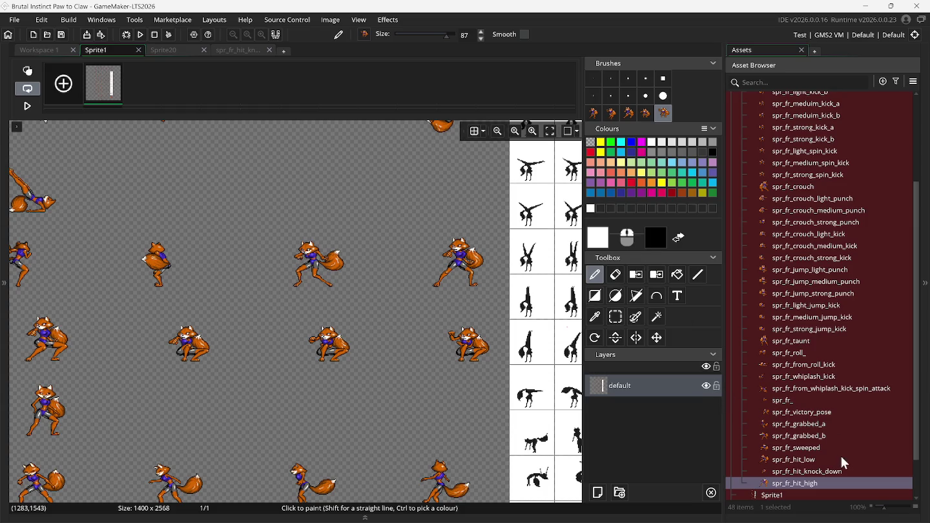
Step: Create a sprite named spr_fr_block_high and bring up its 64 x 64 resize properties
{"action": "right_click", "coordinate": [782, 449]}
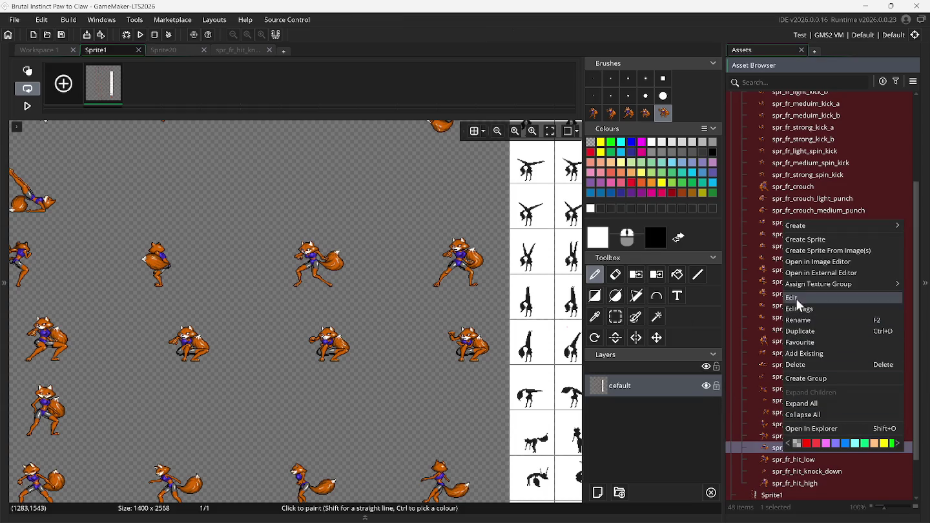
{"action": "left_click", "coordinate": [807, 240]}
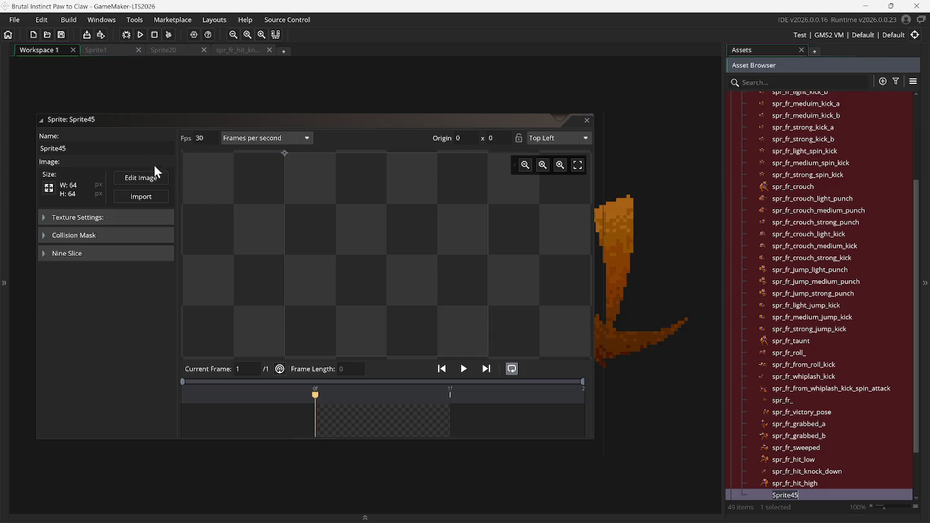
{"action": "left_click", "coordinate": [143, 148]}
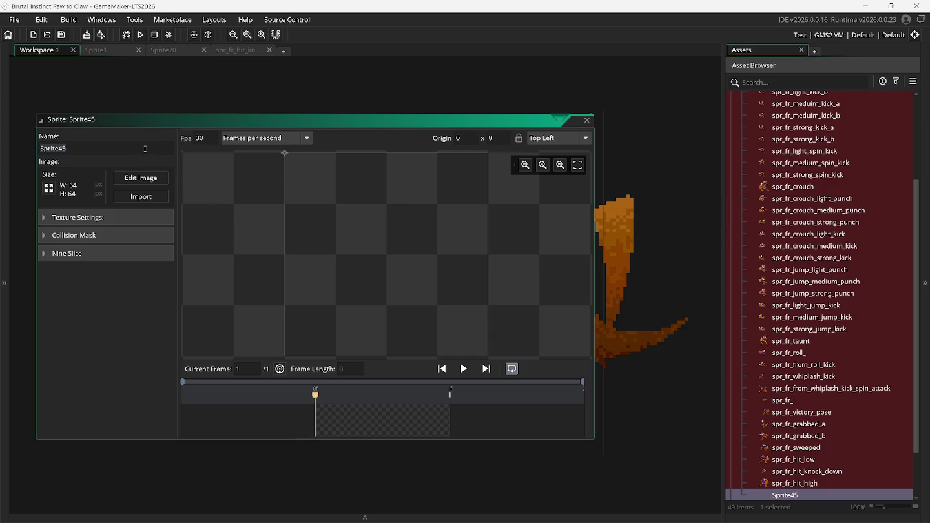
{"action": "type", "text": "spr"}
{"action": "type", "text": "_fr_block"}
{"action": "type", "text": "_high"}
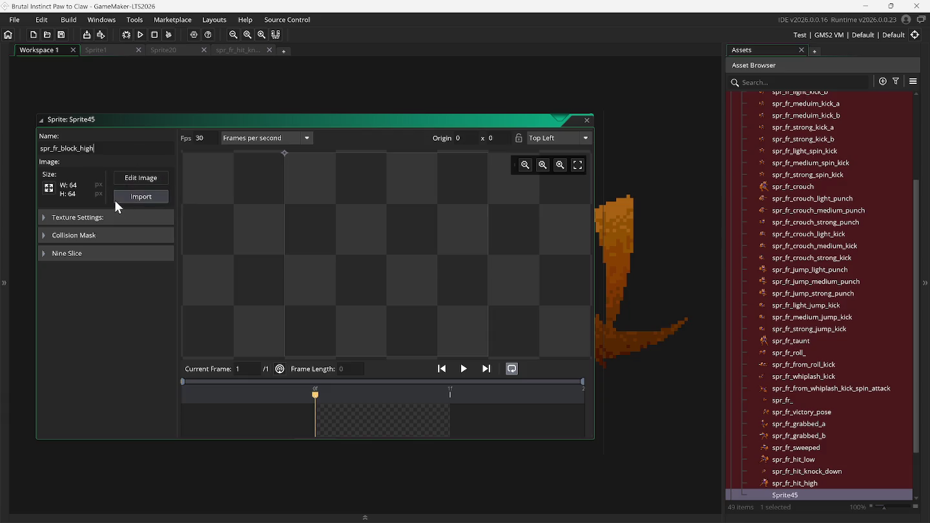
{"action": "left_click", "coordinate": [49, 188]}
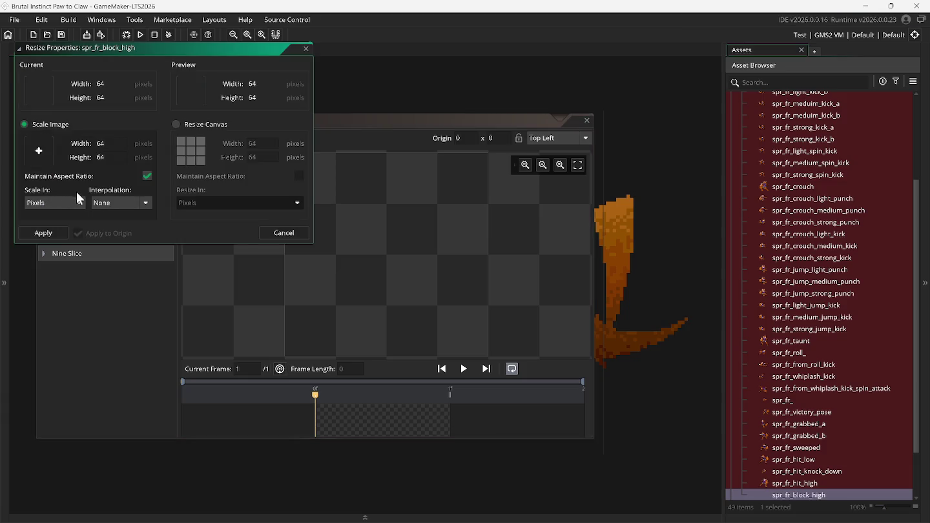
Step: Resize the spr_fr_block_high canvas to 200 x 200 without scaling the image
{"action": "left_click", "coordinate": [191, 127]}
{"action": "double_click", "coordinate": [251, 143]}
{"action": "type", "text": "200"}
{"action": "left_click", "coordinate": [251, 157]}
{"action": "type", "text": "20"}
{"action": "left_click", "coordinate": [57, 230]}
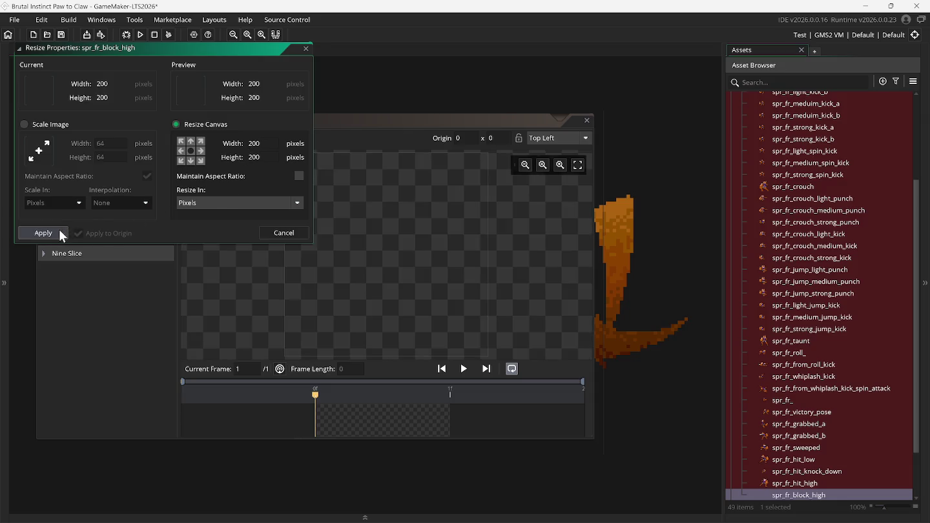
{"action": "left_click", "coordinate": [139, 175]}
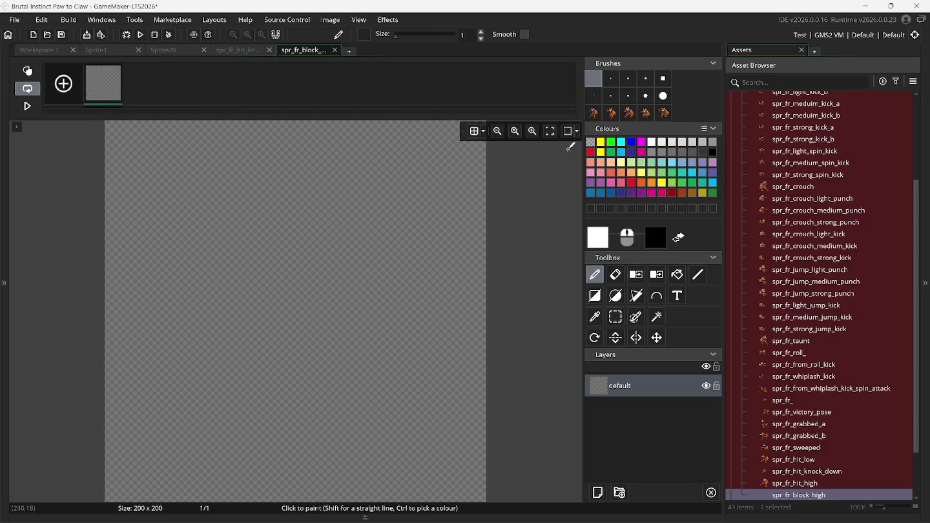
Step: Stamp the first fox pose on frame 1, then the crouched pose on frame 2 over its onion-skin ghost
{"action": "left_click", "coordinate": [590, 115]}
{"action": "left_click", "coordinate": [304, 315]}
{"action": "left_click", "coordinate": [72, 82]}
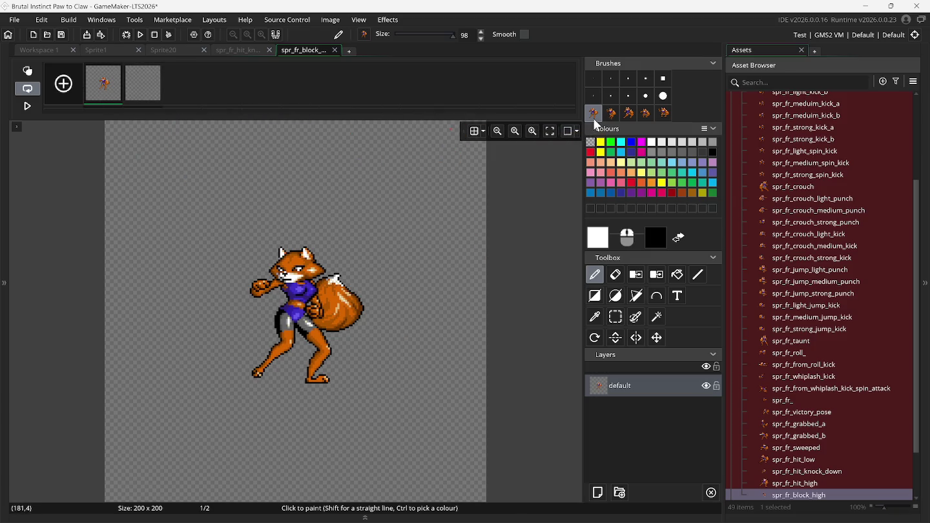
{"action": "left_click", "coordinate": [613, 120]}
{"action": "left_click", "coordinate": [152, 84]}
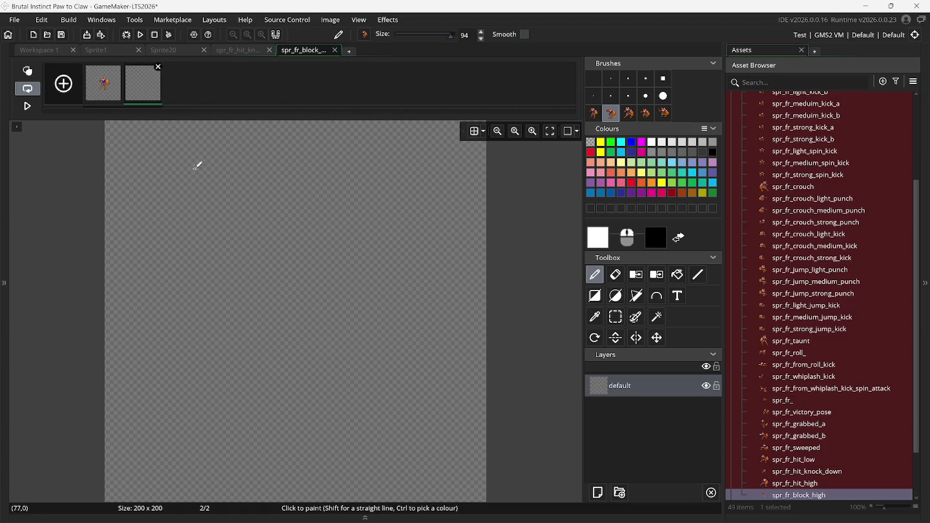
{"action": "left_click", "coordinate": [27, 70]}
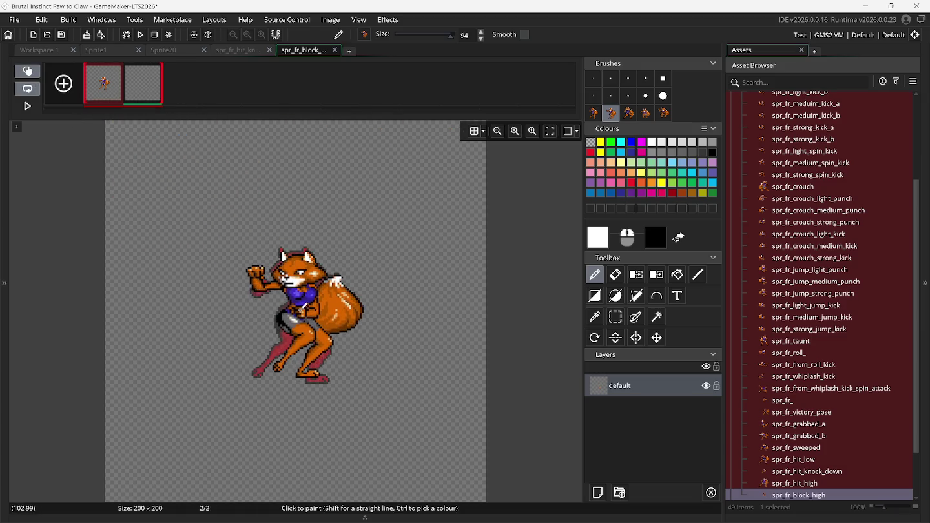
{"action": "left_click", "coordinate": [314, 315]}
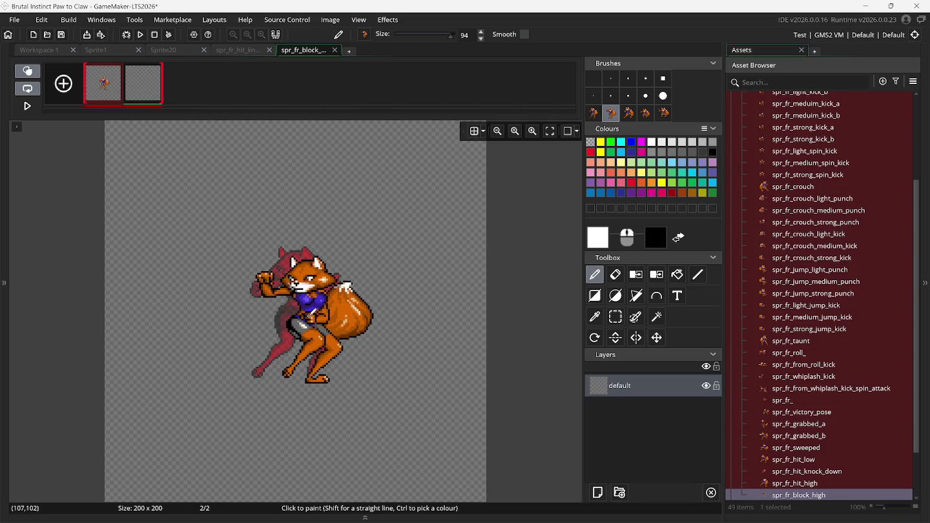
Step: Add an empty third frame and compare the third and first fighter pose brushes
{"action": "left_click", "coordinate": [63, 83]}
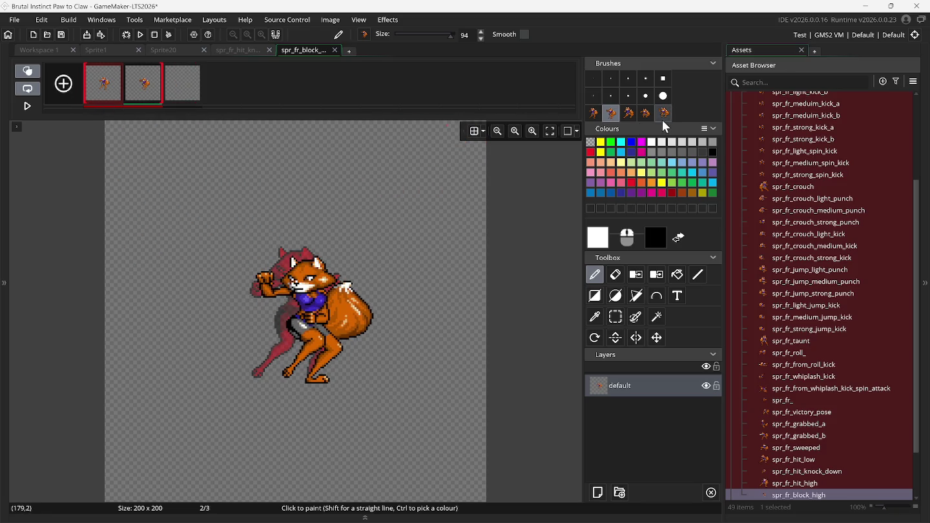
{"action": "left_click", "coordinate": [630, 115]}
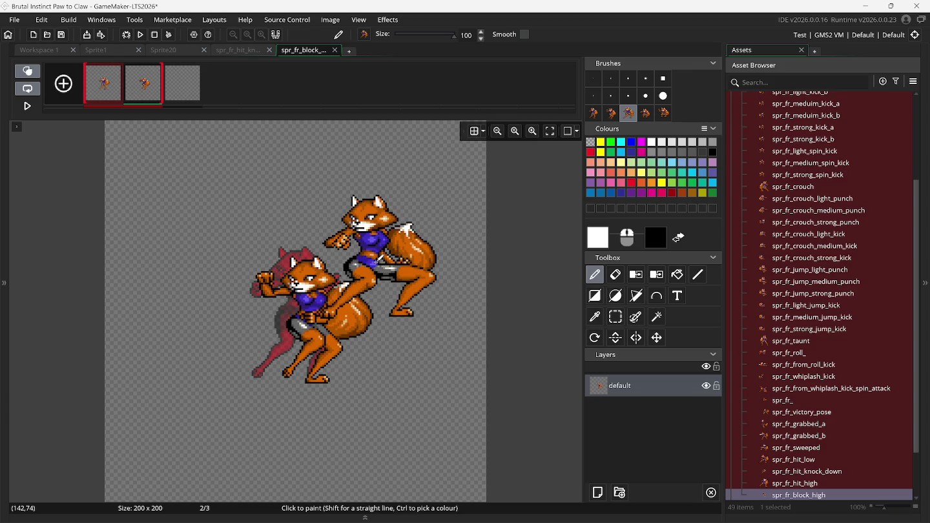
{"action": "left_click", "coordinate": [593, 111]}
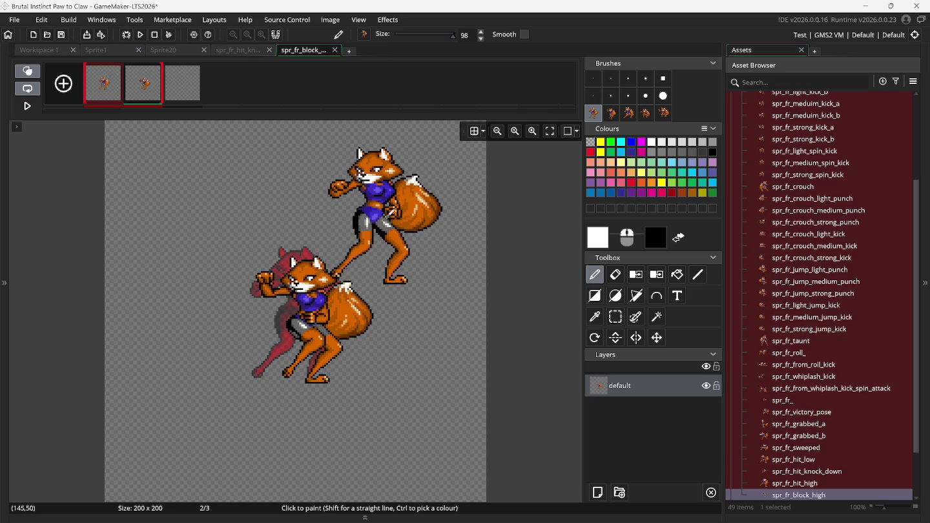
{"action": "left_click", "coordinate": [630, 113]}
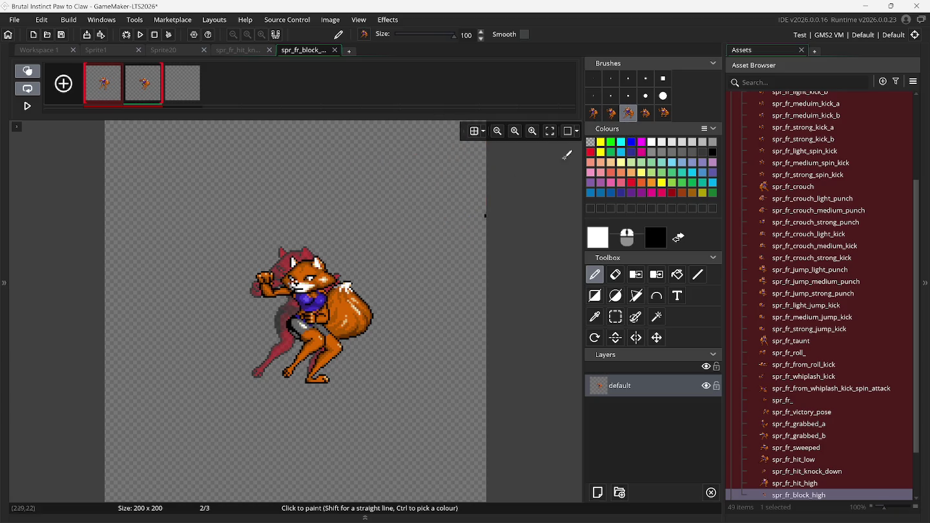
{"action": "left_click", "coordinate": [593, 113]}
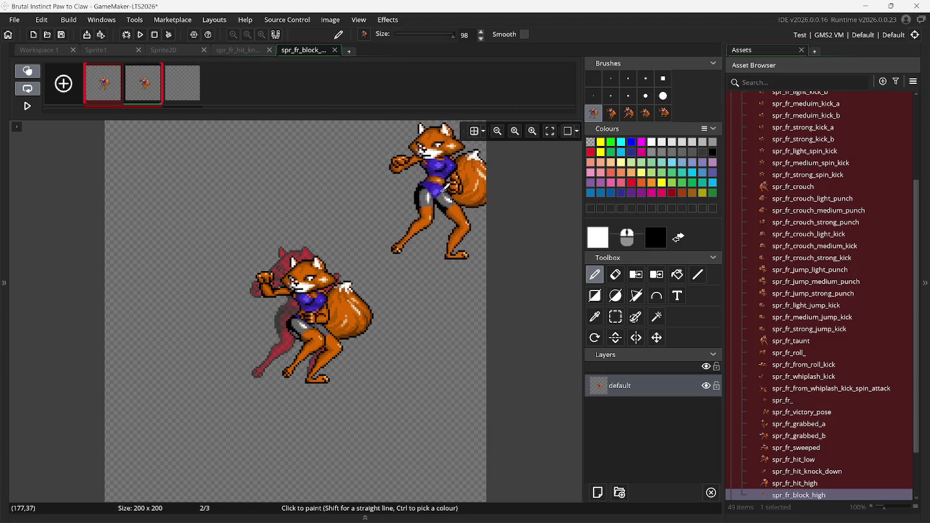
Step: Switch to the Sprite1 sheet and scroll across its fox fighter poses
{"action": "left_click", "coordinate": [114, 51]}
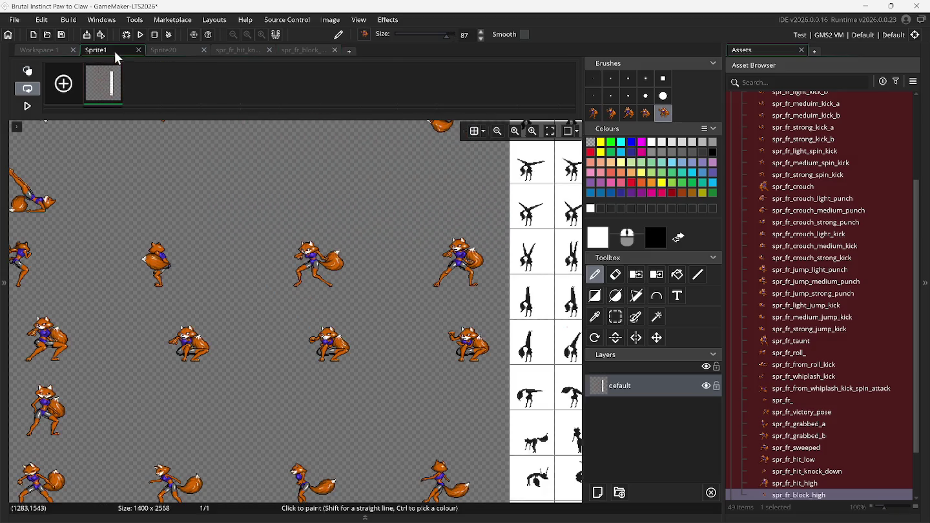
{"action": "scroll", "coordinate": [295, 310], "scroll_direction": "left", "scroll_amount": 3}
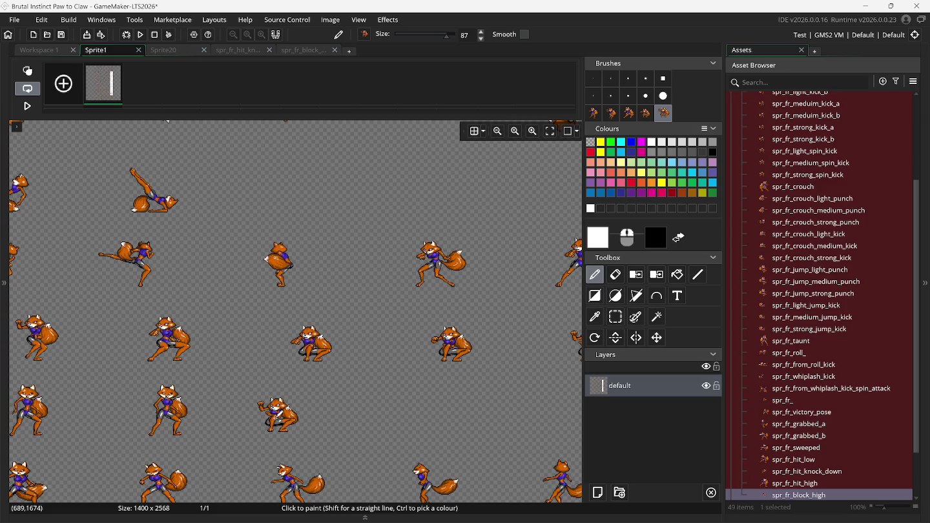
{"action": "scroll", "coordinate": [279, 414], "scroll_direction": "left", "scroll_amount": 2}
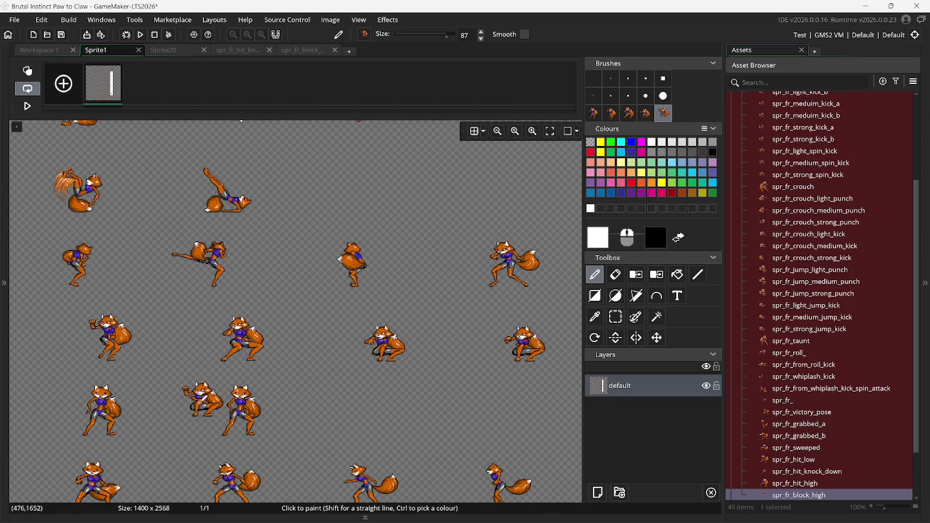
{"action": "scroll", "coordinate": [349, 420], "scroll_direction": "down", "scroll_amount": 5}
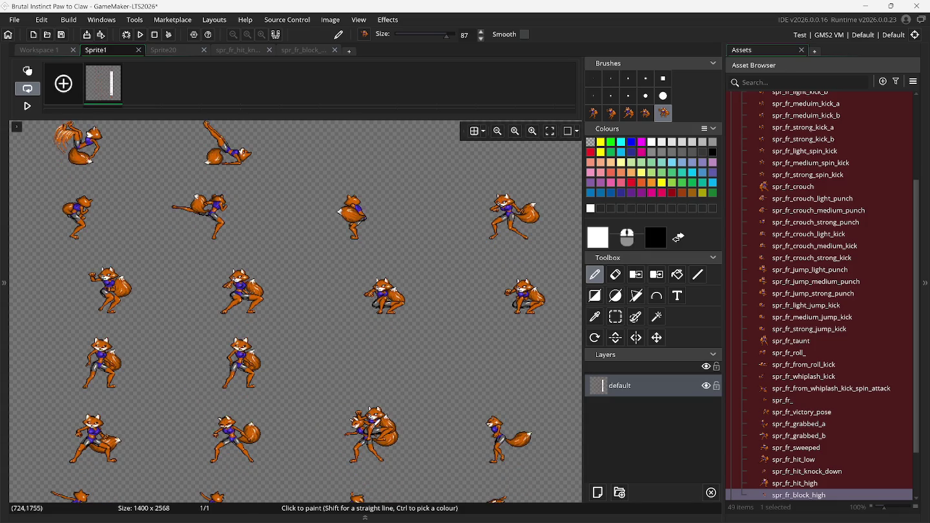
{"action": "scroll", "coordinate": [375, 423], "scroll_direction": "up", "scroll_amount": 5}
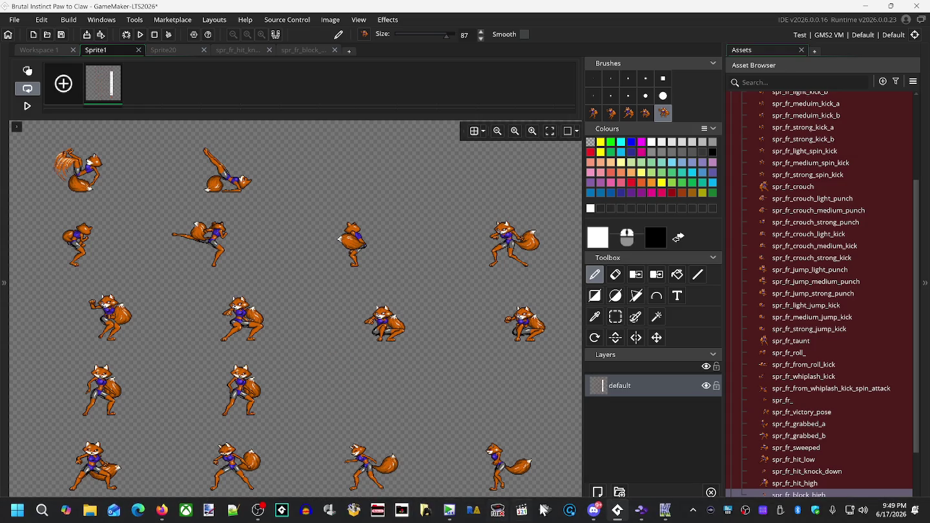
{"action": "left_click", "coordinate": [640, 512]}
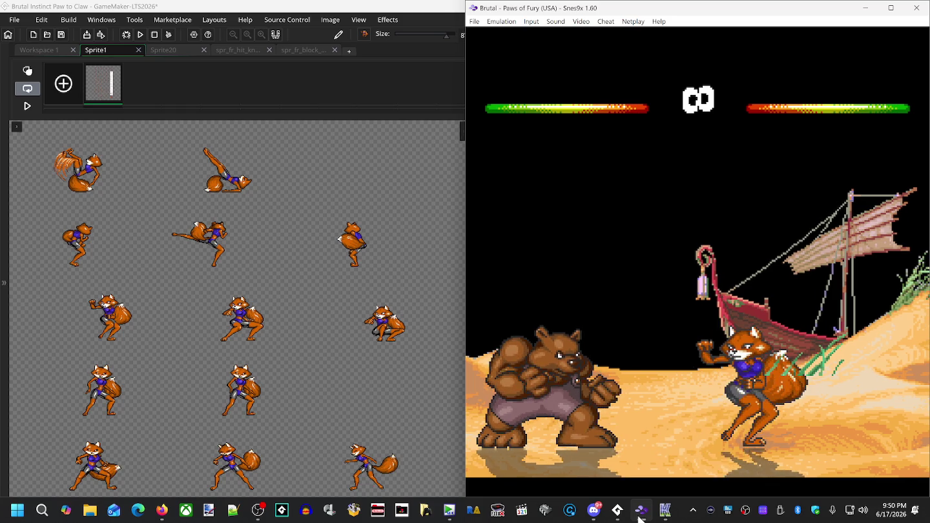
Step: Rewind the Snes9x fight to an earlier moment of the fox fighter
{"action": "key", "text": "BackSpace"}
{"action": "key", "text": "F1"}
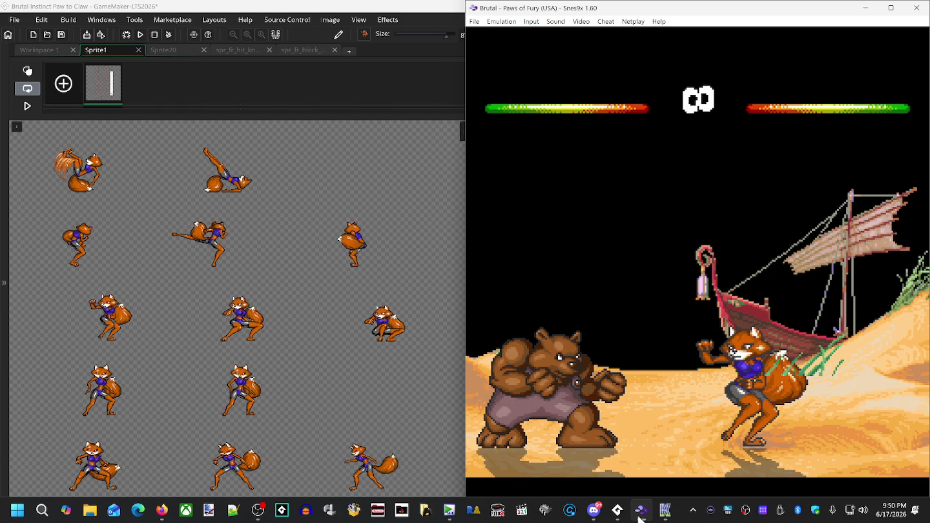
{"action": "key", "text": "BackSpace"}
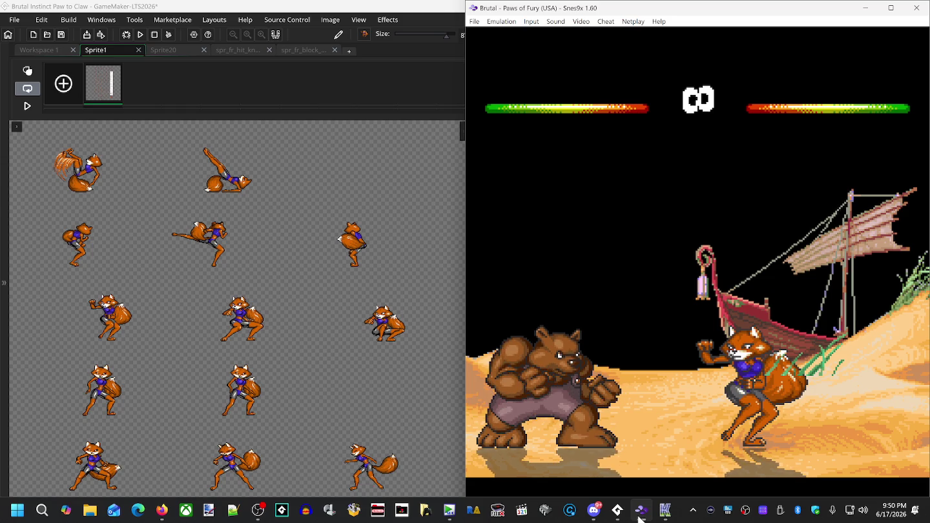
{"action": "key", "text": "BackSpace"}
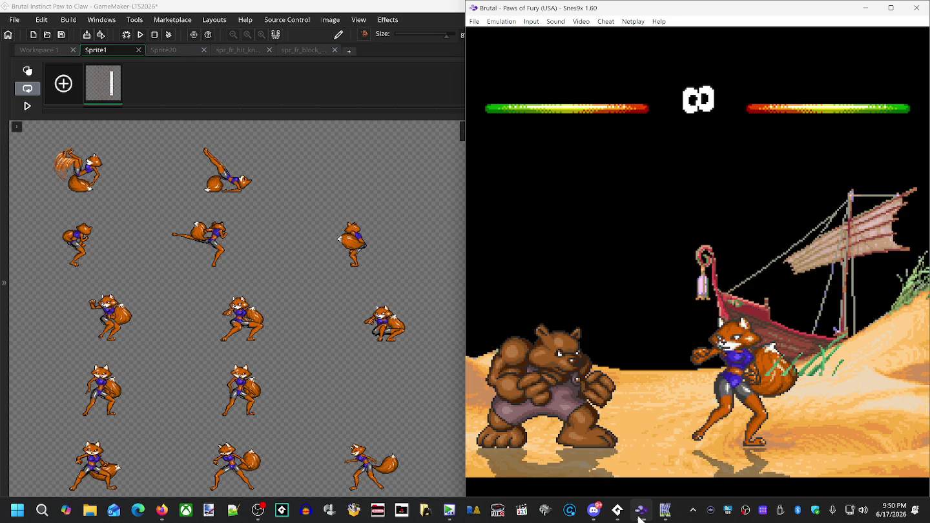
Step: In spr_fr_block_high, turn off the previous-frame ghost and select only frame 1
{"action": "left_click", "coordinate": [306, 51]}
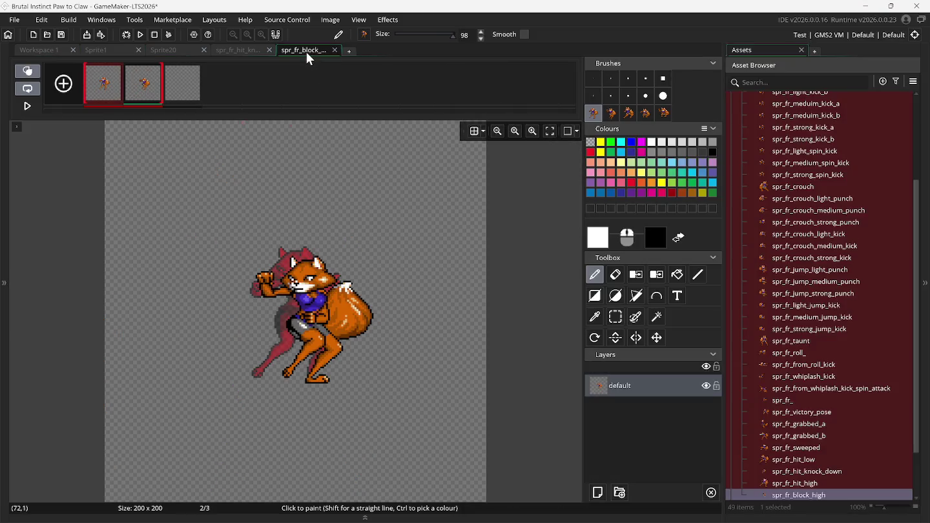
{"action": "left_click", "coordinate": [36, 71]}
{"action": "left_click", "coordinate": [106, 89]}
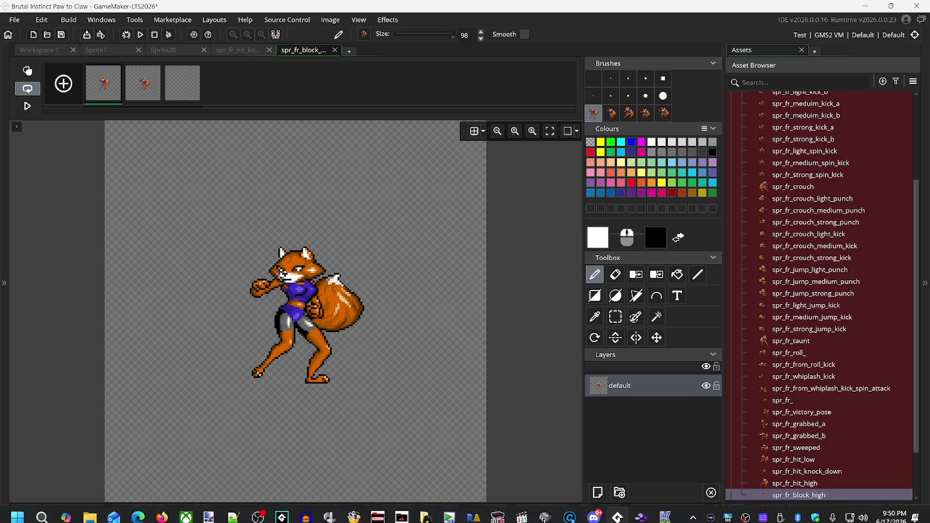
Step: Replay the fox from upright guard into her crouched block, then view sprite frame 2
{"action": "mouse_move", "coordinate": [638, 511]}
{"action": "left_click", "coordinate": [651, 513]}
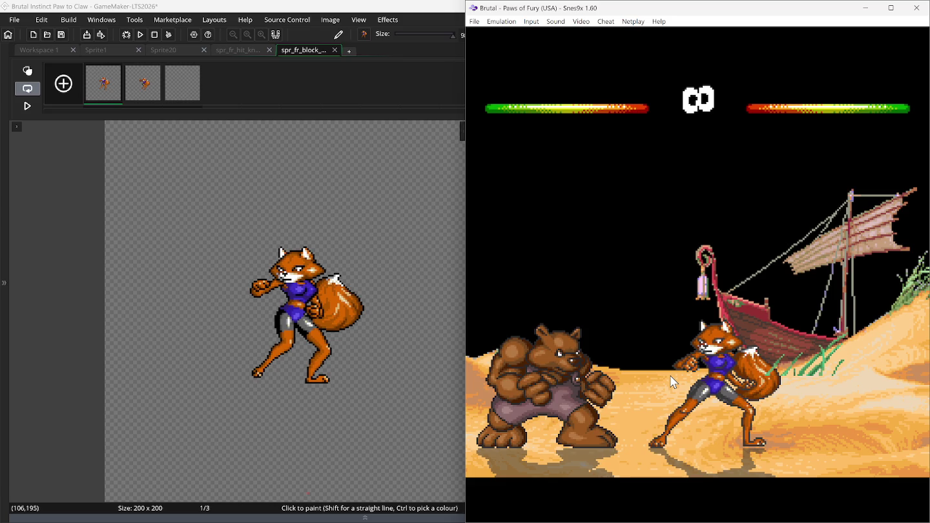
{"action": "key", "text": "BackSpace"}
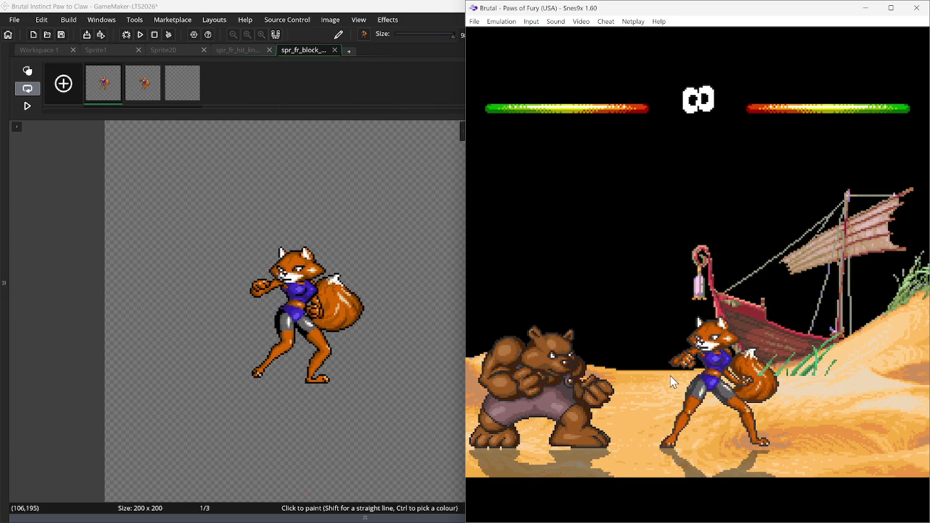
{"action": "key", "text": "Right"}
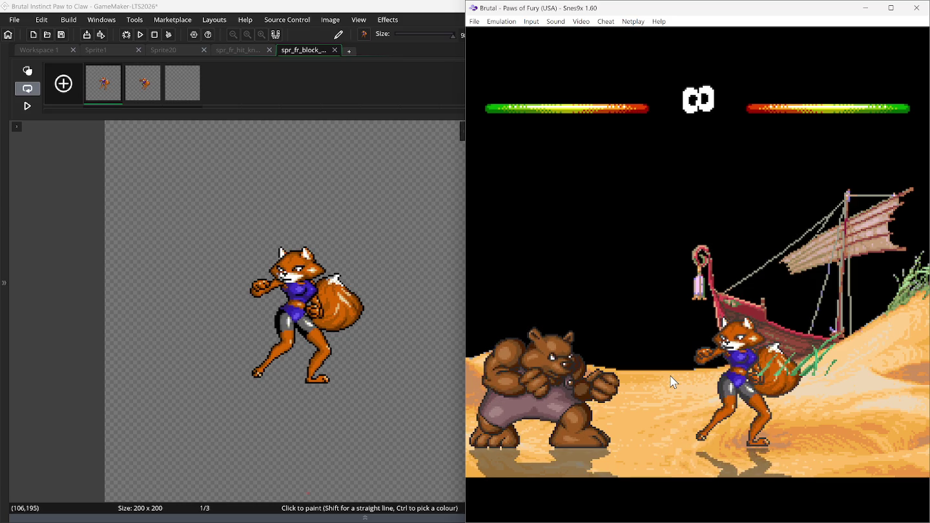
{"action": "key", "text": "Down"}
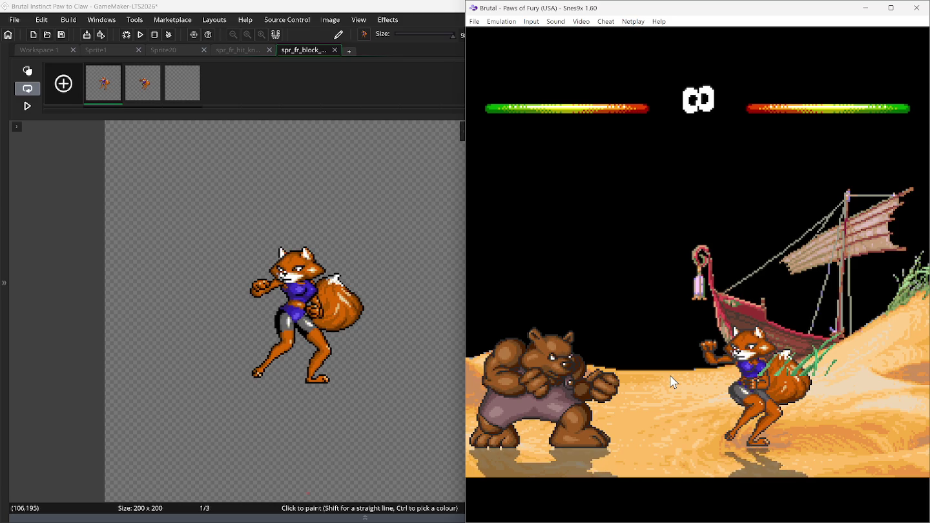
{"action": "left_click", "coordinate": [135, 91]}
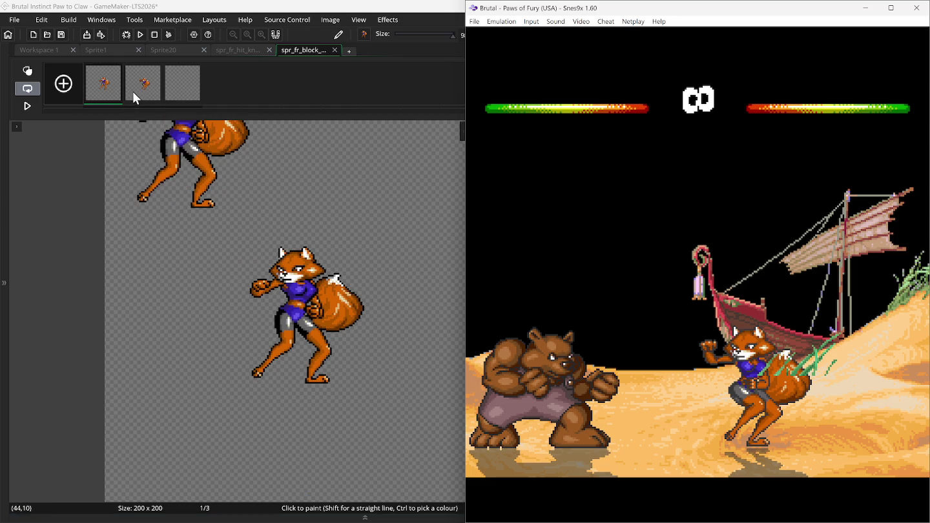
Step: Duplicate frame 1 three times and delete the empty last frame, leaving five frames
{"action": "left_click", "coordinate": [98, 86]}
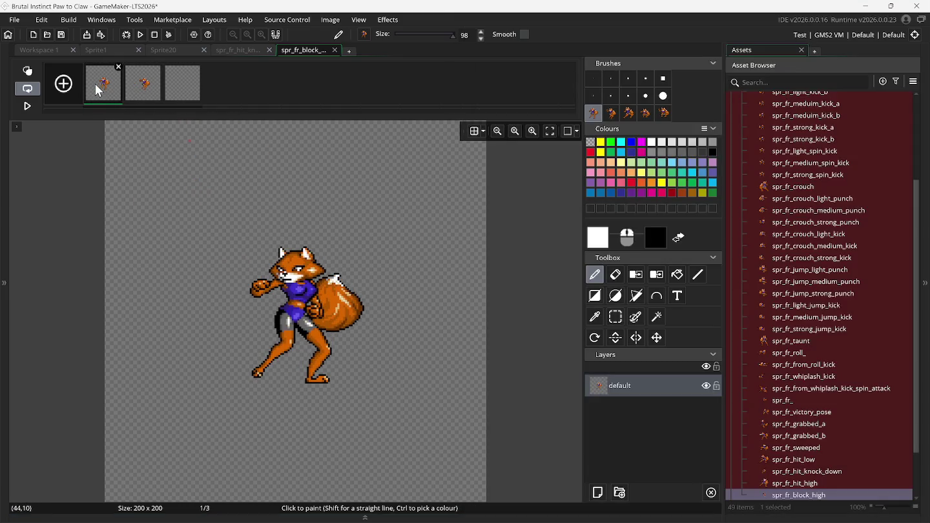
{"action": "right_click", "coordinate": [96, 85]}
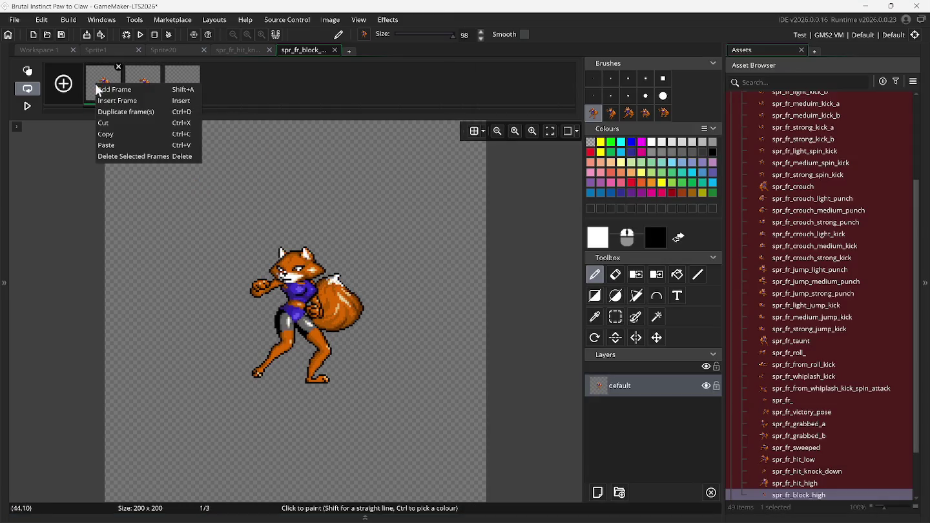
{"action": "left_click", "coordinate": [114, 114]}
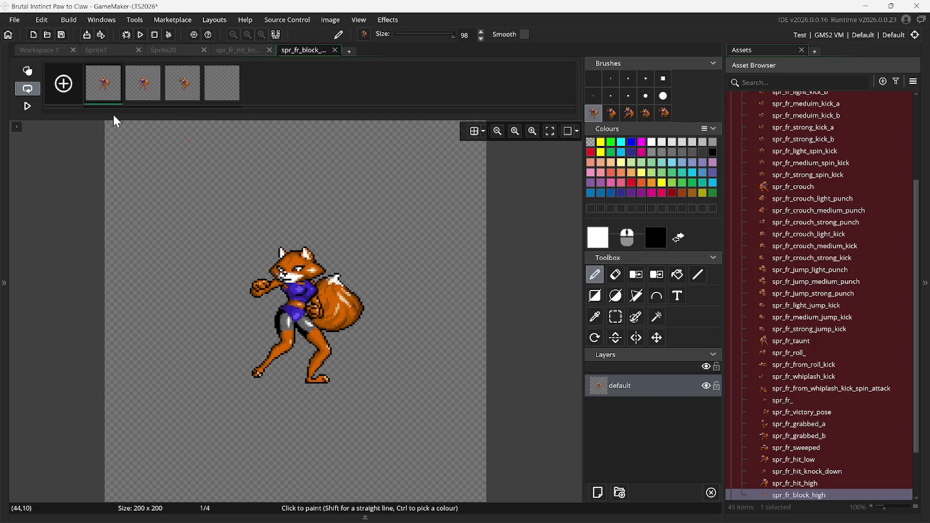
{"action": "right_click", "coordinate": [97, 90]}
{"action": "left_click", "coordinate": [114, 117]}
{"action": "right_click", "coordinate": [97, 85]}
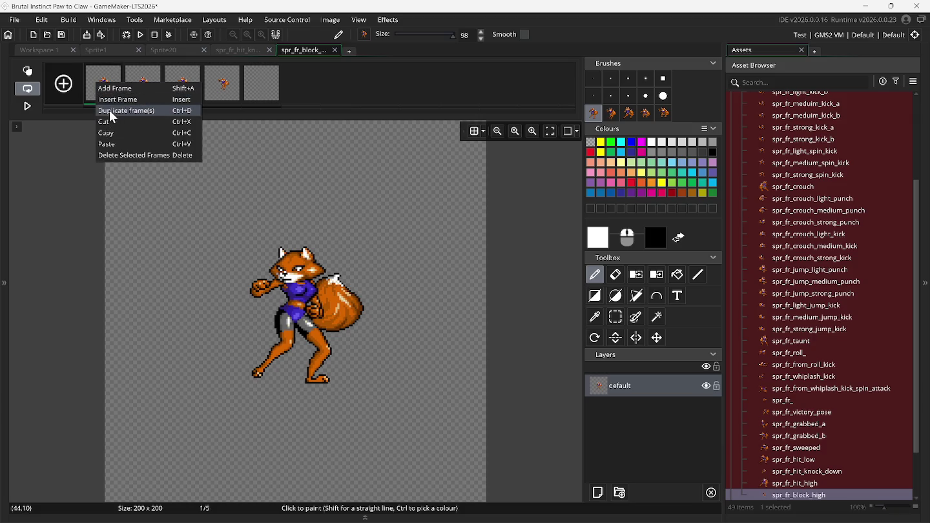
{"action": "left_click", "coordinate": [111, 110]}
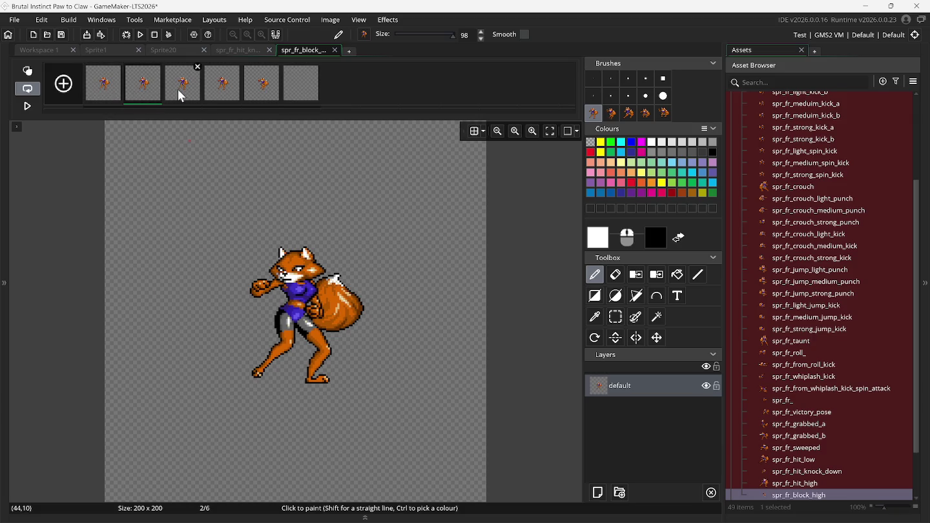
{"action": "left_click", "coordinate": [258, 97]}
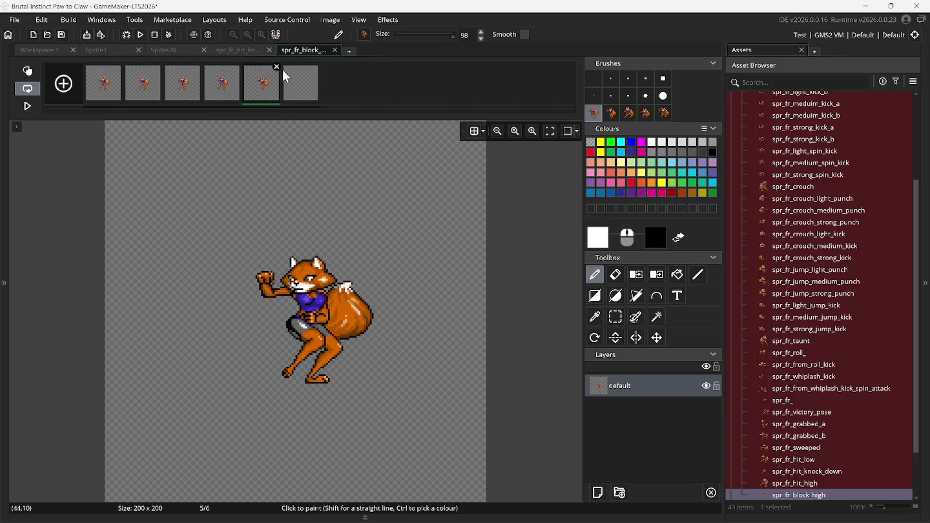
{"action": "left_click", "coordinate": [316, 67]}
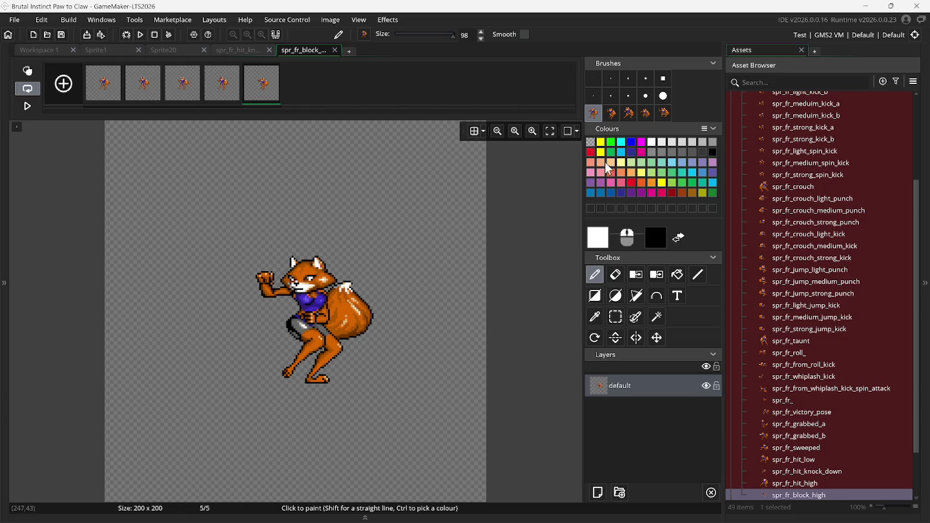
{"action": "left_click", "coordinate": [789, 497]}
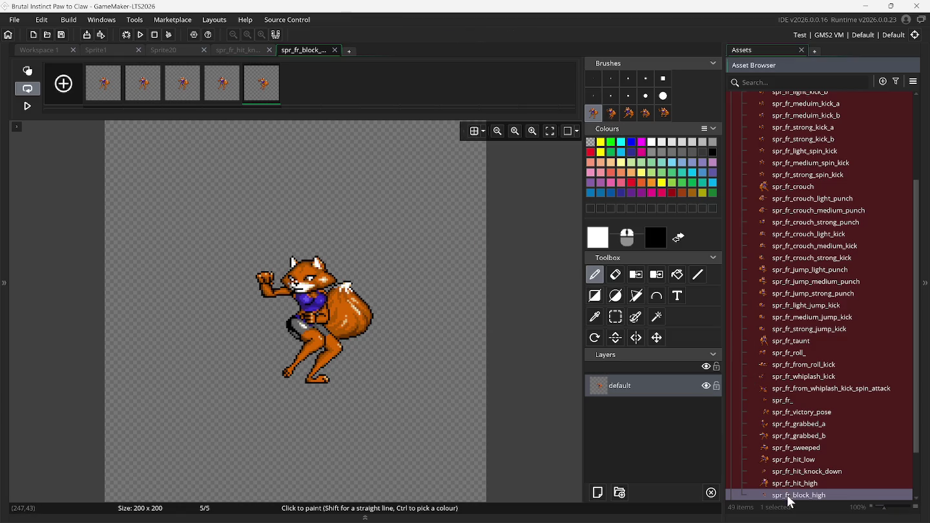
Step: Create a new sprite named spr_fr_block_low
{"action": "right_click", "coordinate": [789, 499]}
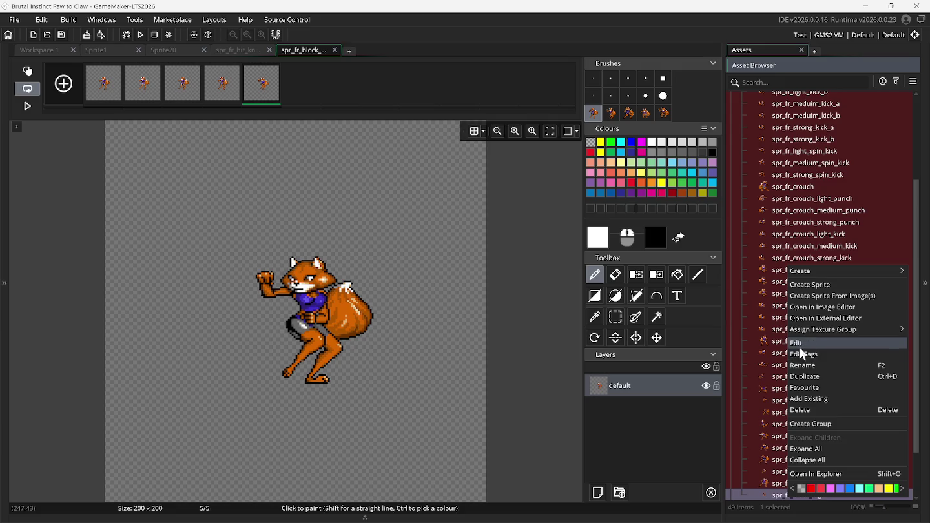
{"action": "left_click", "coordinate": [807, 284]}
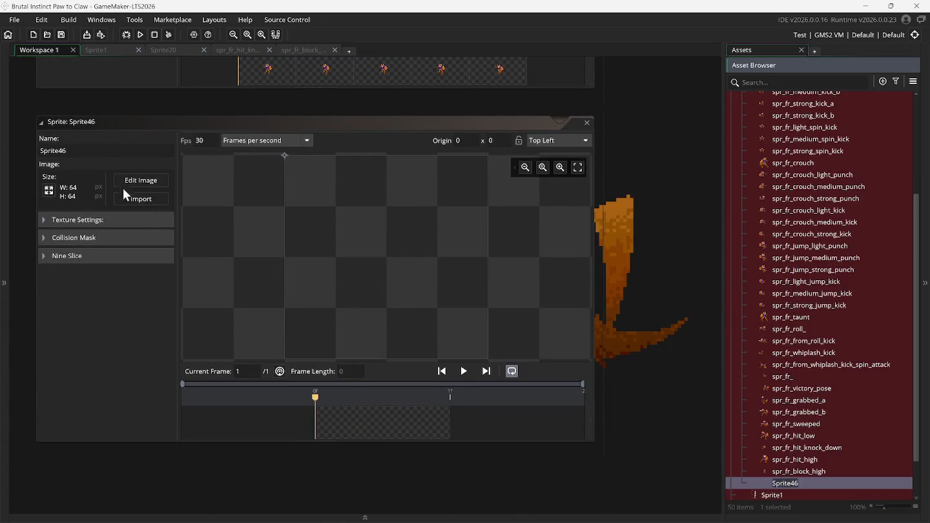
{"action": "double_click", "coordinate": [95, 153]}
{"action": "type", "text": "spr_fr_"}
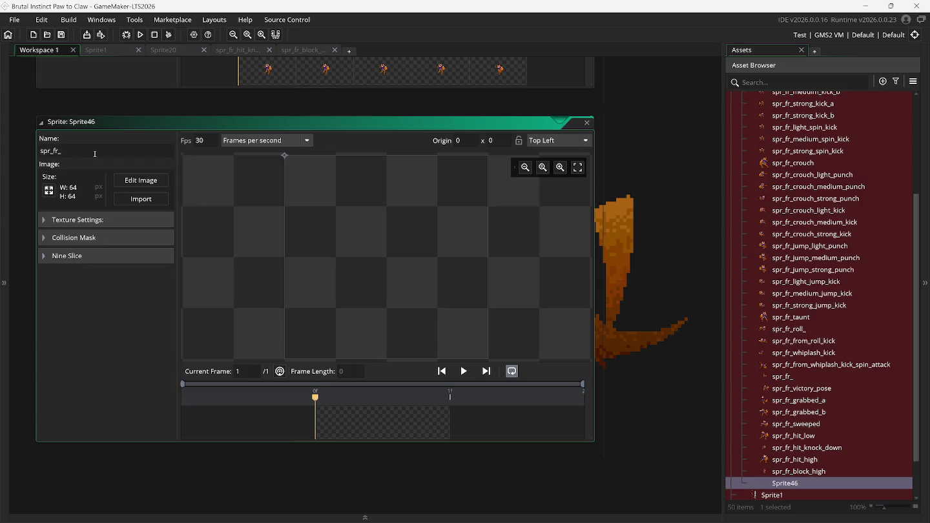
{"action": "type", "text": "ck_low"}
{"action": "left_click", "coordinate": [48, 191]}
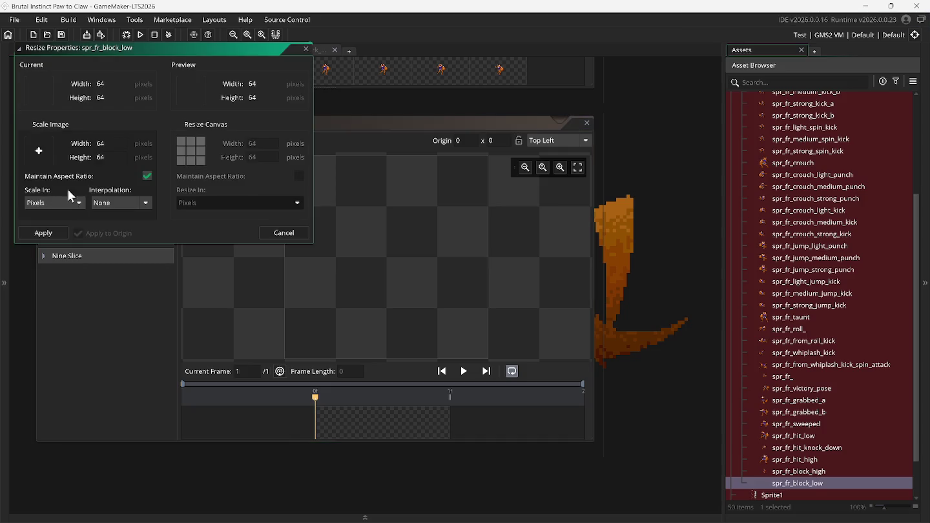
Step: Resize spr_fr_block_low's canvas to 200 x 200
{"action": "left_click", "coordinate": [226, 126]}
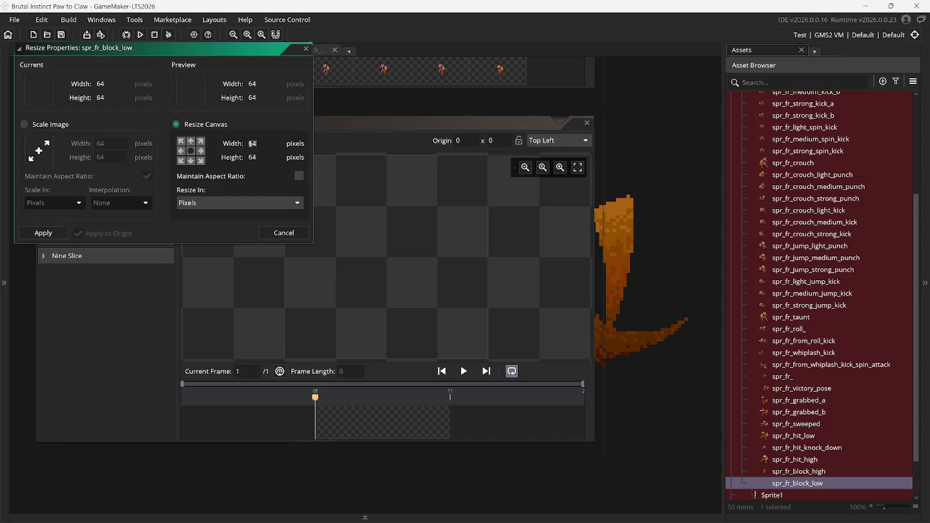
{"action": "left_click", "coordinate": [251, 156]}
{"action": "type", "text": "00"}
{"action": "left_click", "coordinate": [45, 232]}
Step: Set both spr_fr_block_low and spr_fr_block_high origins to Bottom Centre
{"action": "left_click", "coordinate": [557, 141]}
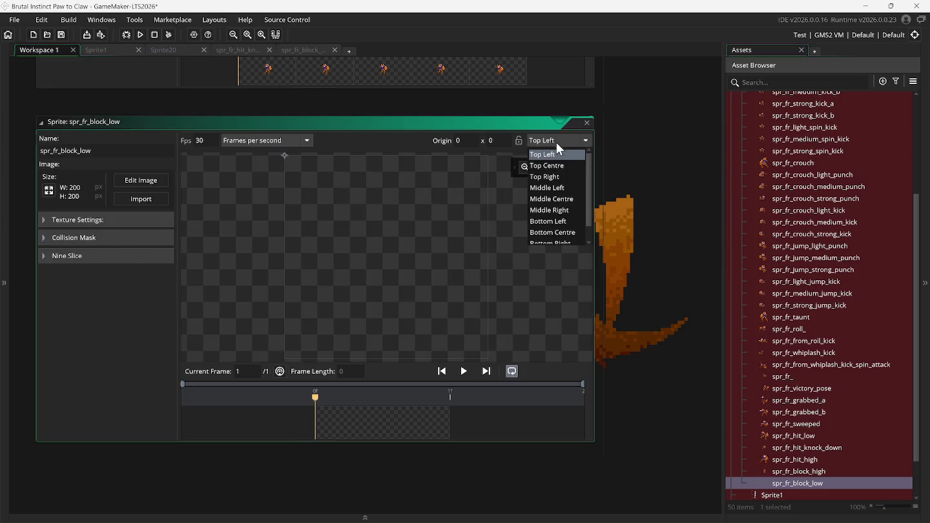
{"action": "left_click", "coordinate": [572, 231]}
{"action": "scroll", "coordinate": [609, 253], "scroll_direction": "up", "scroll_amount": 5}
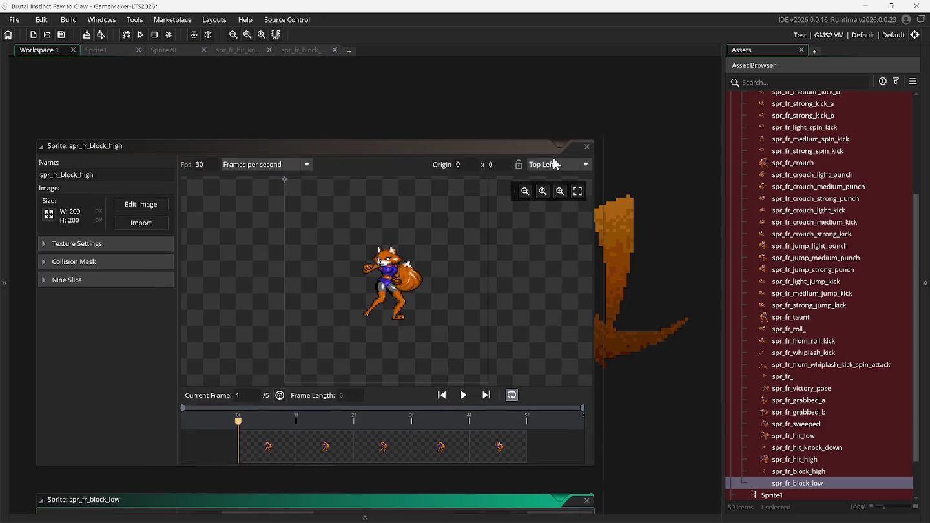
{"action": "left_click", "coordinate": [555, 163]}
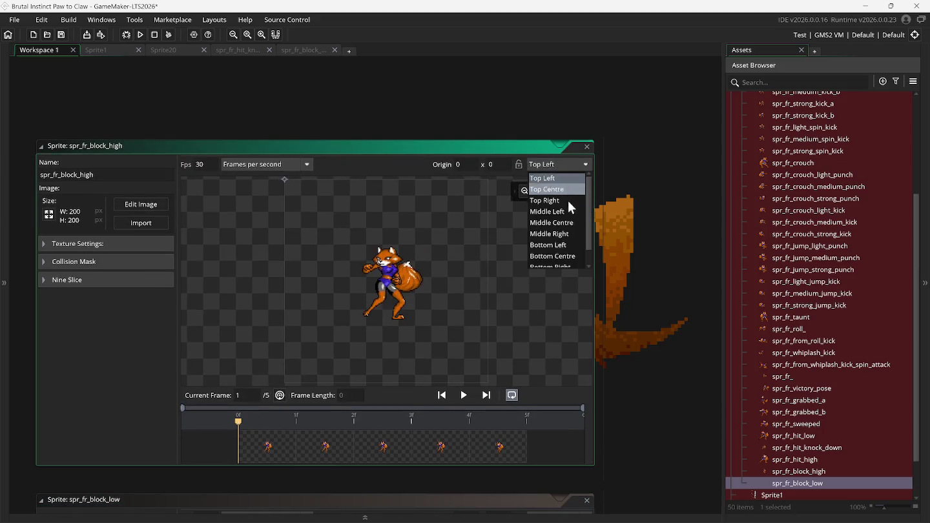
{"action": "left_click", "coordinate": [572, 254]}
{"action": "scroll", "coordinate": [609, 320], "scroll_direction": "down", "scroll_amount": 4}
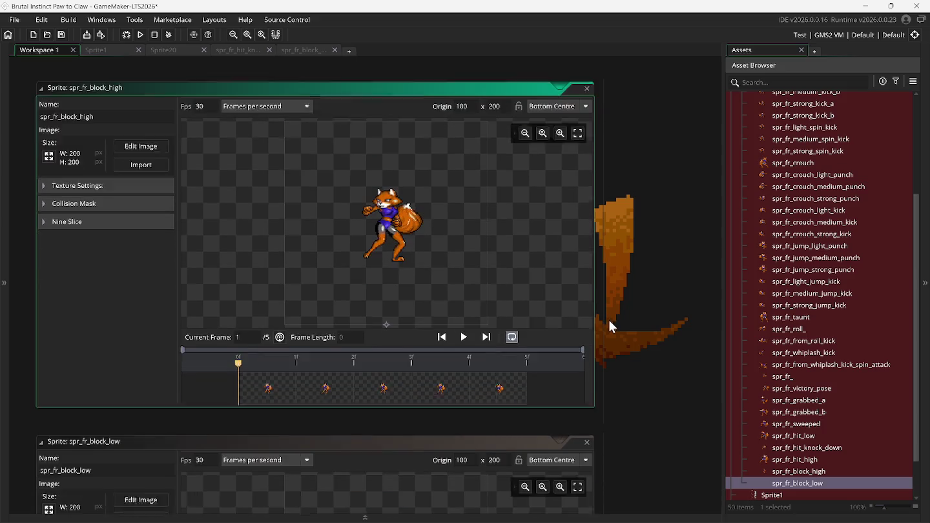
{"action": "left_click", "coordinate": [138, 346]}
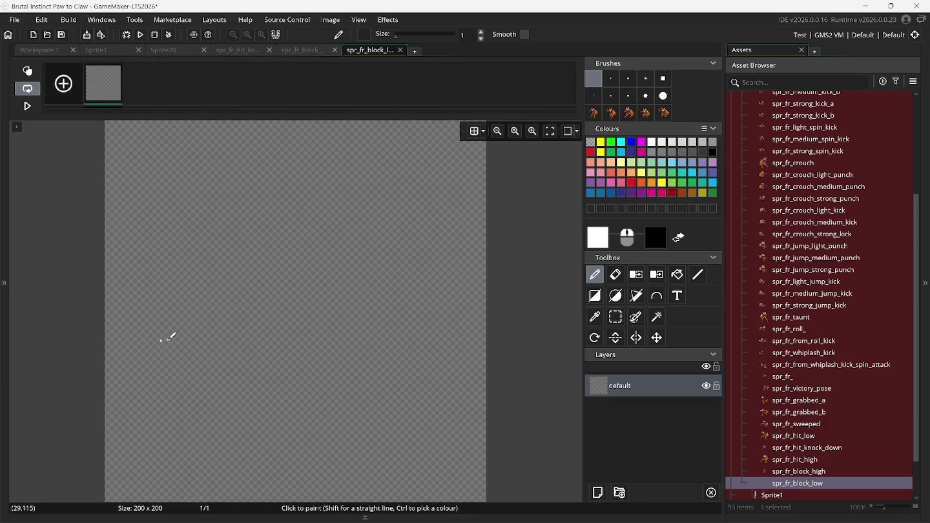
Step: Select the fourth fox sprite brush at size 100
{"action": "left_click", "coordinate": [628, 114]}
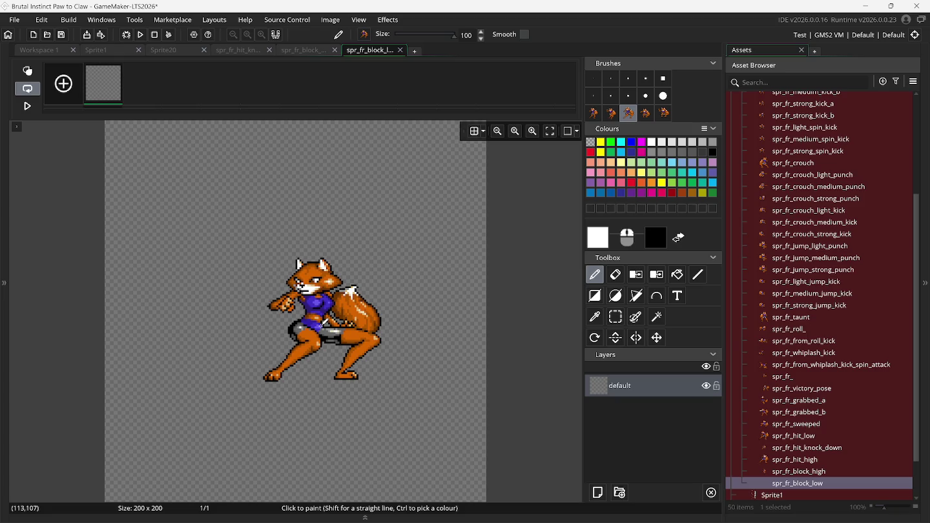
{"action": "left_click", "coordinate": [645, 117]}
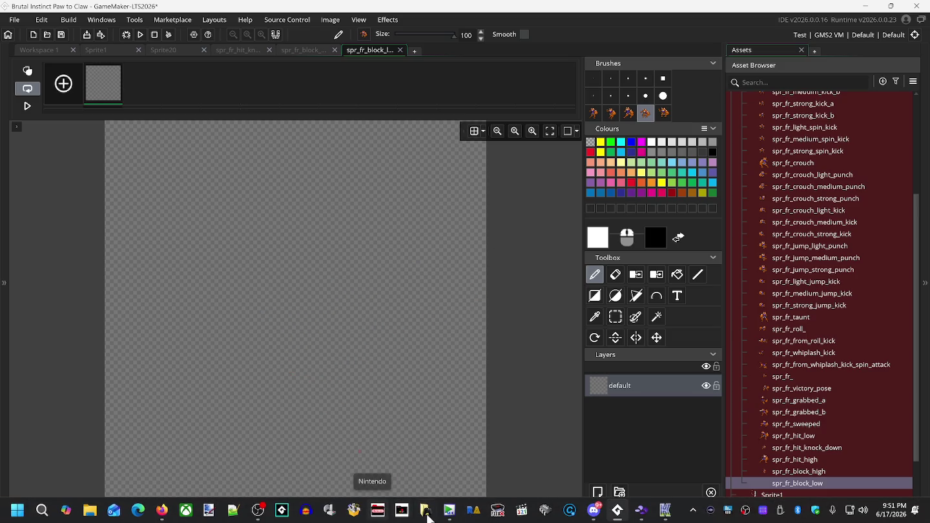
{"action": "left_click", "coordinate": [641, 510]}
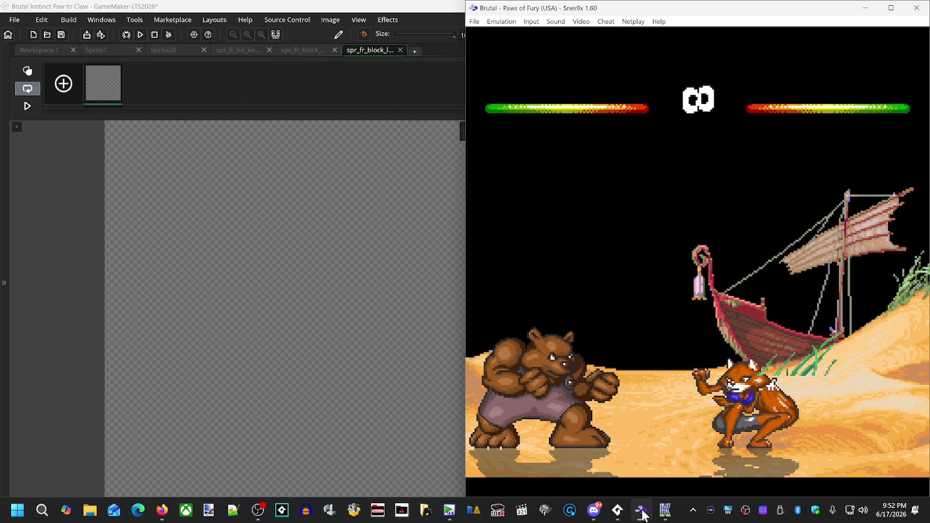
Step: Paste the captured crouch-blocking fox pose onto spr_fr_block_low's first frame
{"action": "key", "text": "ctrl+v"}
Step: Centre the pasted fox and duplicate the frame three times to make four frames
{"action": "left_click_drag", "start_coordinate": [262, 291], "coordinate": [326, 301]}
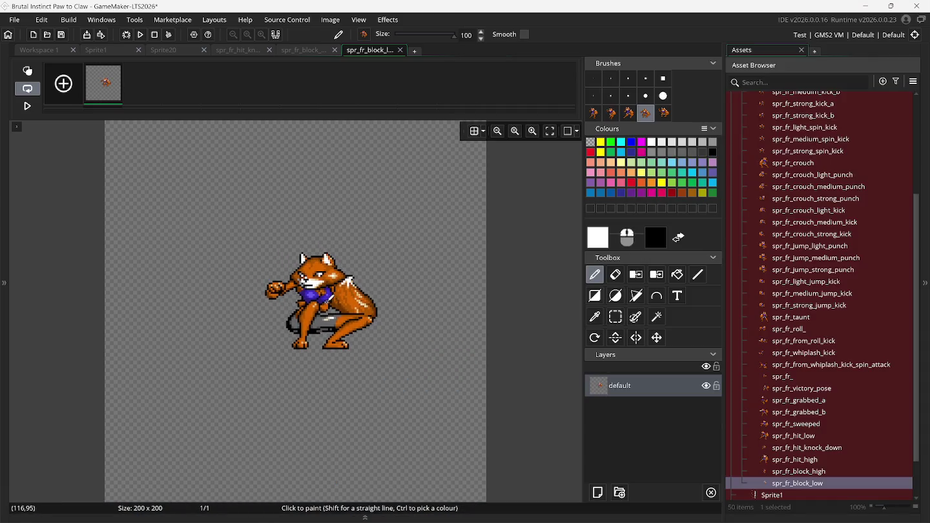
{"action": "right_click", "coordinate": [111, 96]}
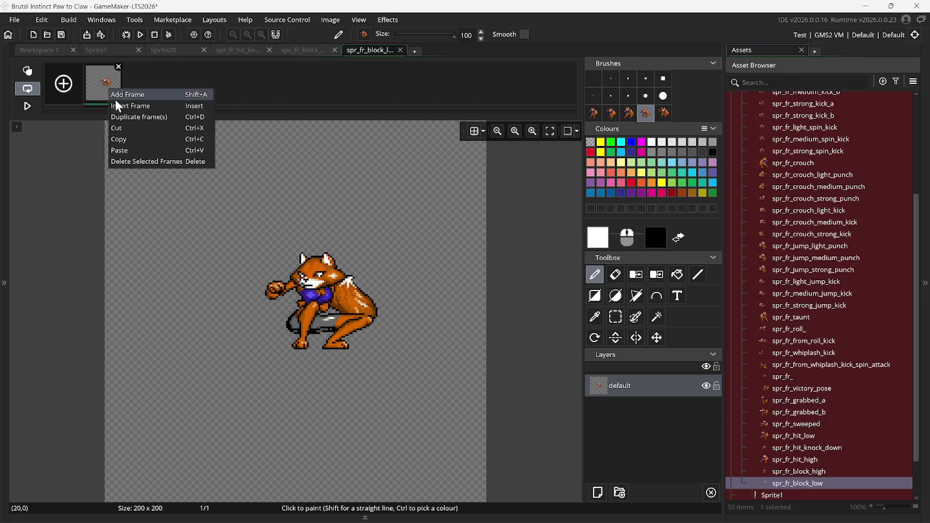
{"action": "left_click", "coordinate": [122, 114]}
{"action": "right_click", "coordinate": [110, 99]}
{"action": "left_click", "coordinate": [122, 120]}
{"action": "right_click", "coordinate": [99, 87]}
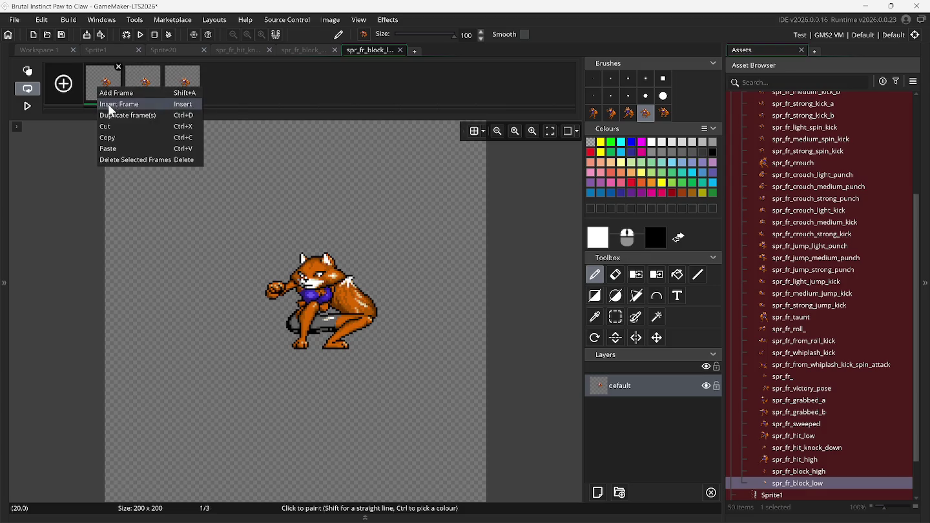
{"action": "left_click", "coordinate": [108, 111]}
Step: Add an empty fifth frame with onion skinning narrowed to ghost only frame 4
{"action": "left_click", "coordinate": [215, 97]}
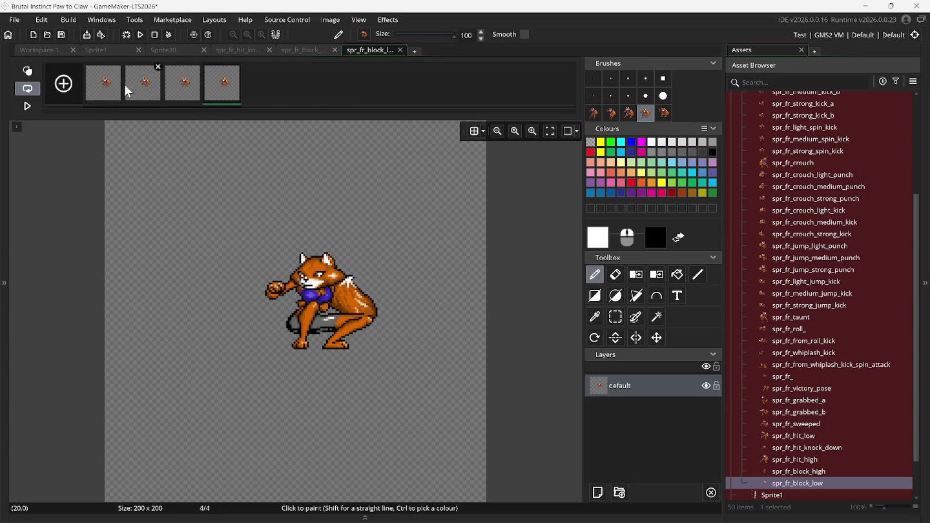
{"action": "left_click", "coordinate": [68, 85]}
{"action": "left_click", "coordinate": [38, 70]}
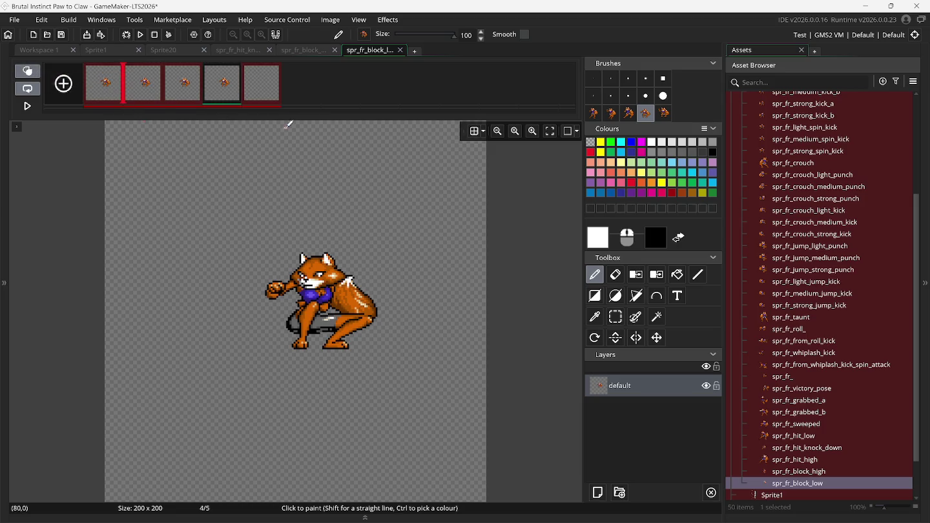
{"action": "left_click", "coordinate": [273, 88]}
{"action": "left_click", "coordinate": [170, 93]}
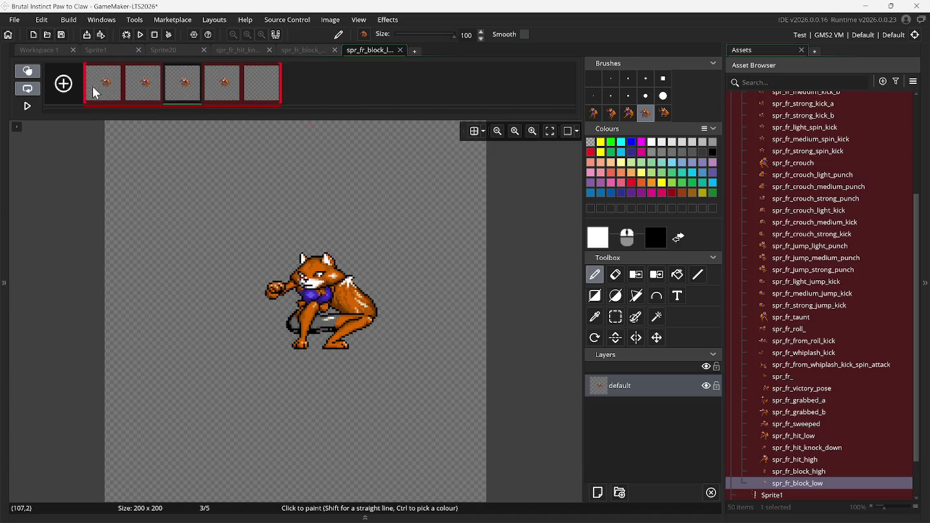
{"action": "left_click_drag", "start_coordinate": [84, 83], "coordinate": [164, 83]}
{"action": "mouse_move", "coordinate": [280, 84]}
{"action": "left_mouse_down"}
{"action": "mouse_move", "coordinate": [205, 91]}
{"action": "mouse_move", "coordinate": [230, 92]}
{"action": "left_mouse_up"}
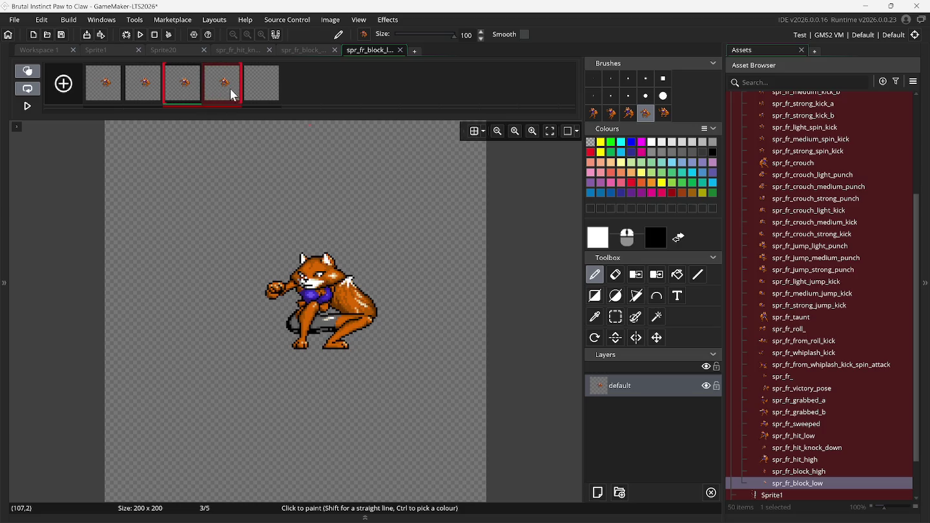
{"action": "left_click", "coordinate": [270, 96]}
{"action": "left_click", "coordinate": [221, 95]}
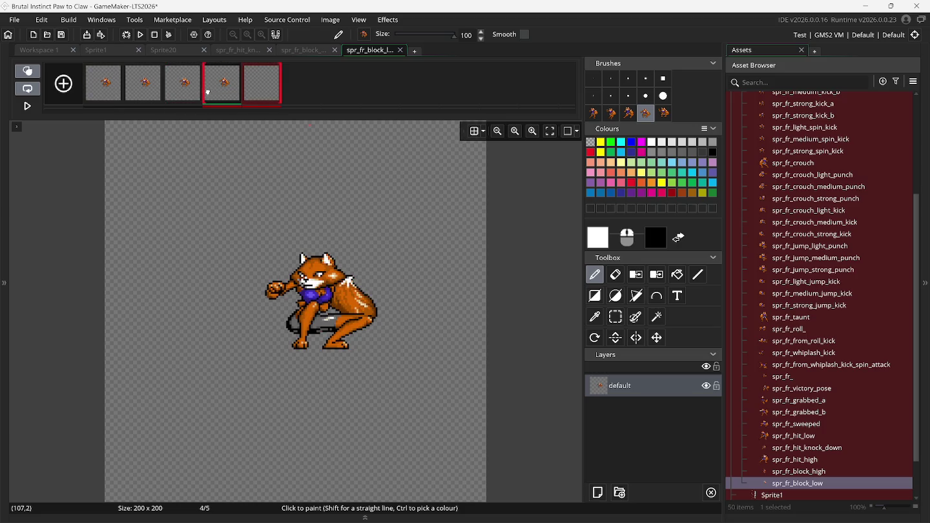
{"action": "left_click_drag", "start_coordinate": [282, 91], "coordinate": [215, 93]}
{"action": "left_click", "coordinate": [259, 89]}
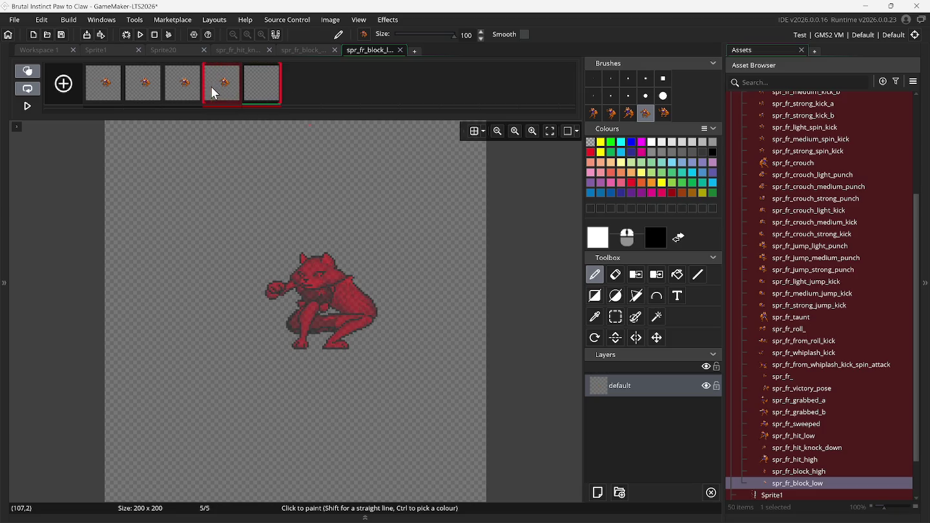
Step: Stamp the fifth fox sprite brush onto frame 5 and turn onion skinning off
{"action": "left_click", "coordinate": [663, 113]}
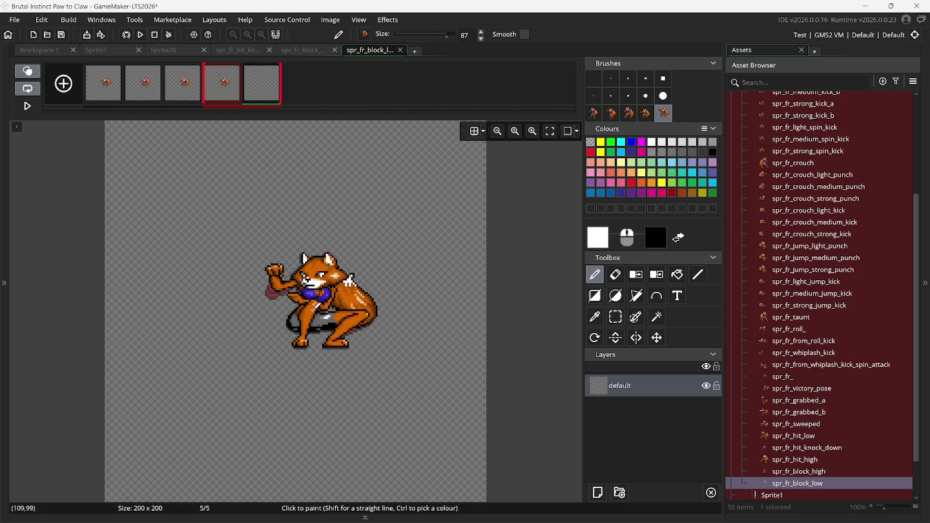
{"action": "left_click", "coordinate": [313, 310]}
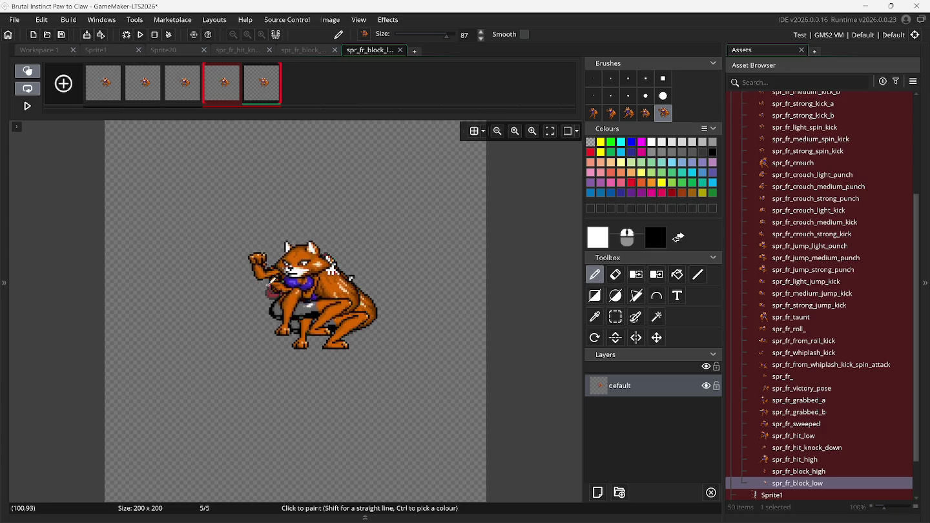
{"action": "left_click", "coordinate": [26, 87]}
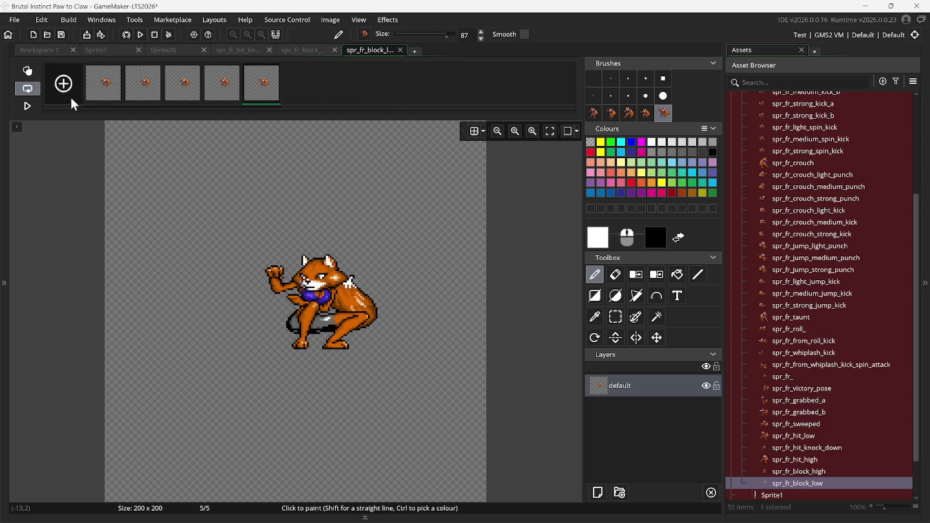
{"action": "left_click", "coordinate": [91, 88]}
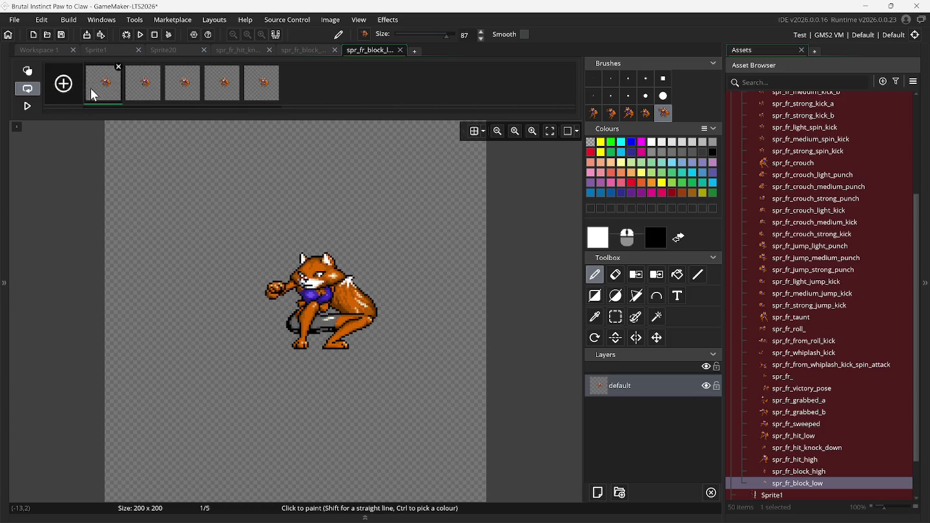
{"action": "left_click", "coordinate": [323, 20]}
Step: Auto-trim all spr_fr_block_low frames, check frames 4 and 5, and close its editor
{"action": "left_click", "coordinate": [357, 213]}
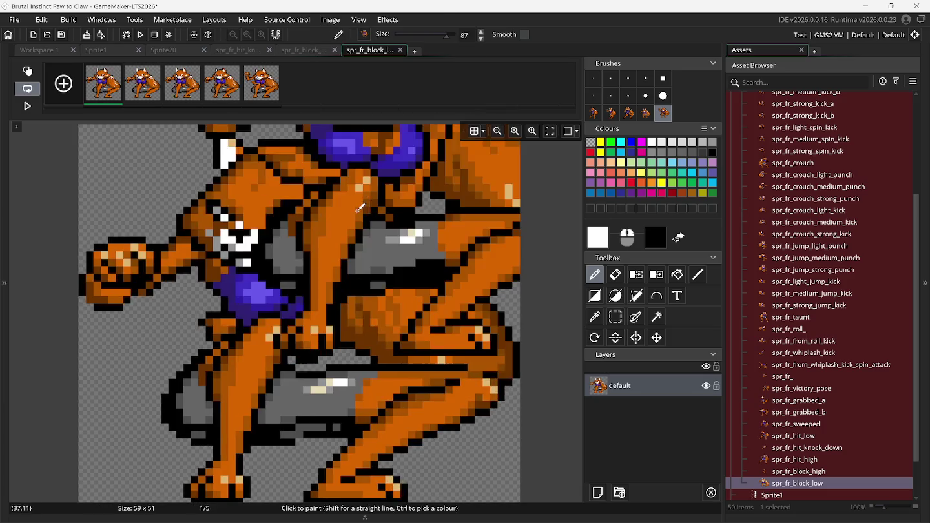
{"action": "scroll", "coordinate": [98, 121], "scroll_direction": "down", "scroll_amount": 3}
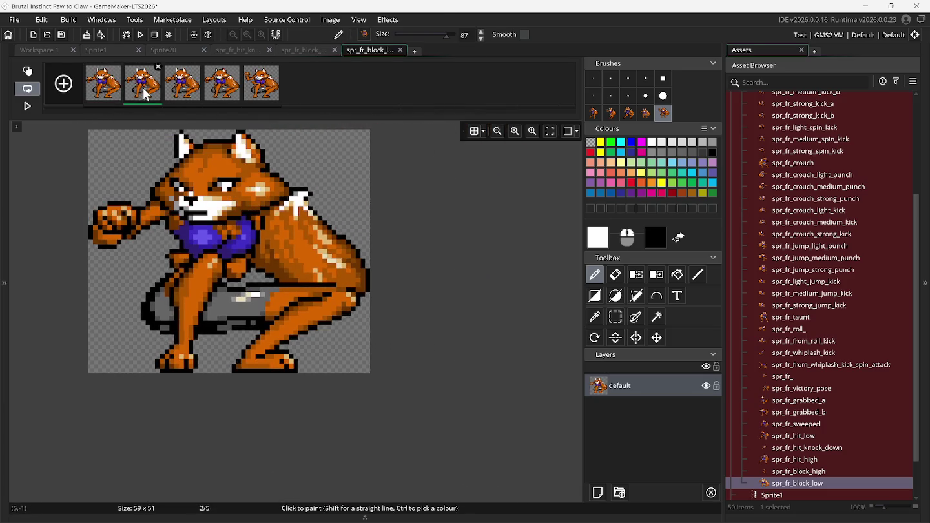
{"action": "left_click", "coordinate": [217, 97]}
{"action": "left_click", "coordinate": [252, 94]}
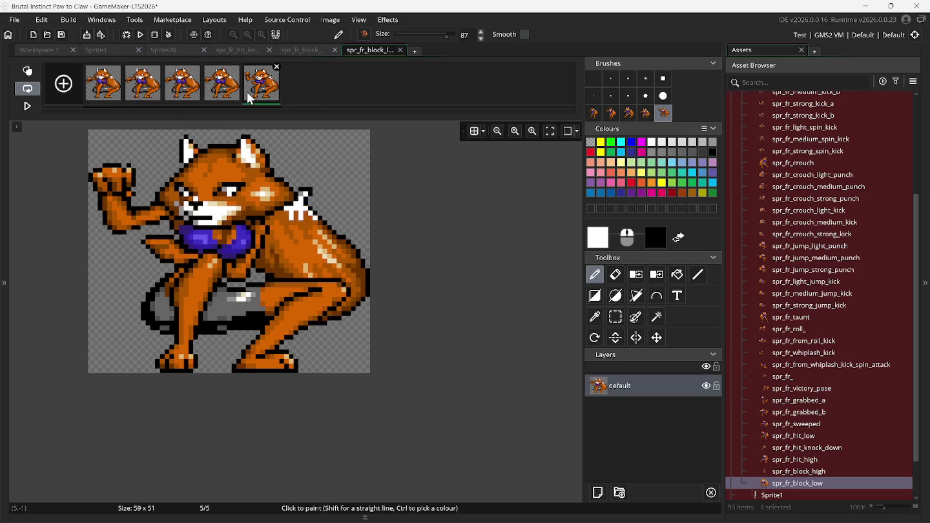
{"action": "left_click", "coordinate": [400, 51]}
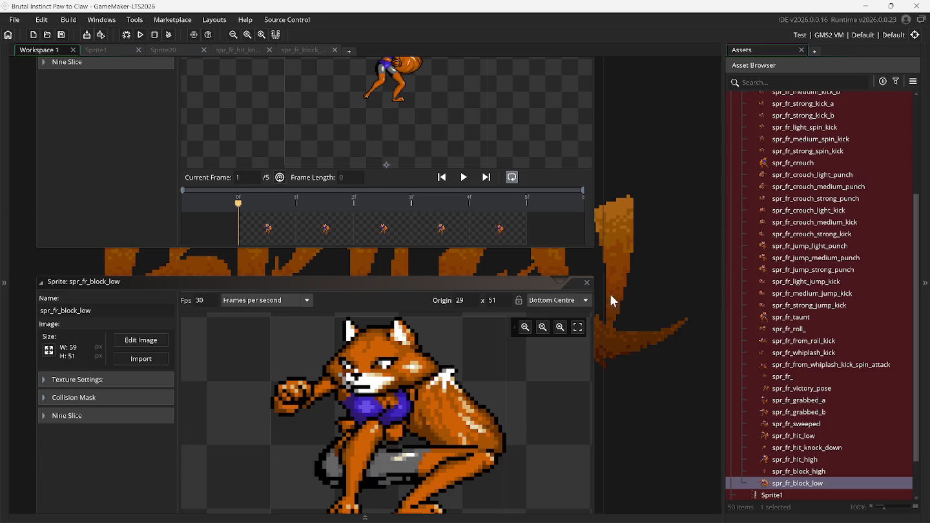
{"action": "double_click", "coordinate": [585, 285]}
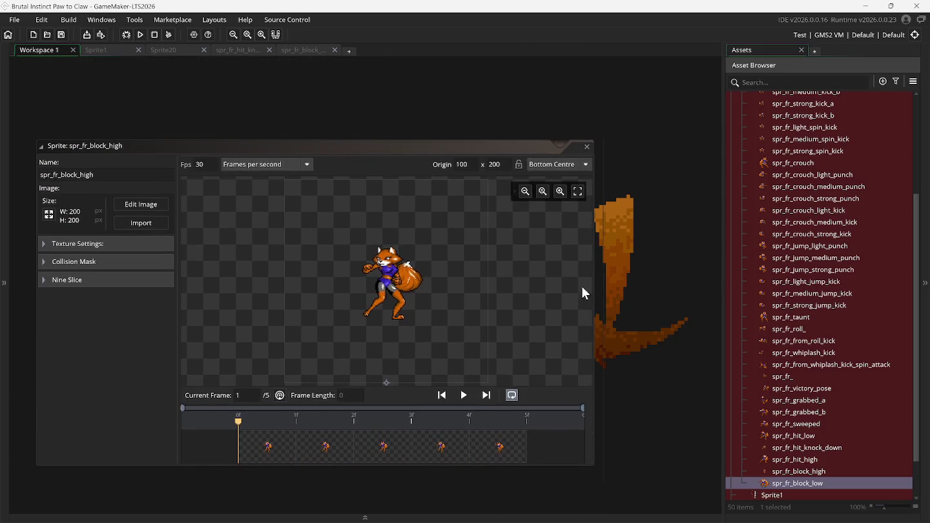
Step: Auto-trim all spr_fr_block_high frames to 65 x 72 and close its editor and window
{"action": "left_click", "coordinate": [148, 207]}
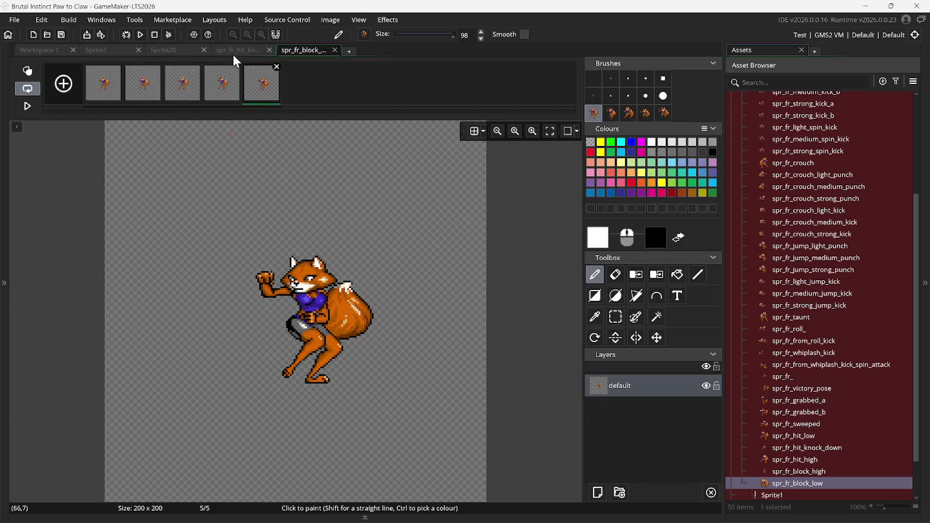
{"action": "left_click", "coordinate": [330, 19]}
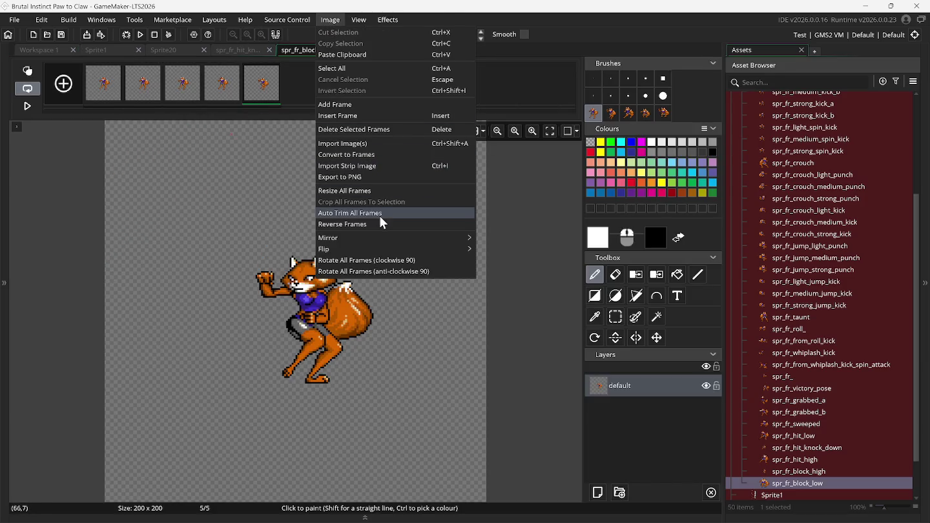
{"action": "left_click", "coordinate": [379, 213]}
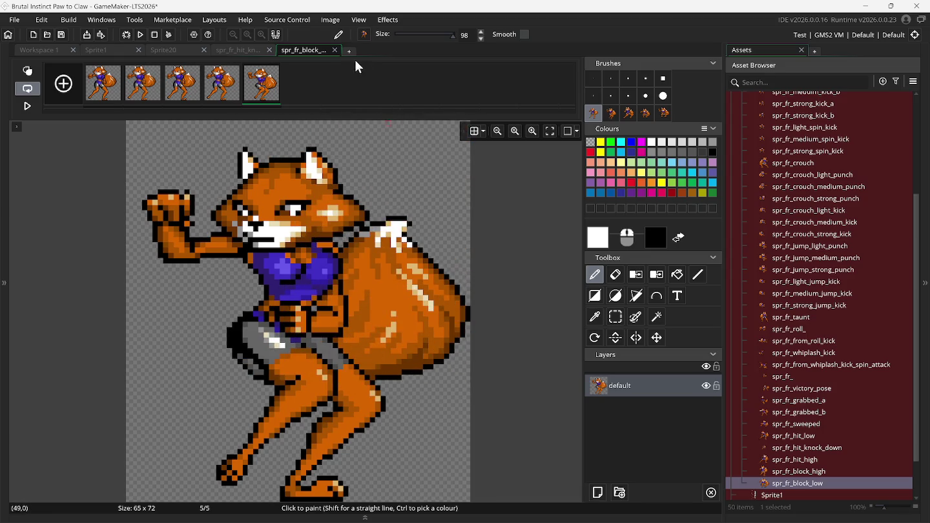
{"action": "left_click", "coordinate": [336, 50]}
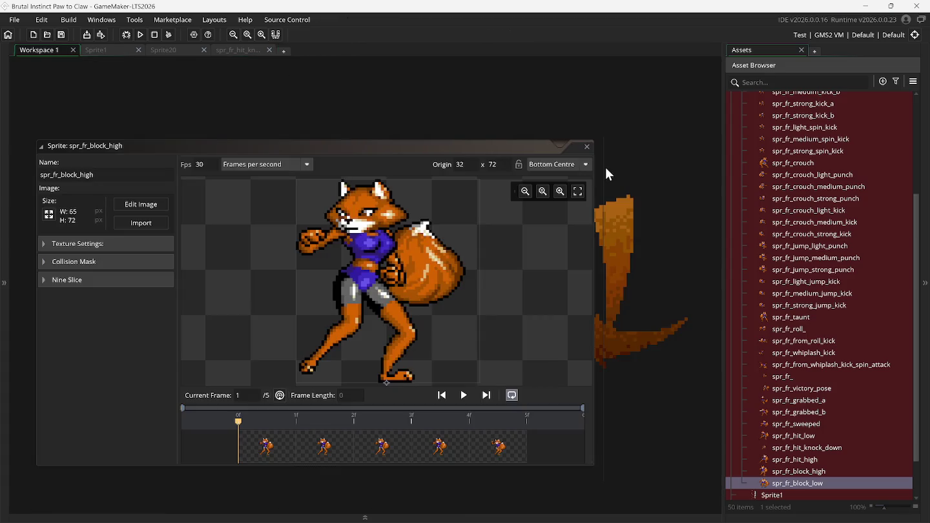
{"action": "left_click", "coordinate": [587, 146]}
{"action": "left_click", "coordinate": [252, 50]}
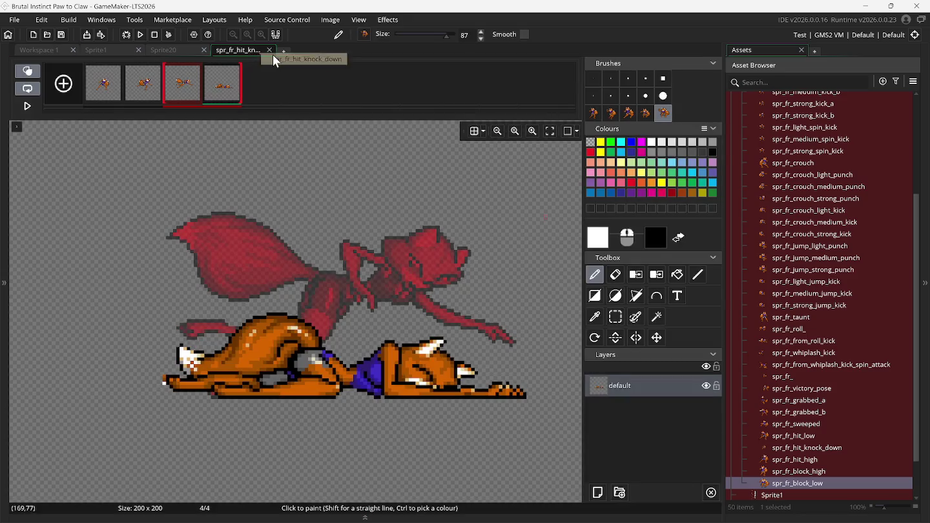
Step: Close the knock-down editor, open Sprite1 with the asset list hidden, and choose Rectangle Select
{"action": "left_click", "coordinate": [270, 50]}
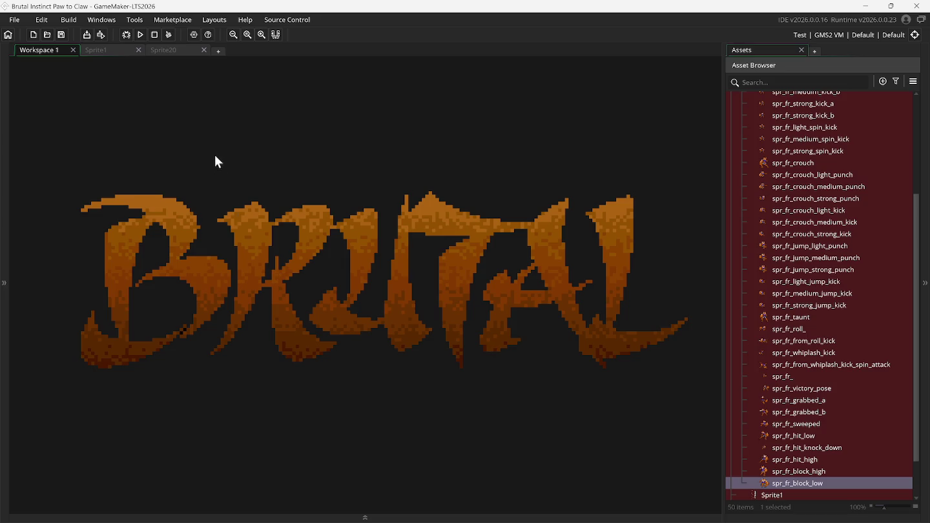
{"action": "left_click", "coordinate": [110, 51]}
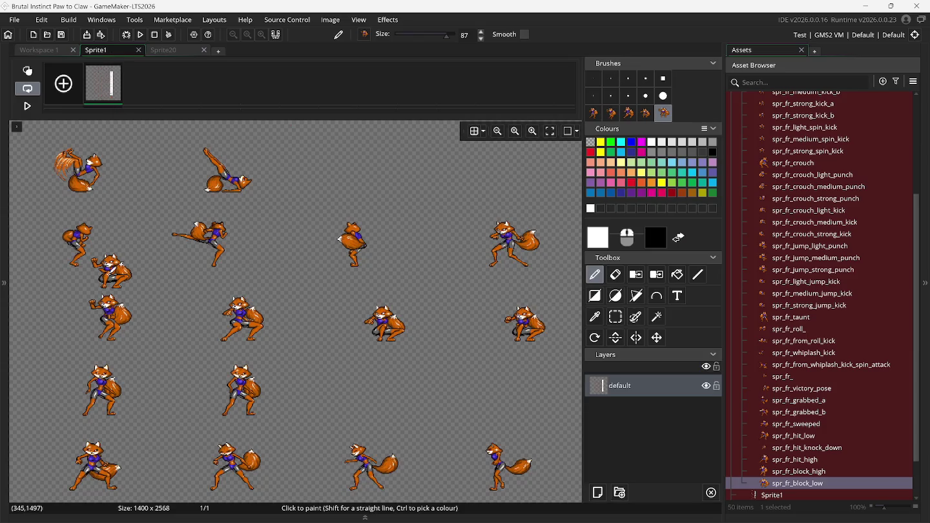
{"action": "left_click", "coordinate": [278, 33]}
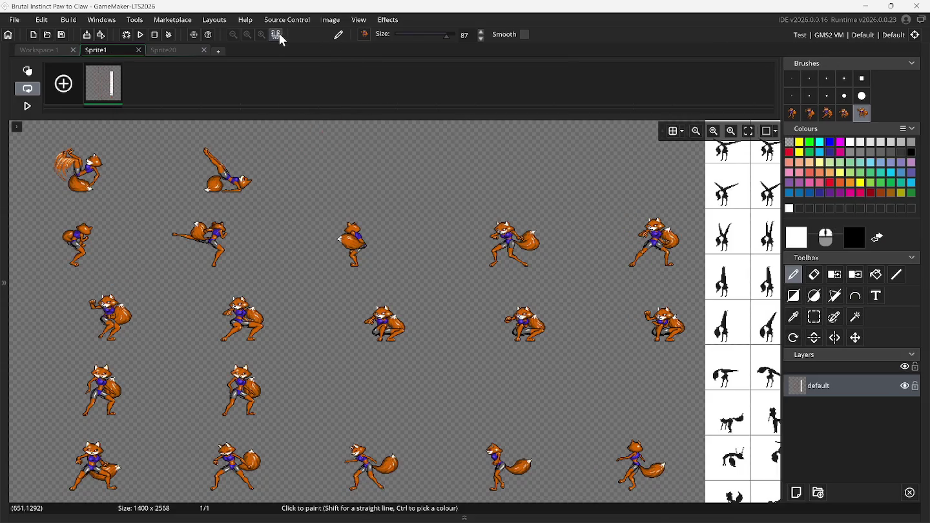
{"action": "left_click", "coordinate": [815, 317]}
Step: Box-select one fox pose on the Sprite1 sheet, then bring back the asset list
{"action": "scroll", "coordinate": [438, 303], "scroll_direction": "down", "scroll_amount": 4}
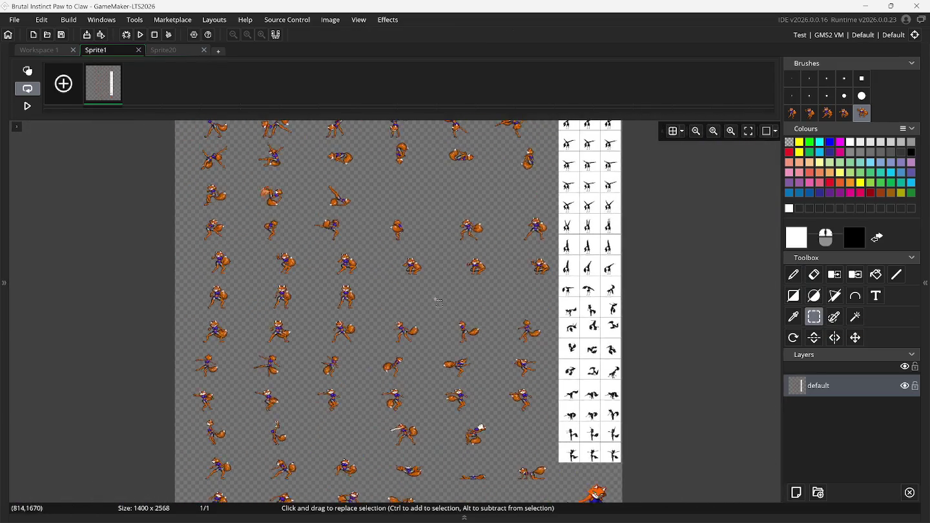
{"action": "scroll", "coordinate": [438, 302], "scroll_direction": "down", "scroll_amount": 3}
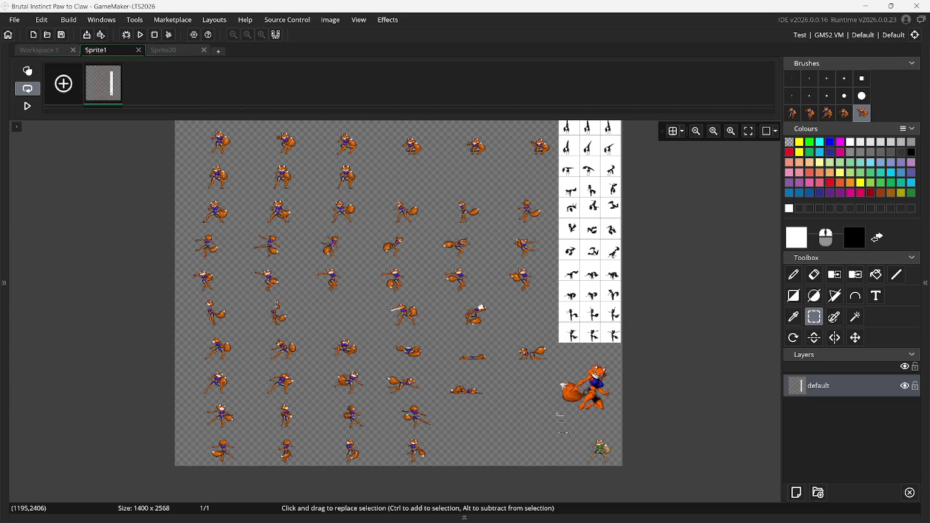
{"action": "scroll", "coordinate": [561, 417], "scroll_direction": "up", "scroll_amount": 2}
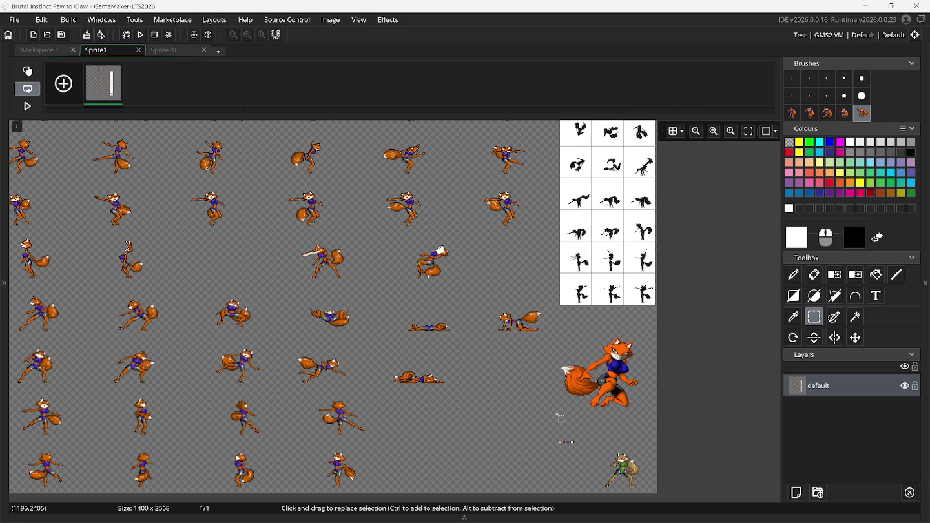
{"action": "scroll", "coordinate": [561, 417], "scroll_direction": "up", "scroll_amount": 3}
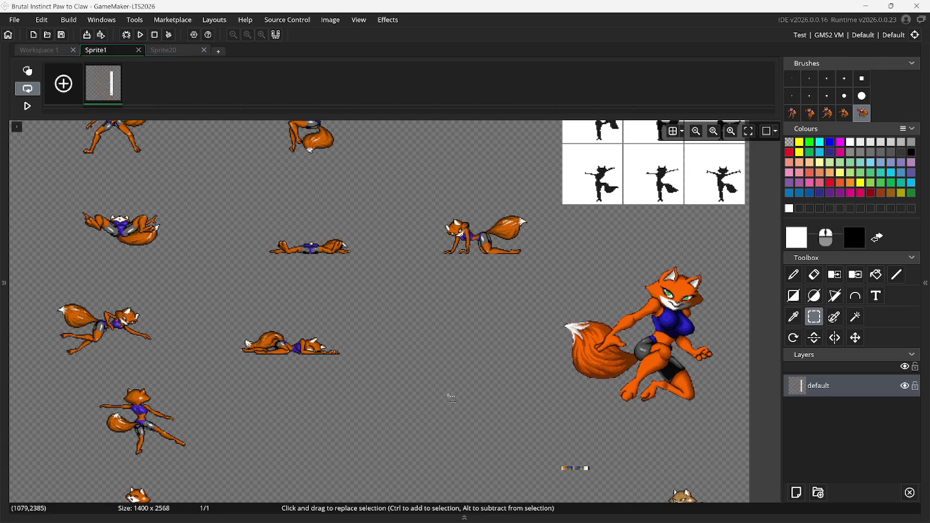
{"action": "scroll", "coordinate": [451, 397], "scroll_direction": "down", "scroll_amount": 3}
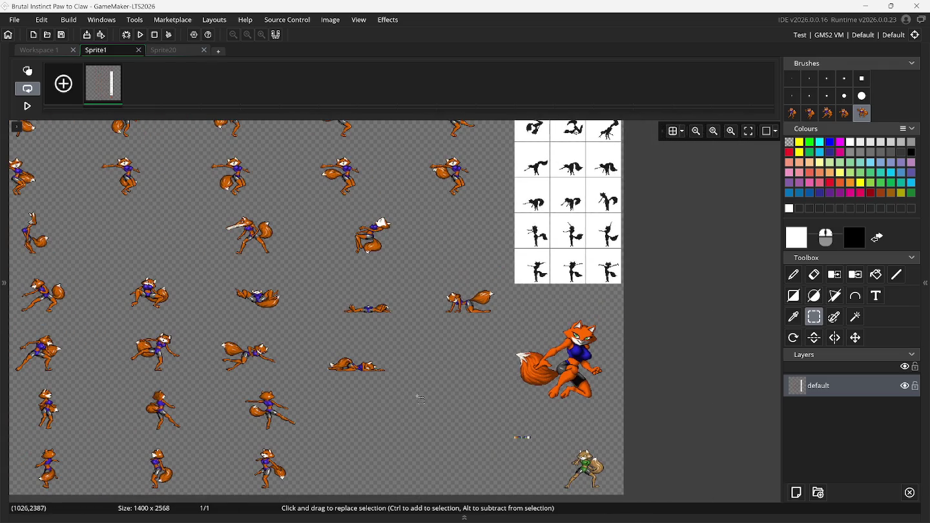
{"action": "scroll", "coordinate": [417, 400], "scroll_direction": "up", "scroll_amount": 1}
{"action": "left_click", "coordinate": [410, 399]}
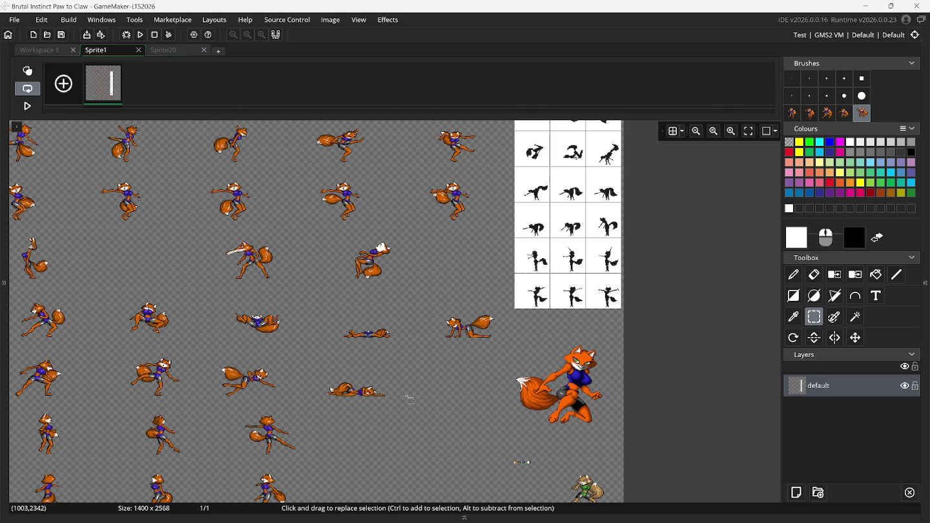
{"action": "scroll", "coordinate": [411, 399], "scroll_direction": "down", "scroll_amount": 2}
{"action": "scroll", "coordinate": [411, 399], "scroll_direction": "left", "scroll_amount": 6}
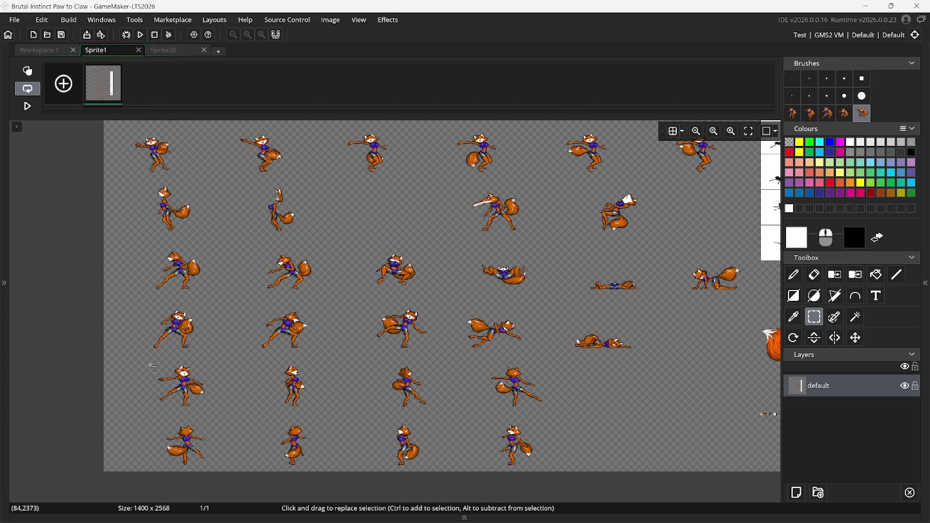
{"action": "left_click_drag", "start_coordinate": [151, 363], "coordinate": [215, 408]}
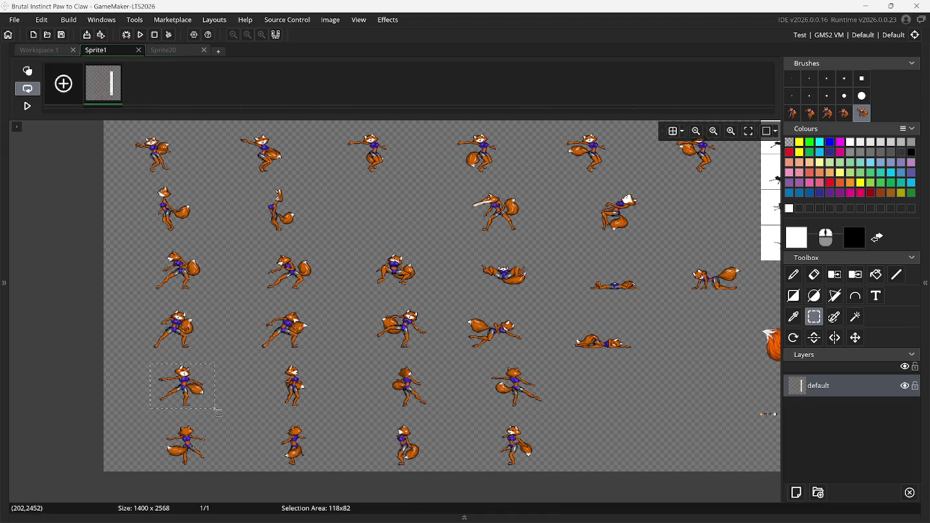
{"action": "left_click", "coordinate": [925, 294]}
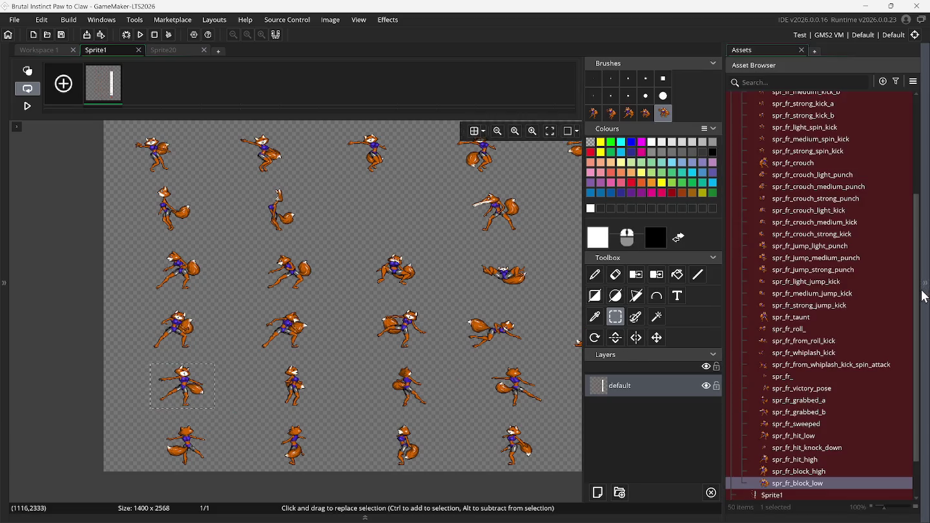
{"action": "right_click", "coordinate": [789, 480]}
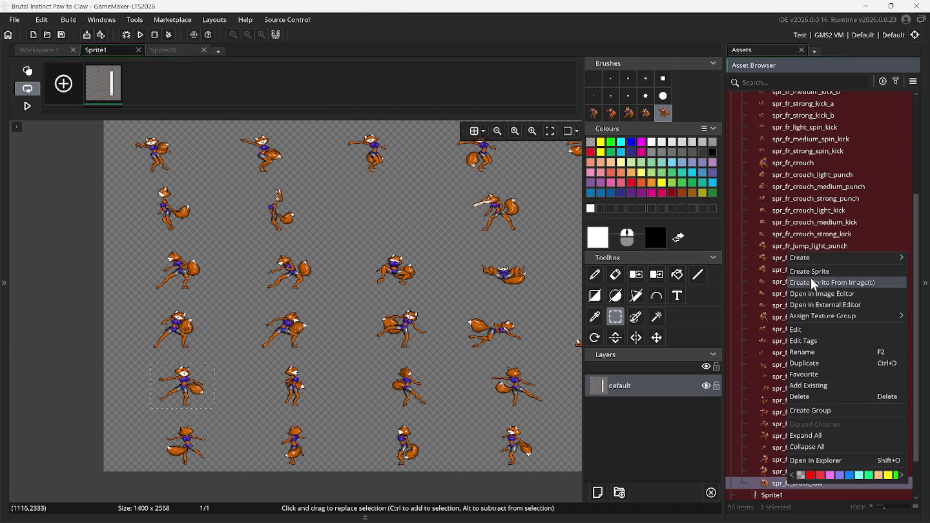
Step: Create a new sprite with its origin at Bottom Centre and name it spr_fr_dizzy
{"action": "left_click", "coordinate": [811, 275]}
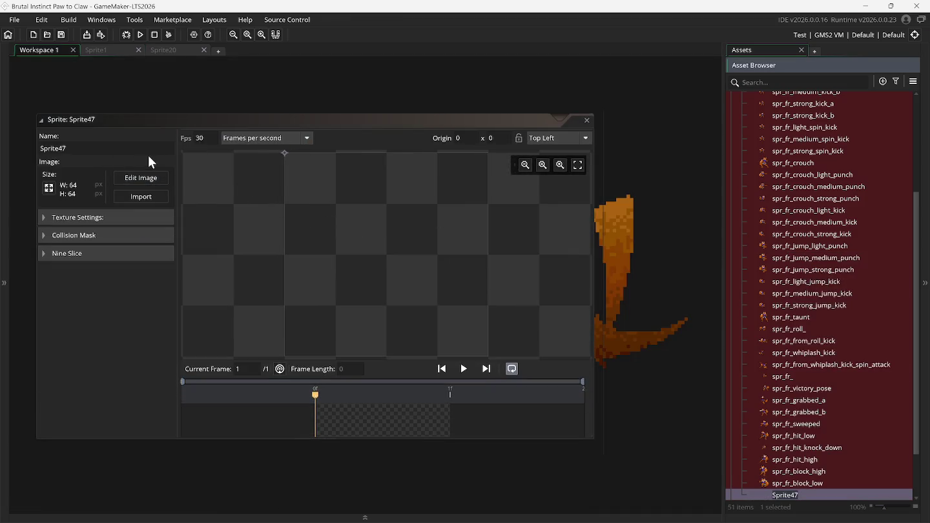
{"action": "left_click", "coordinate": [565, 138]}
{"action": "left_click", "coordinate": [574, 229]}
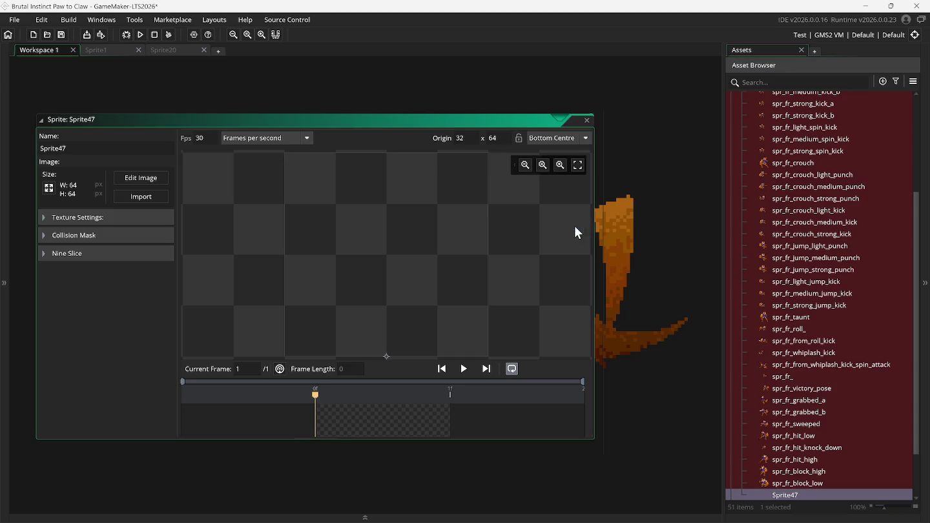
{"action": "double_click", "coordinate": [93, 148]}
{"action": "type", "text": "s"}
Step: Resize the sprite's canvas to 200x200 and open its blank image for editing
{"action": "left_click", "coordinate": [49, 188]}
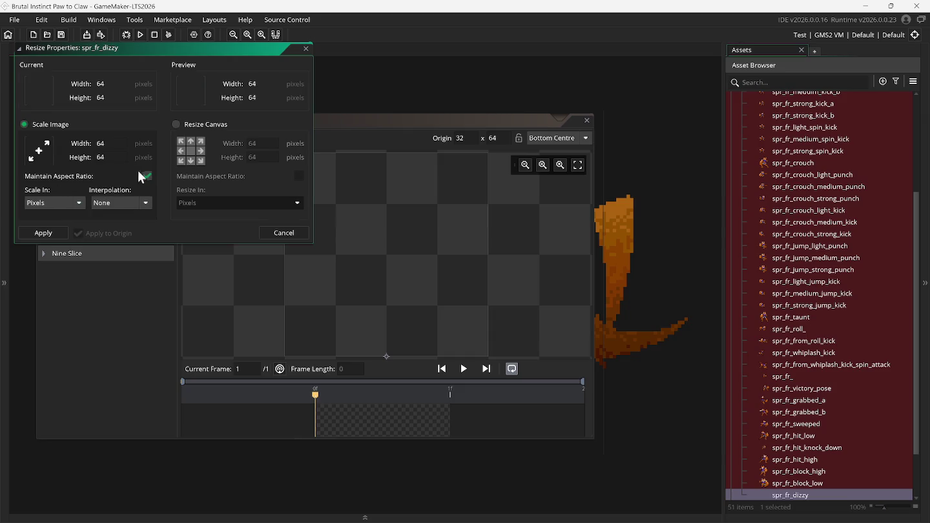
{"action": "left_click", "coordinate": [193, 124]}
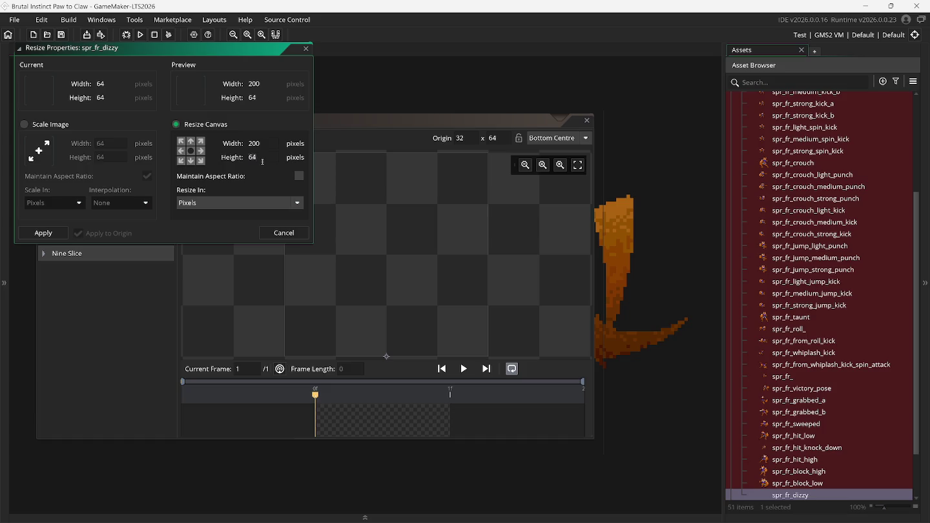
{"action": "left_click", "coordinate": [64, 230]}
{"action": "left_click", "coordinate": [139, 176]}
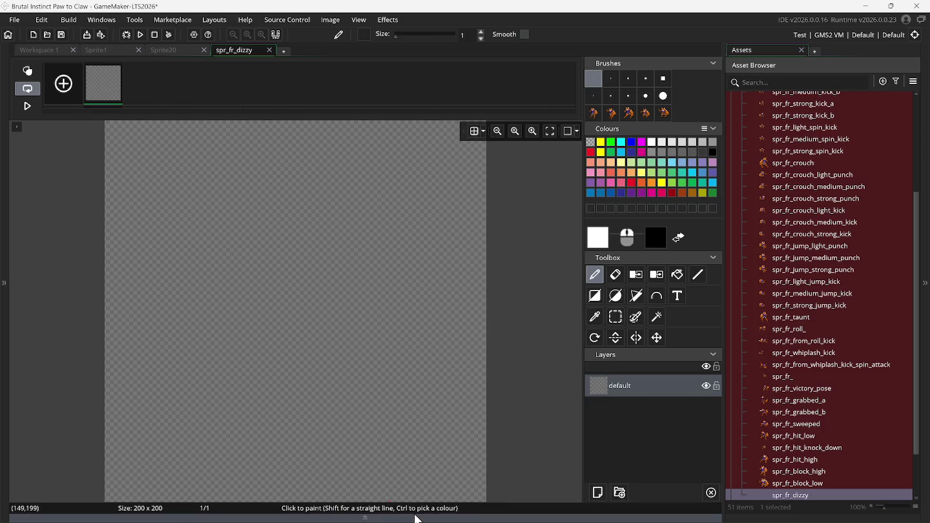
{"action": "left_click", "coordinate": [635, 514]}
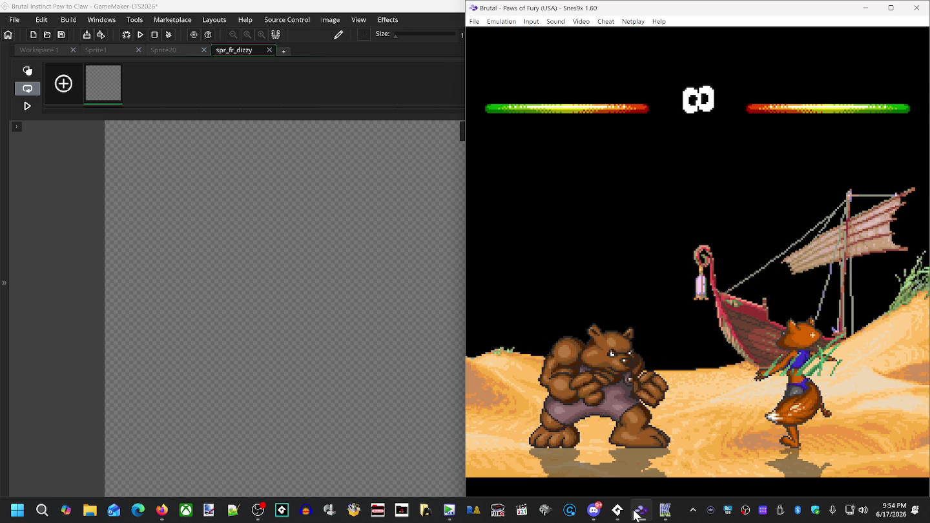
Step: Rewind the Snes9x fight back to the fox standing upright close to the bear
{"action": "key", "text": "BackSpace"}
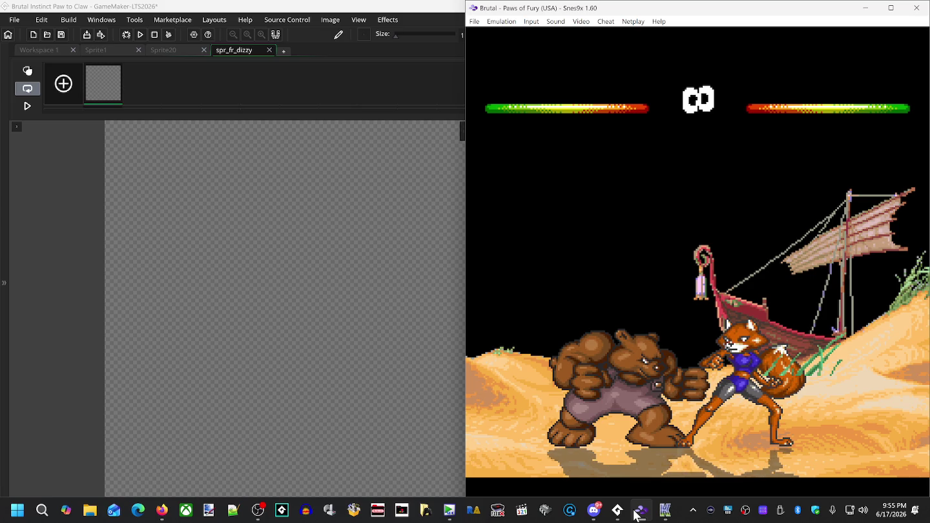
{"action": "key", "text": "BackSpace"}
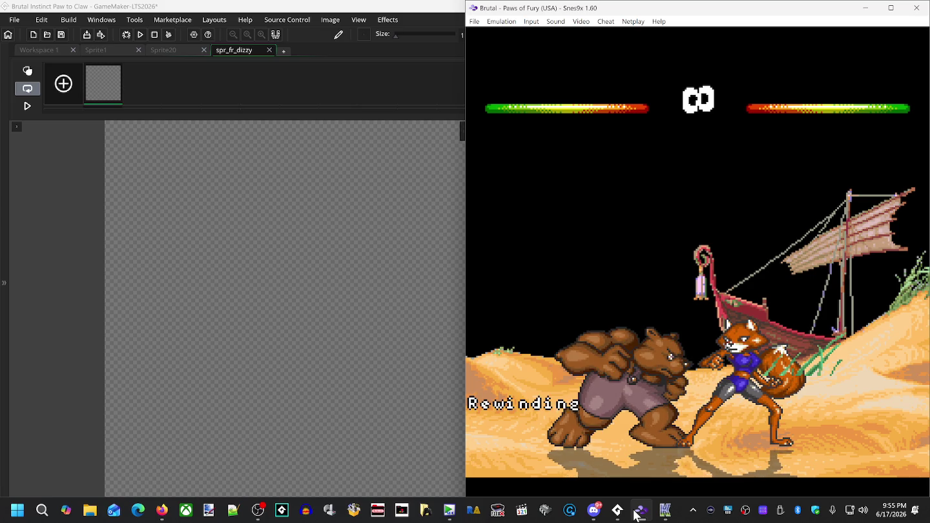
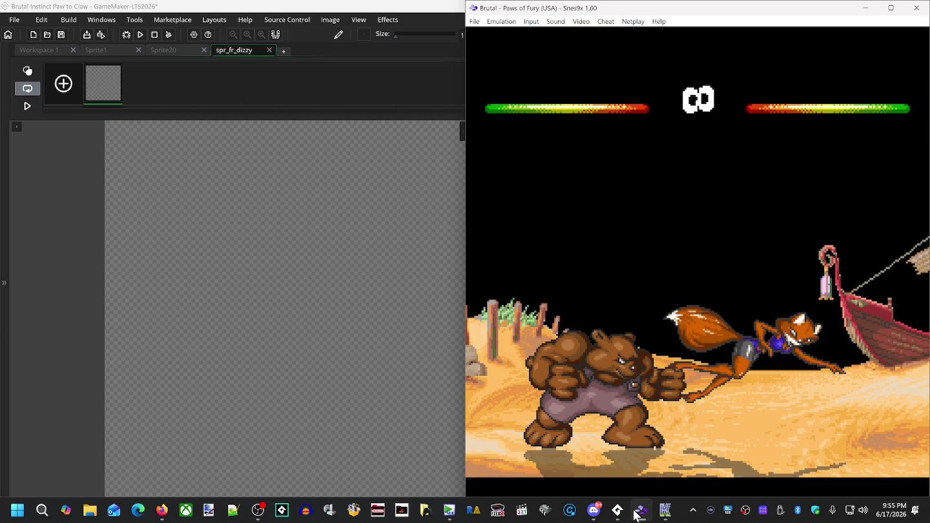
Step: Rewind Paws of Fury in Snes9x to the bear's punch, then return to GameMaker's Sprite1 fox sheet
{"action": "key", "text": "BackSpace"}
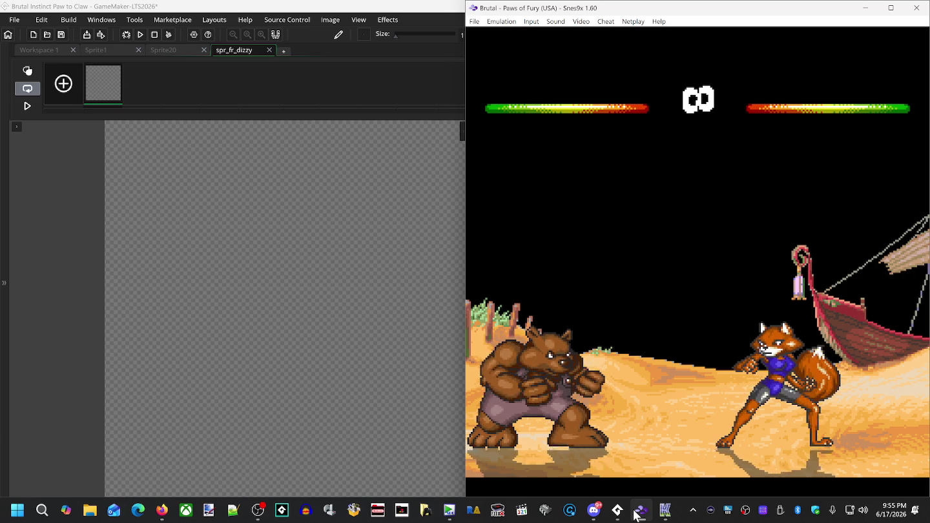
{"action": "key", "text": "Right"}
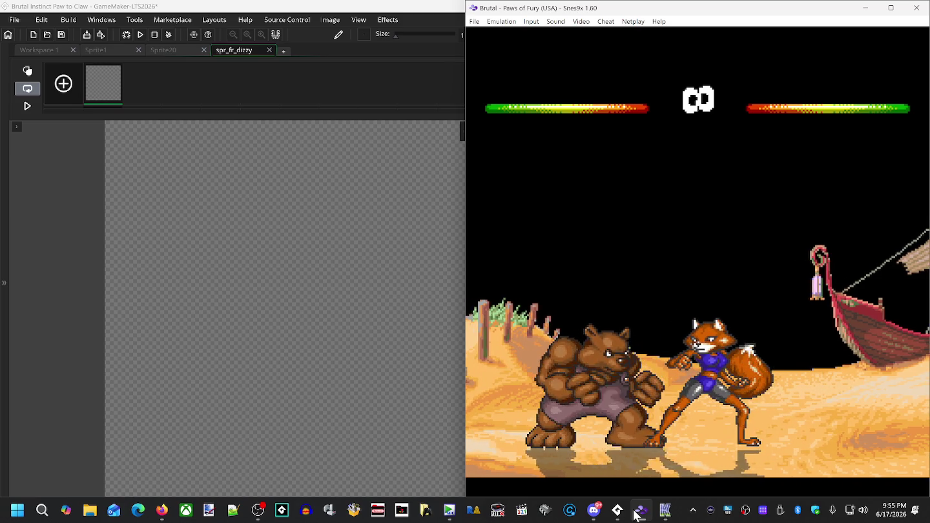
{"action": "key", "text": "x"}
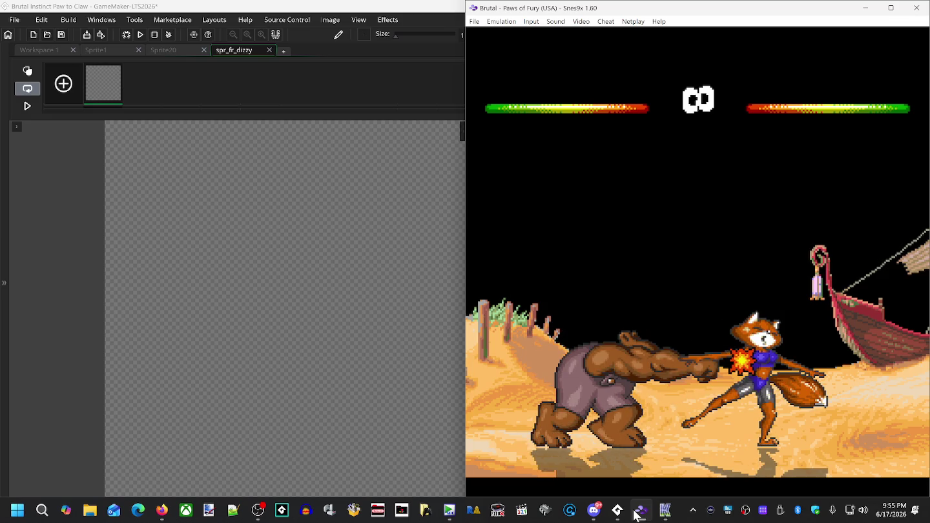
{"action": "left_click", "coordinate": [637, 514]}
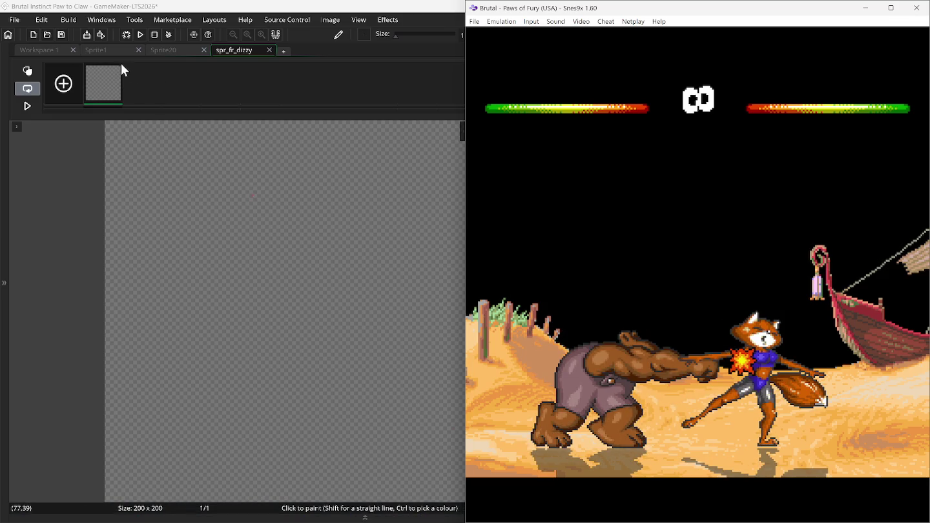
{"action": "left_click", "coordinate": [105, 51]}
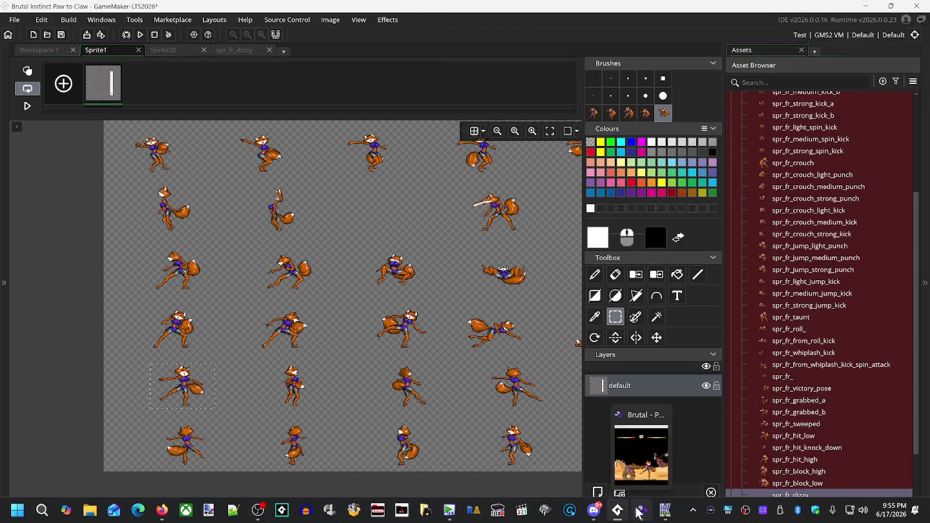
Step: Delete the old custom fox brushes while viewing the Sprite1 sheet
{"action": "left_click", "coordinate": [638, 513]}
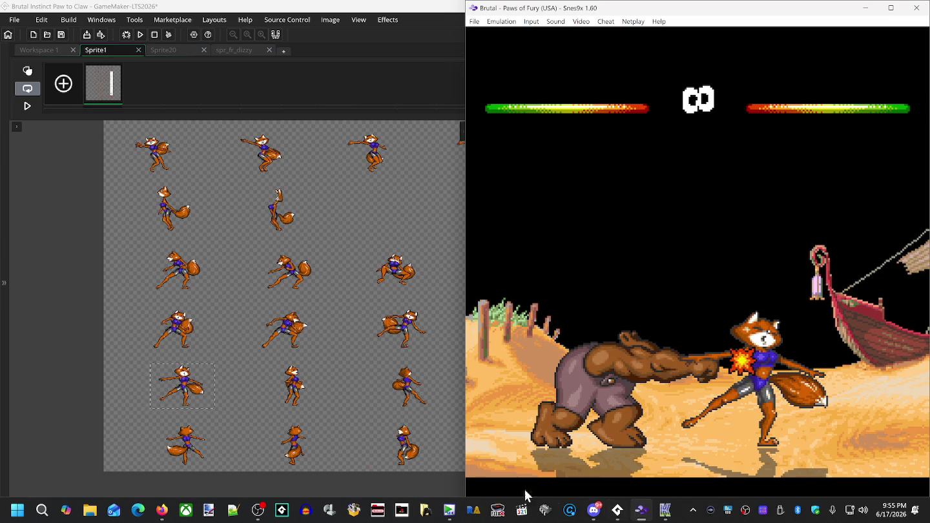
{"action": "left_click", "coordinate": [162, 12]}
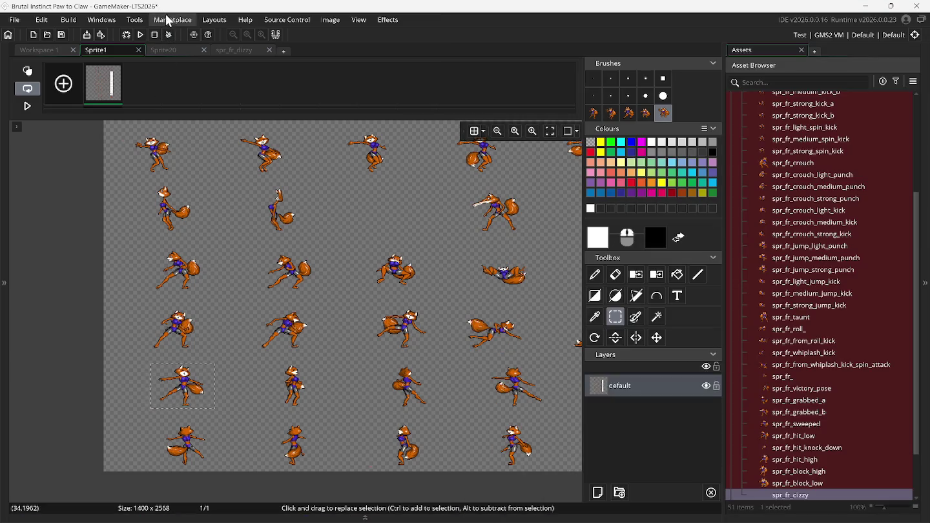
{"action": "left_click", "coordinate": [236, 49]}
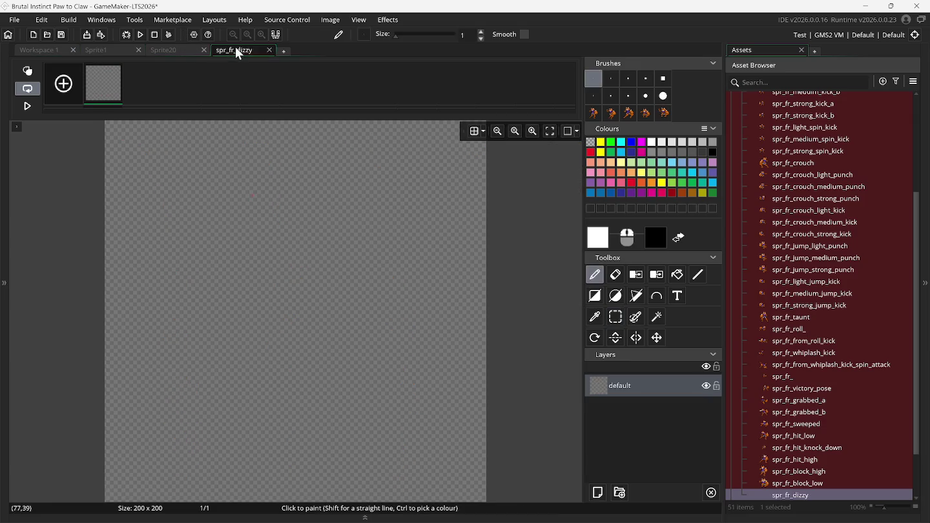
{"action": "left_click", "coordinate": [140, 47]}
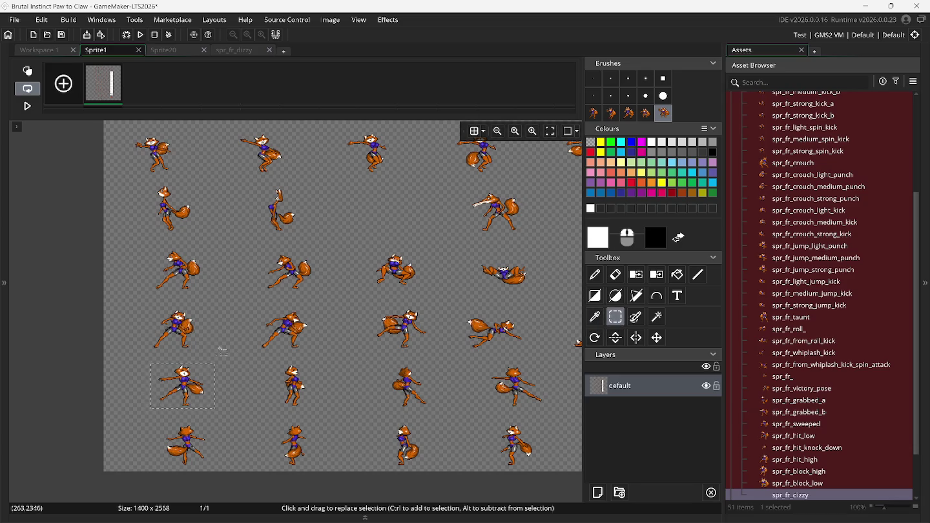
{"action": "left_click", "coordinate": [593, 114]}
{"action": "key", "text": "Delete"}
{"action": "key", "text": "Delete"}
{"action": "key", "text": "Delete"}
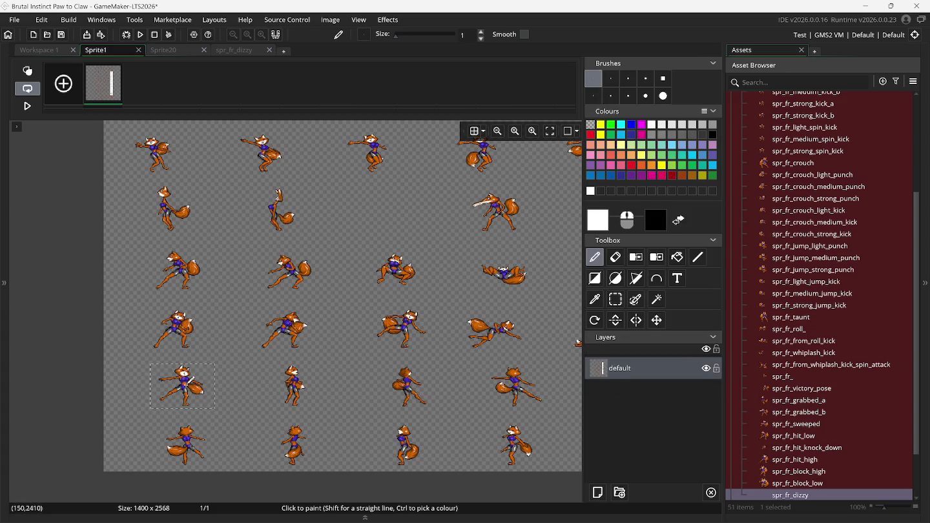
Step: Box-select the standing fox frame on Sprite1 and capture it as a brush
{"action": "key", "text": "ctrl+c"}
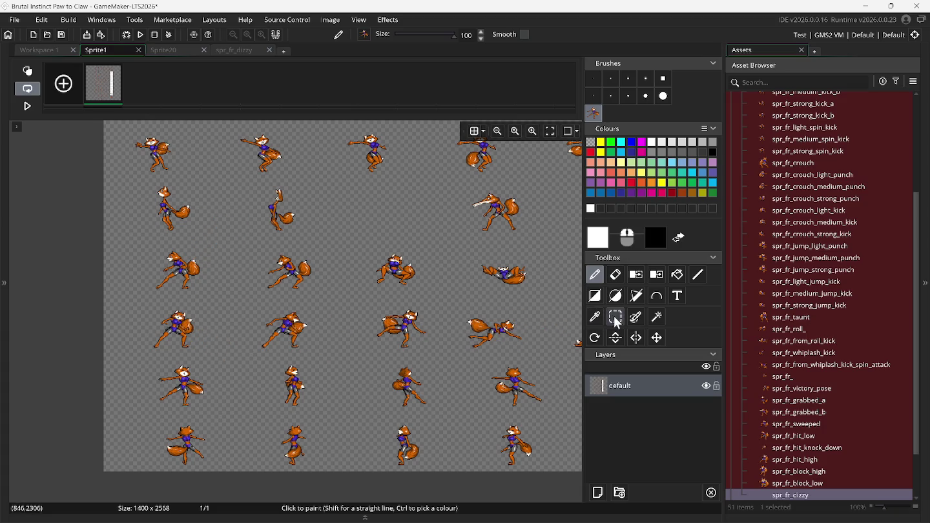
{"action": "left_click", "coordinate": [616, 320]}
{"action": "scroll", "coordinate": [241, 407], "scroll_direction": "up", "scroll_amount": 5}
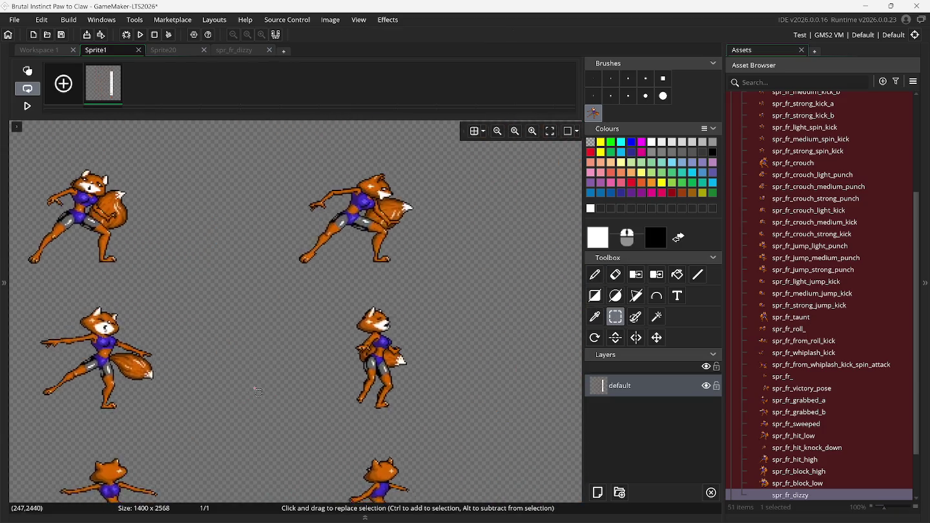
{"action": "left_click_drag", "start_coordinate": [336, 287], "coordinate": [377, 338]}
{"action": "left_click_drag", "start_coordinate": [337, 290], "coordinate": [442, 417]}
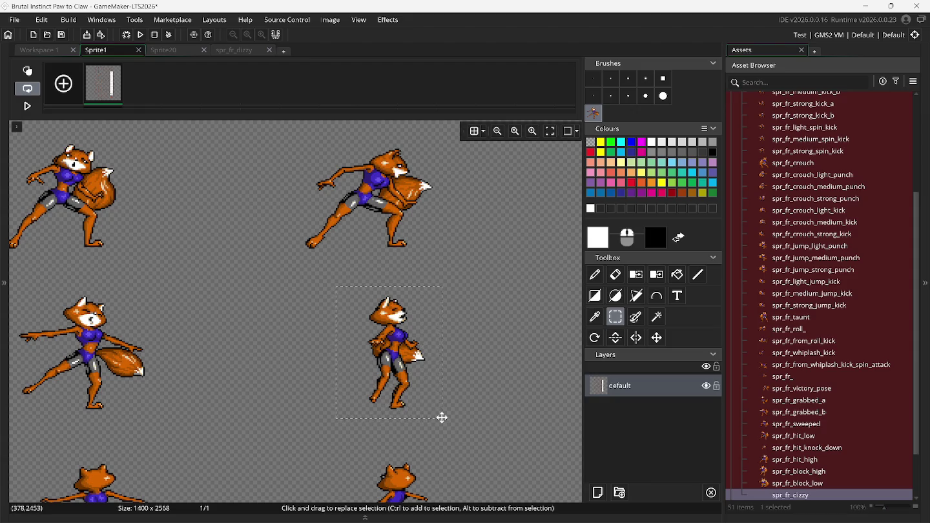
{"action": "key", "text": "ctrl+c"}
{"action": "left_click", "coordinate": [447, 419]}
Step: Make brushes from two fox frames in Sprite1's right column with Ctrl+B
{"action": "scroll", "coordinate": [445, 412], "scroll_direction": "right", "scroll_amount": 8}
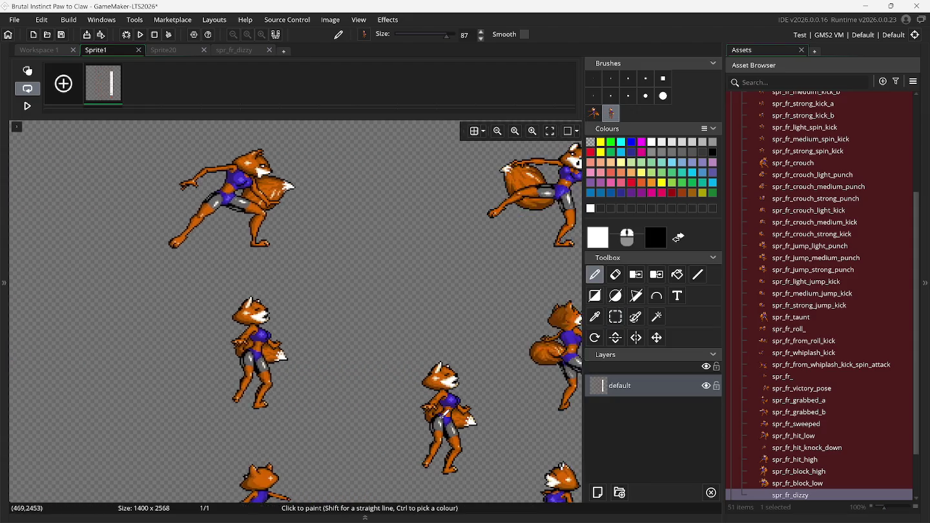
{"action": "left_click", "coordinate": [616, 316]}
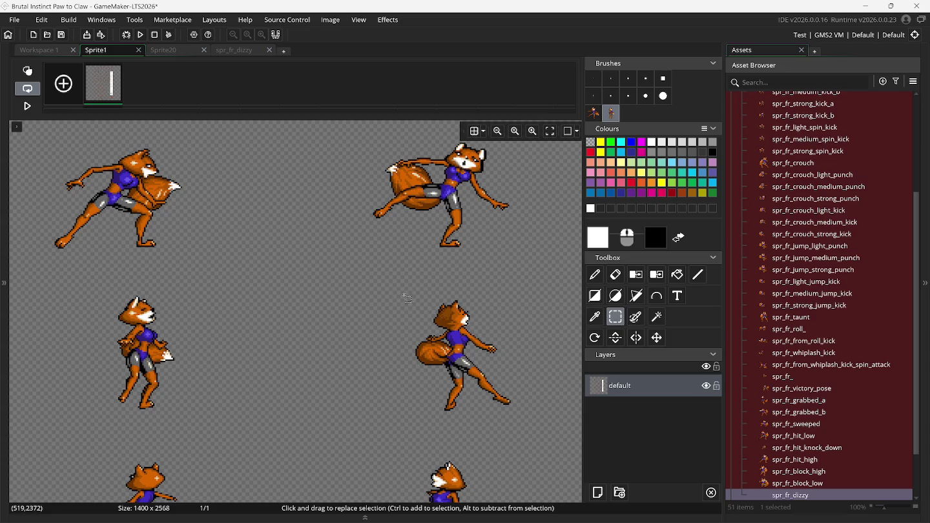
{"action": "left_click_drag", "start_coordinate": [398, 292], "coordinate": [528, 420]}
{"action": "key", "text": "ctrl+b"}
{"action": "left_click", "coordinate": [616, 317]}
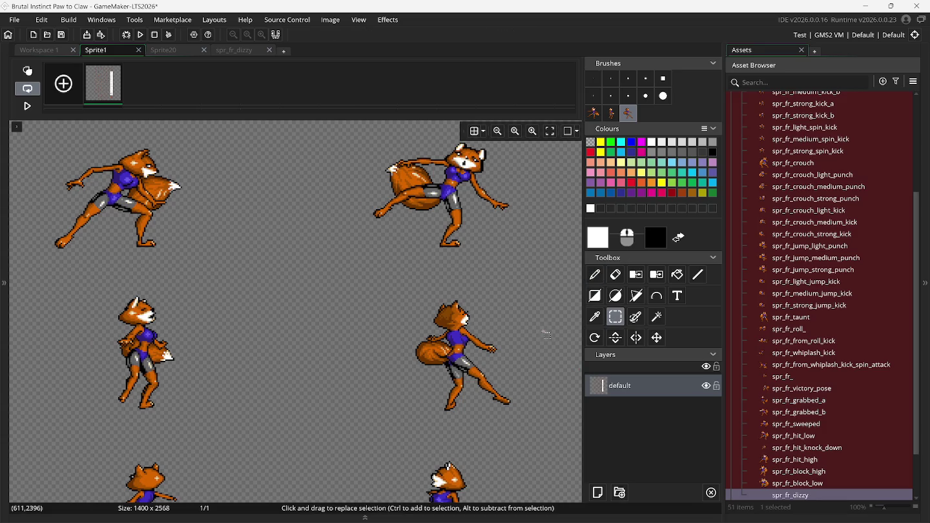
{"action": "scroll", "coordinate": [547, 335], "scroll_direction": "right", "scroll_amount": 10}
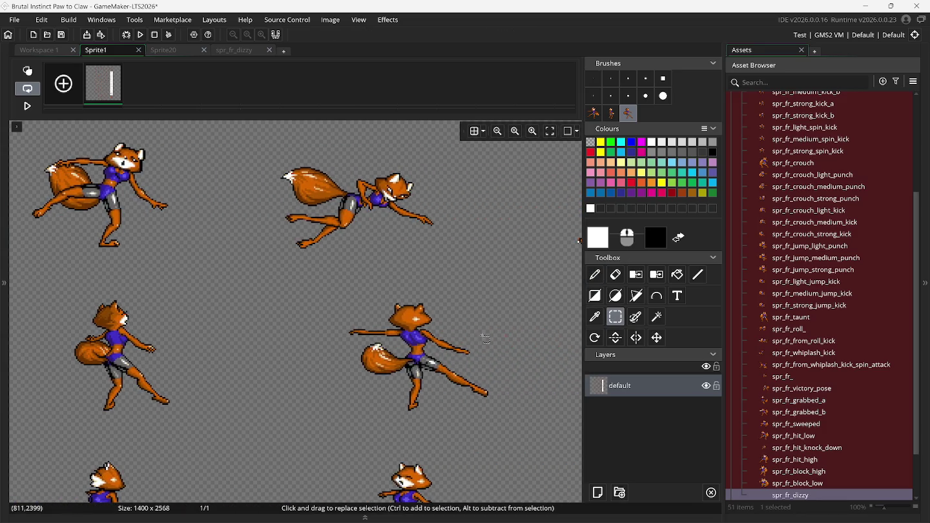
{"action": "left_click_drag", "start_coordinate": [324, 291], "coordinate": [513, 412]}
{"action": "key", "text": "ctrl+b"}
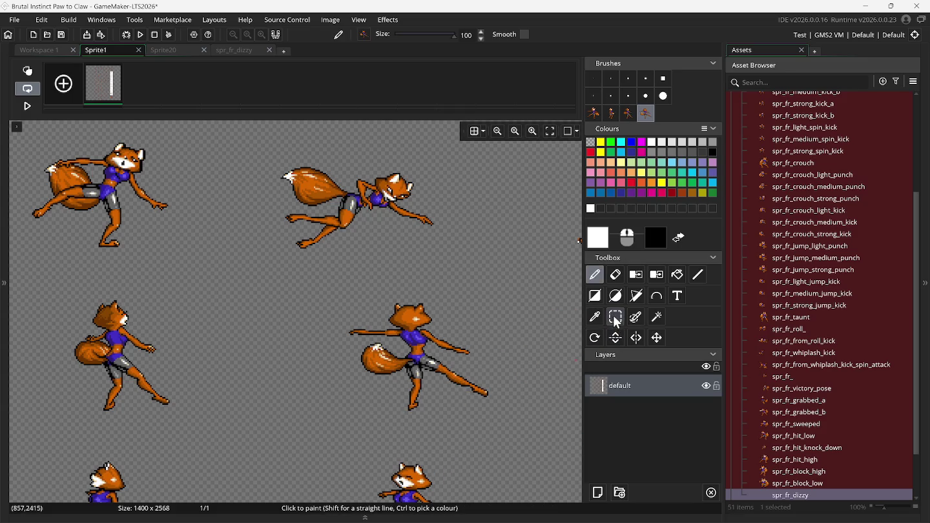
Step: Capture the bottom-left fox frame on Sprite1 as another custom brush
{"action": "left_click", "coordinate": [615, 317]}
{"action": "scroll", "coordinate": [522, 343], "scroll_direction": "right", "scroll_amount": 8}
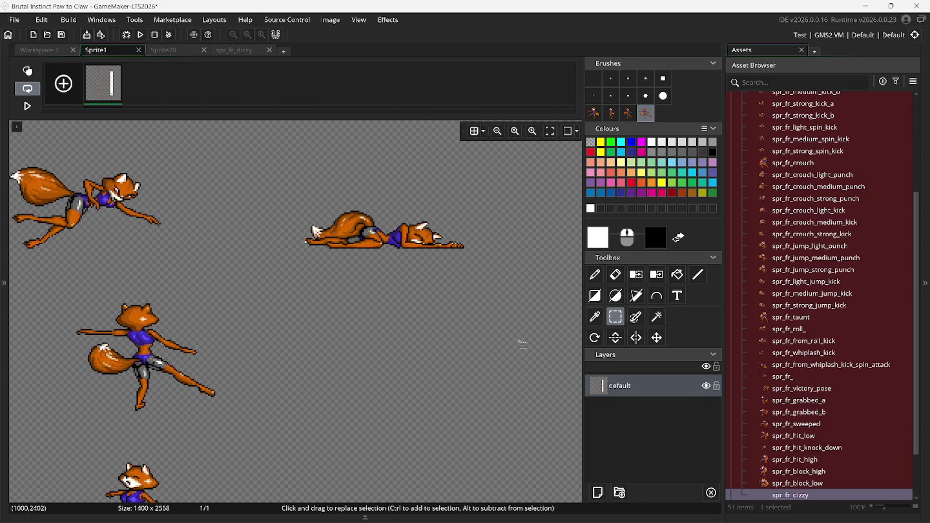
{"action": "scroll", "coordinate": [522, 344], "scroll_direction": "down", "scroll_amount": 5}
{"action": "scroll", "coordinate": [514, 349], "scroll_direction": "left", "scroll_amount": 2}
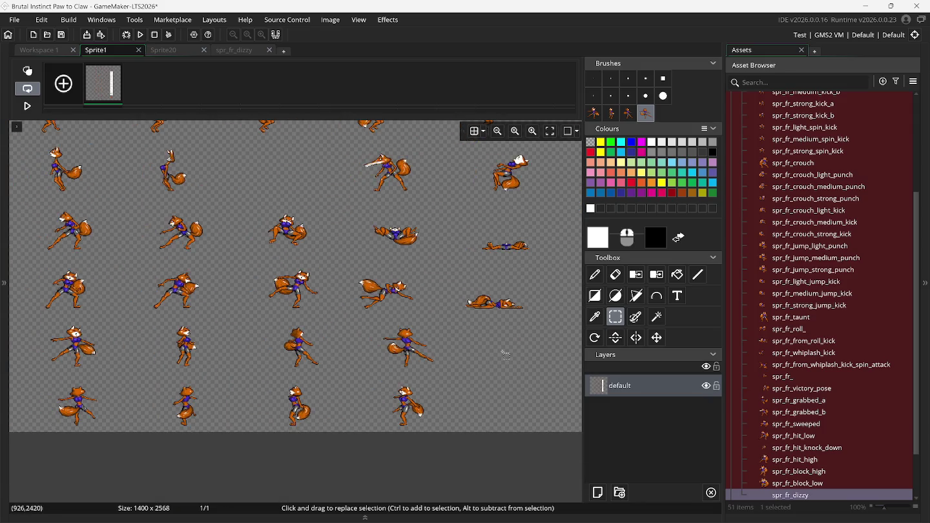
{"action": "scroll", "coordinate": [504, 356], "scroll_direction": "up", "scroll_amount": 3}
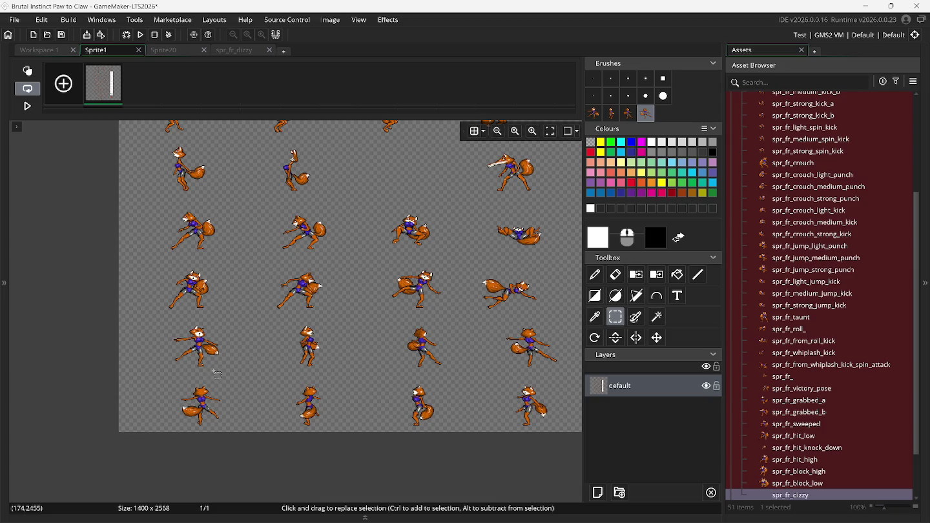
{"action": "scroll", "coordinate": [173, 382], "scroll_direction": "up", "scroll_amount": 3}
{"action": "left_click_drag", "start_coordinate": [183, 378], "coordinate": [287, 461]}
{"action": "key", "text": "ctrl+b"}
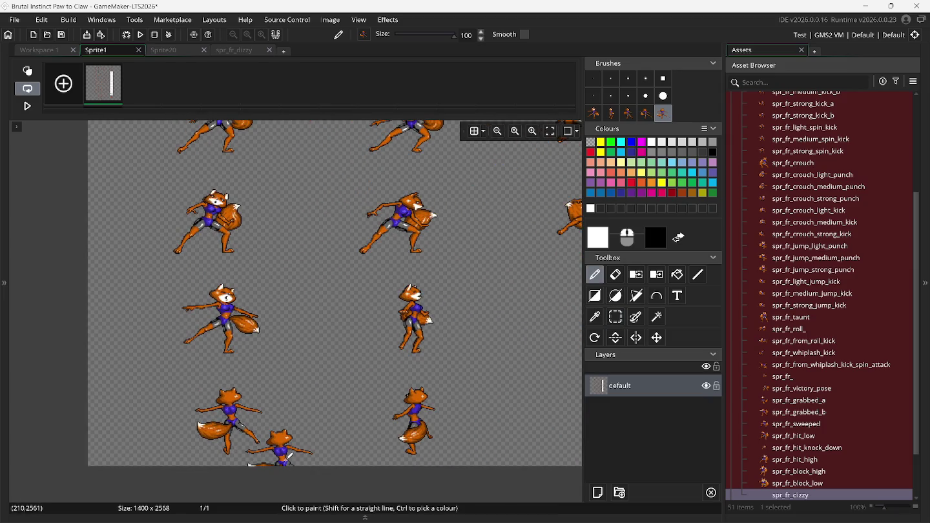
{"action": "left_click", "coordinate": [179, 54]}
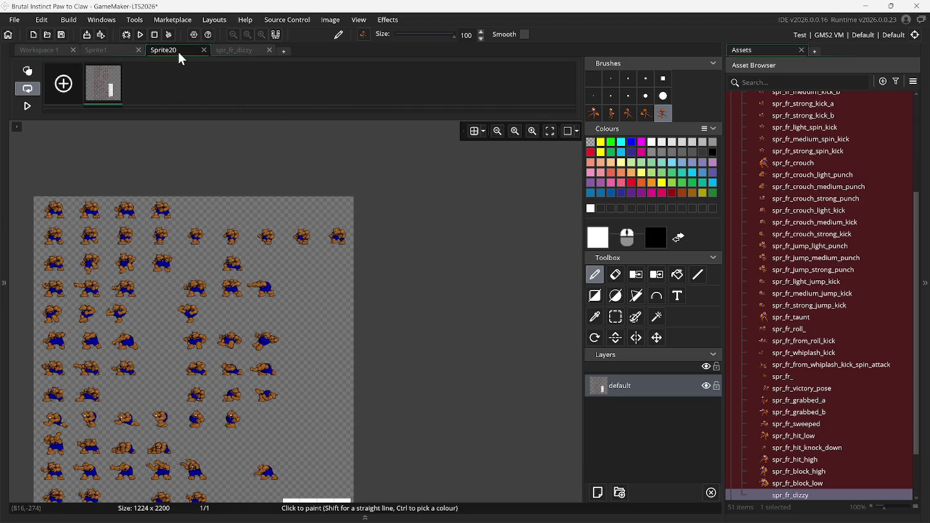
Step: Stamp the first custom fox brush onto spr_fr_dizzy's empty first frame
{"action": "left_click", "coordinate": [234, 52]}
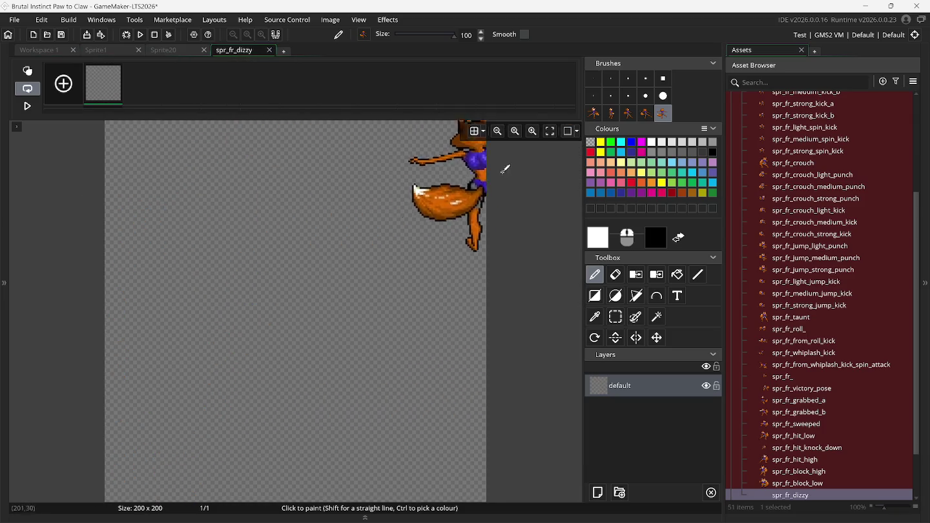
{"action": "left_click", "coordinate": [594, 118]}
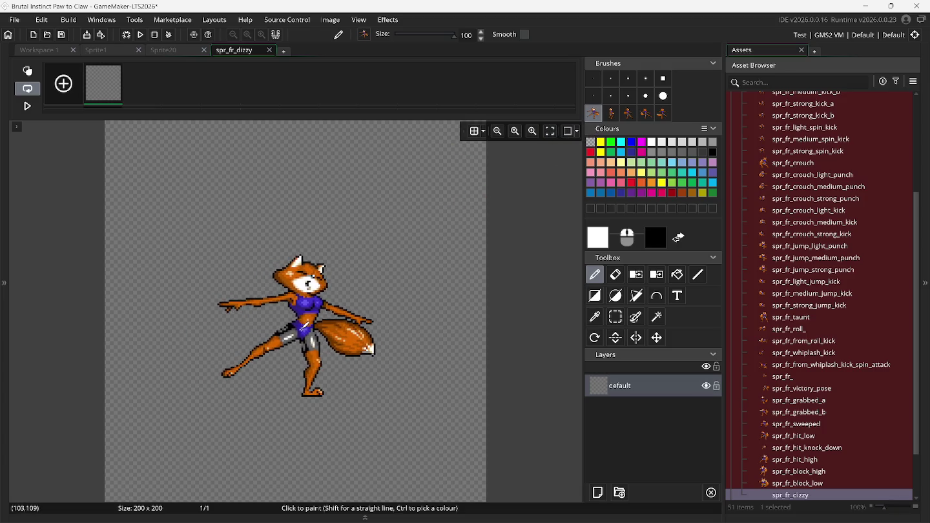
{"action": "left_click", "coordinate": [298, 329]}
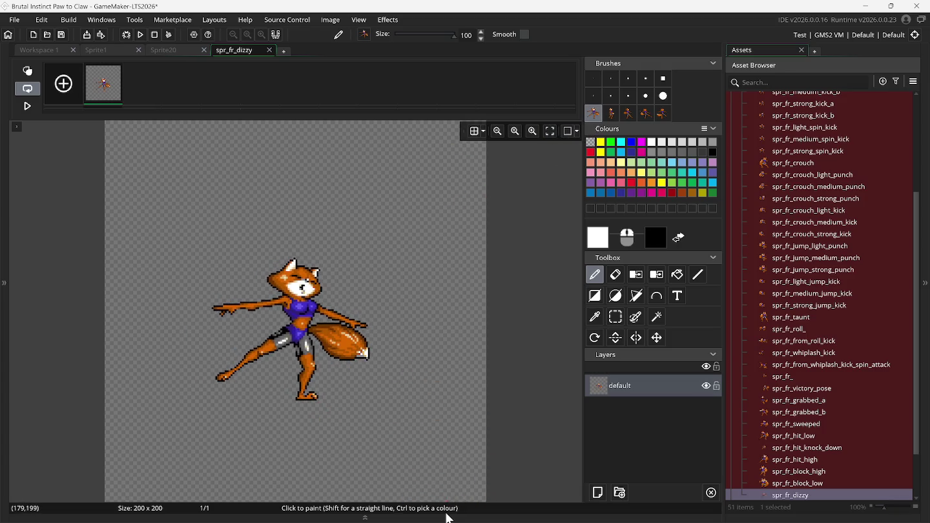
Step: Bring Snes9x forward and rewind the fight to an earlier fox pose
{"action": "left_click", "coordinate": [642, 509]}
{"action": "mouse_move", "coordinate": [610, 511]}
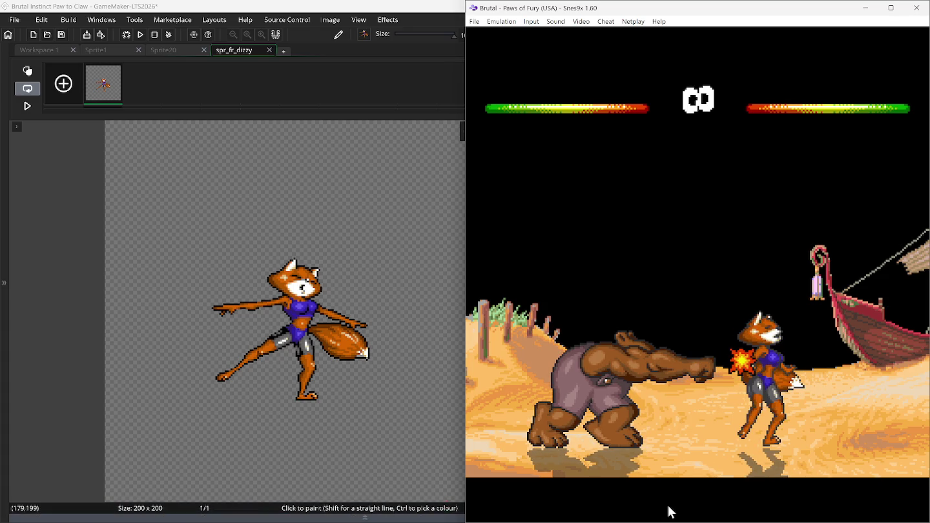
{"action": "key", "text": "BackSpace"}
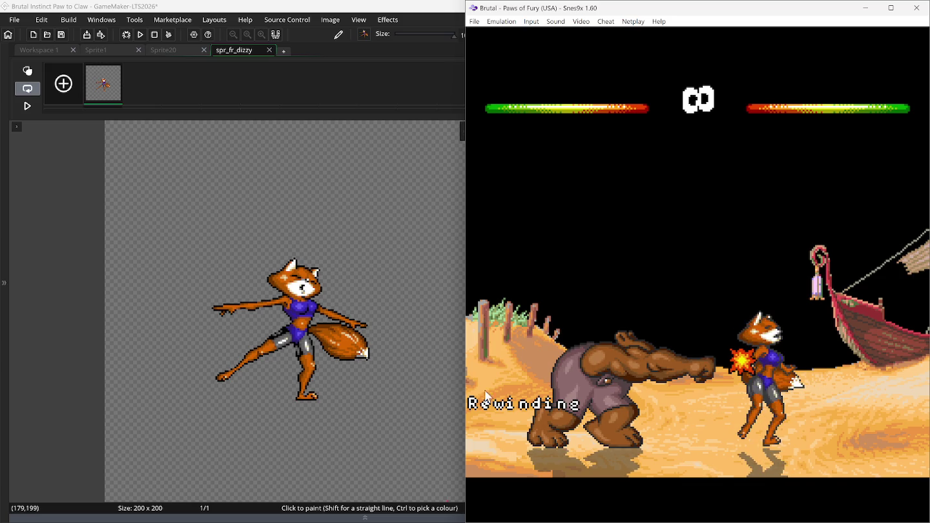
Step: Add a second frame to spr_fr_dizzy and show frame 1 as an onion-skin ghost
{"action": "left_click", "coordinate": [64, 84]}
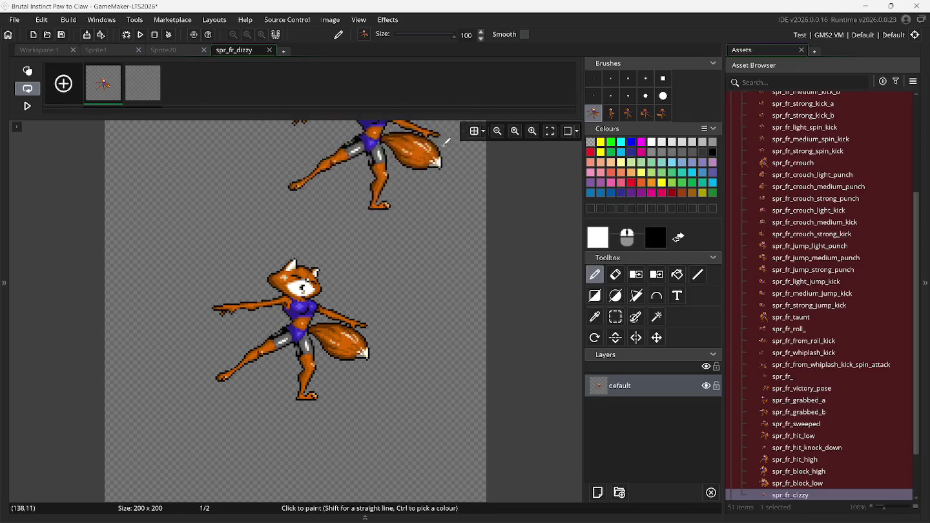
{"action": "left_click", "coordinate": [611, 114]}
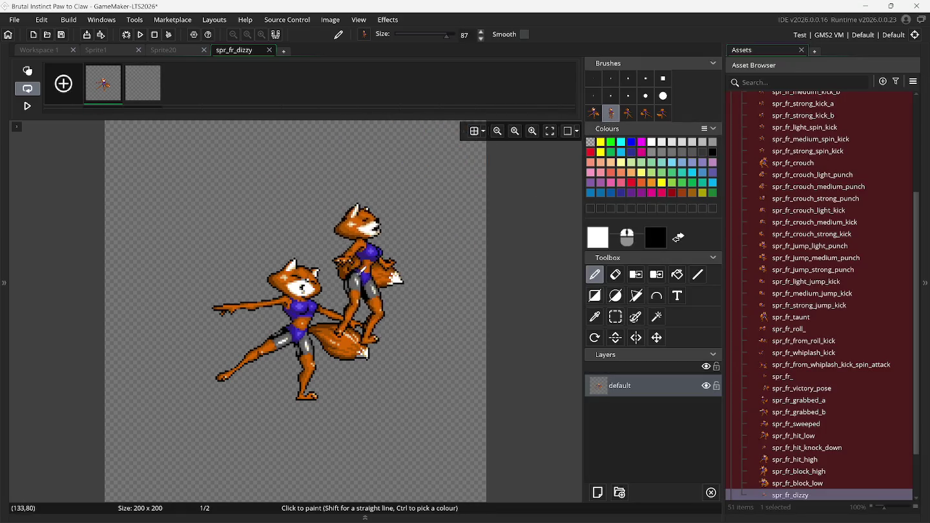
{"action": "left_click", "coordinate": [142, 83]}
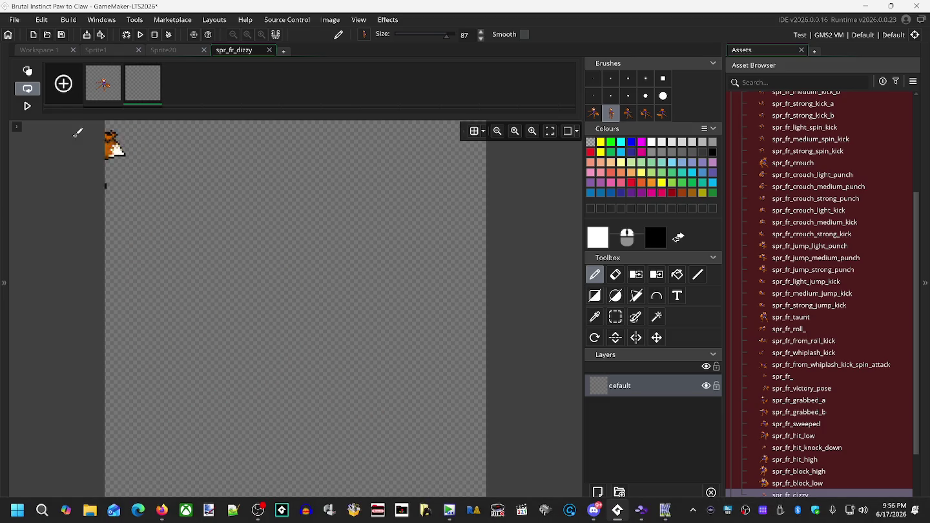
{"action": "left_click", "coordinate": [27, 72]}
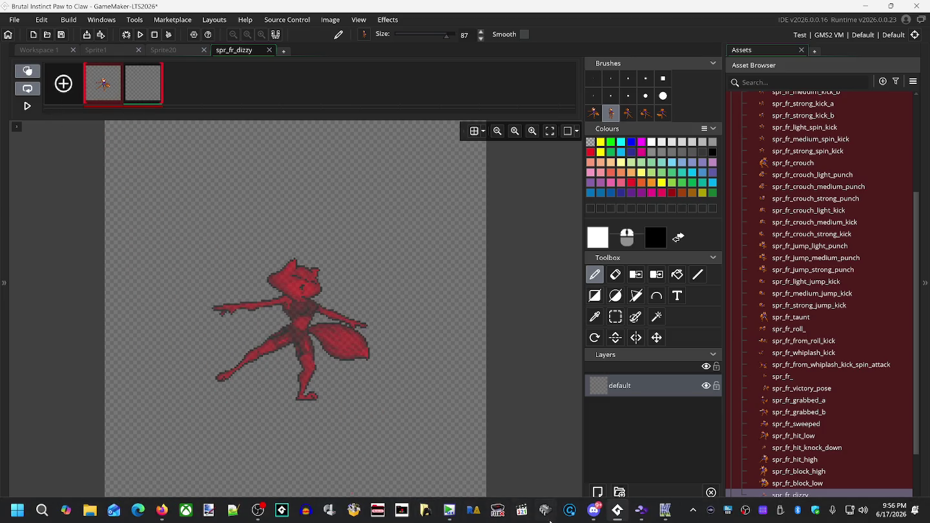
Step: Paste the fox captured from Snes9x into frame 2 and align it over the red ghost
{"action": "left_click", "coordinate": [642, 511]}
{"action": "key", "text": "ctrl+v"}
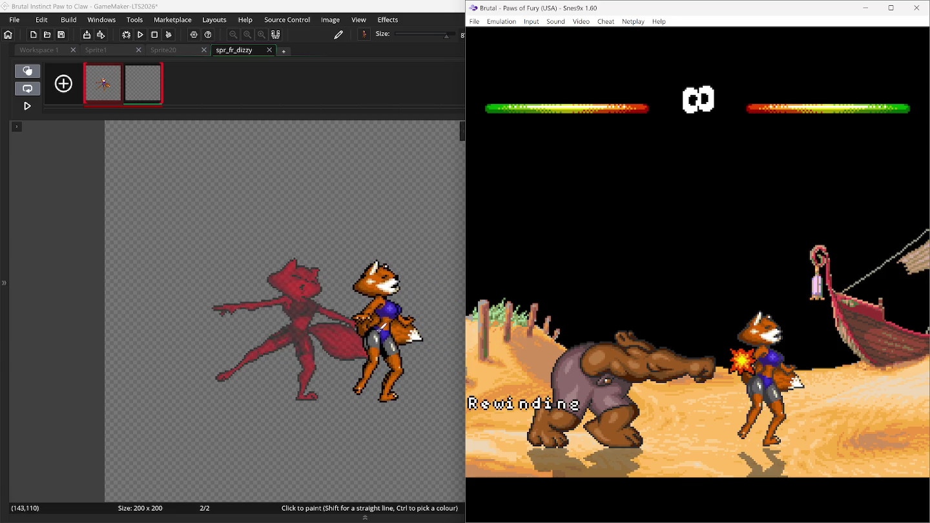
{"action": "mouse_move", "coordinate": [381, 328]}
{"action": "left_mouse_down"}
{"action": "mouse_move", "coordinate": [533, 355]}
{"action": "mouse_move", "coordinate": [349, 342]}
{"action": "mouse_move", "coordinate": [368, 340]}
{"action": "left_mouse_up"}
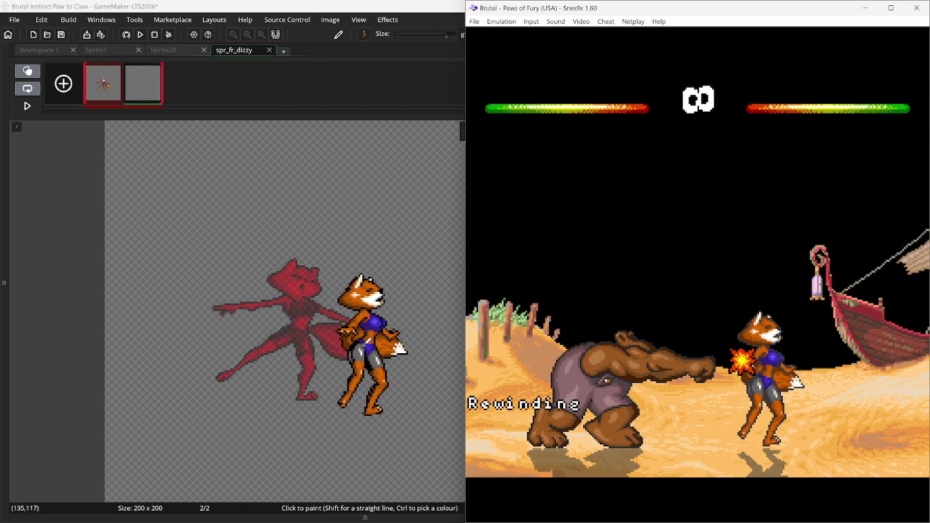
{"action": "left_click_drag", "start_coordinate": [367, 338], "coordinate": [290, 322]}
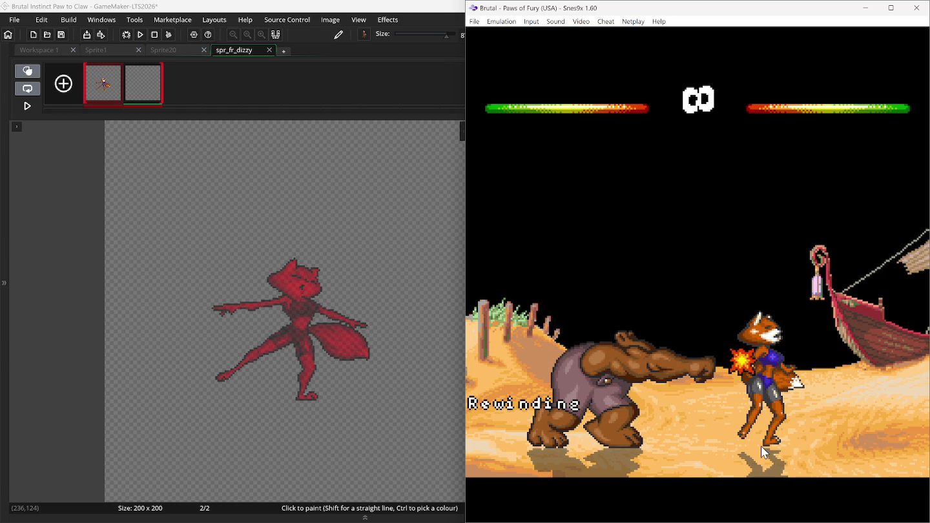
{"action": "mouse_move", "coordinate": [530, 369]}
{"action": "left_mouse_down"}
{"action": "mouse_move", "coordinate": [365, 311]}
{"action": "mouse_move", "coordinate": [296, 326]}
{"action": "mouse_move", "coordinate": [301, 340]}
{"action": "mouse_move", "coordinate": [308, 321]}
{"action": "mouse_move", "coordinate": [300, 322]}
{"action": "left_mouse_up"}
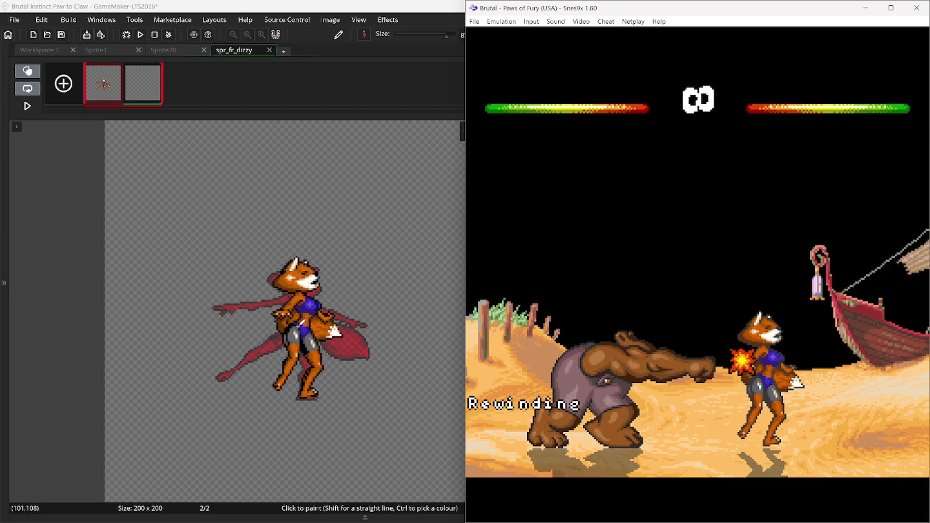
{"action": "left_click_drag", "start_coordinate": [299, 322], "coordinate": [302, 324]}
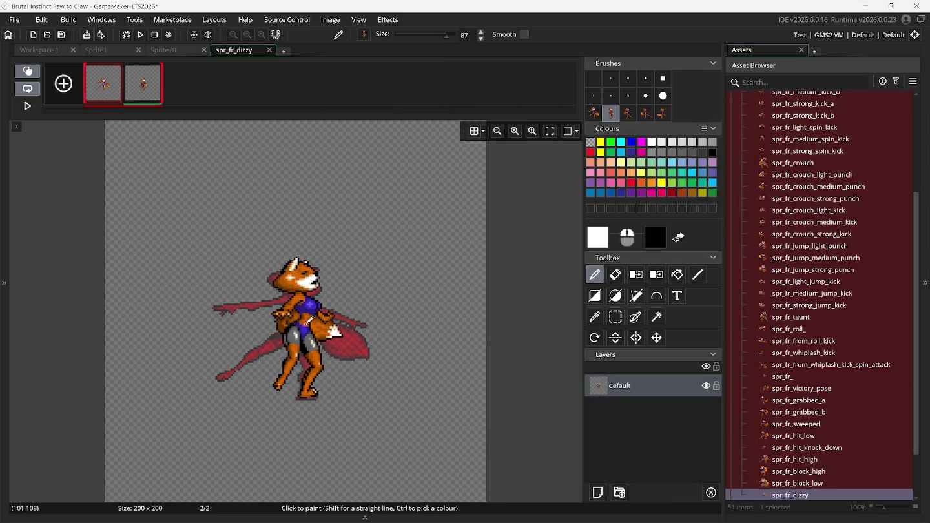
Step: Deselect around the fox, then add and open an empty third frame
{"action": "left_click", "coordinate": [615, 317]}
{"action": "left_click_drag", "start_coordinate": [166, 213], "coordinate": [366, 425]}
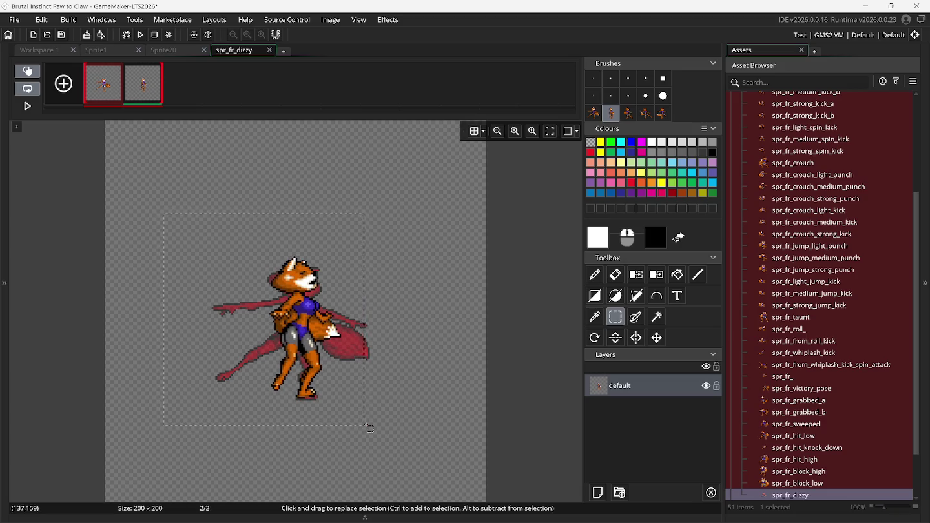
{"action": "left_click", "coordinate": [369, 427]}
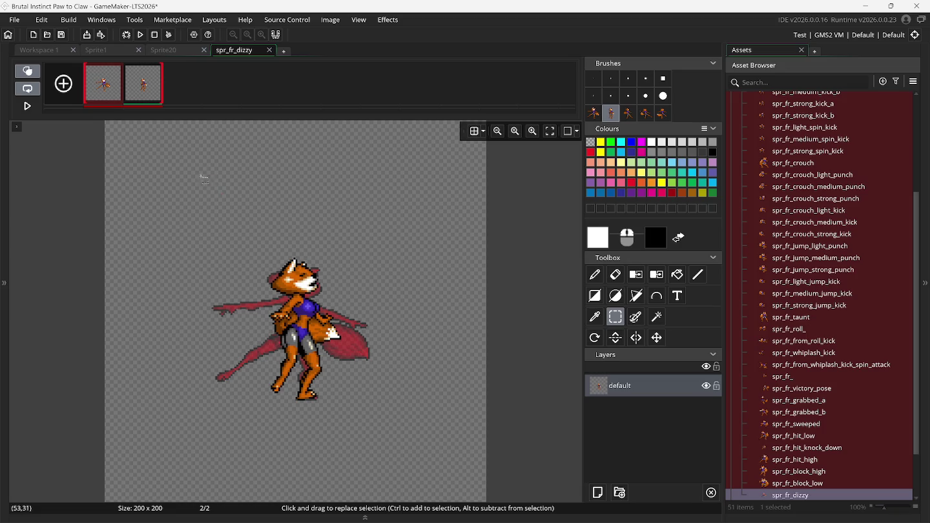
{"action": "left_click", "coordinate": [63, 84]}
{"action": "left_click", "coordinate": [181, 90]}
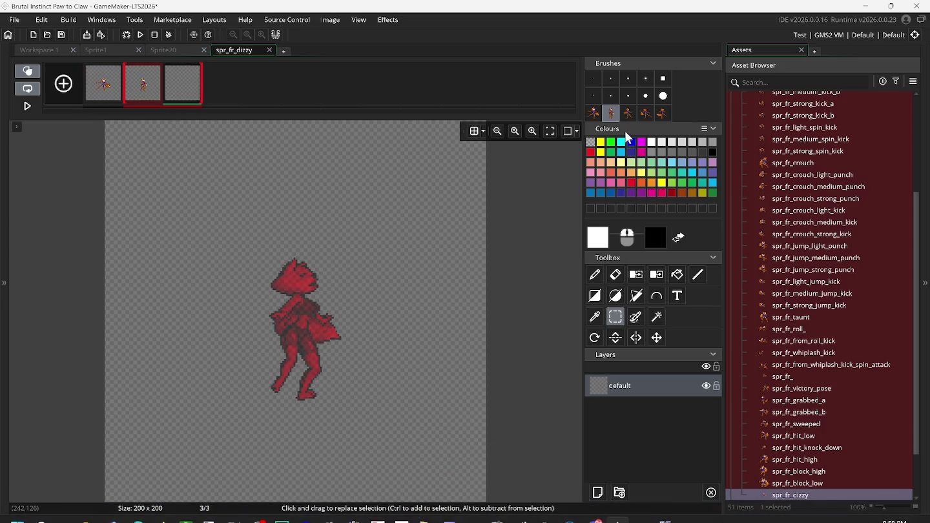
Step: Pick the third fox brush and rewind Snes9x to an earlier moment in the fight
{"action": "left_click", "coordinate": [627, 114]}
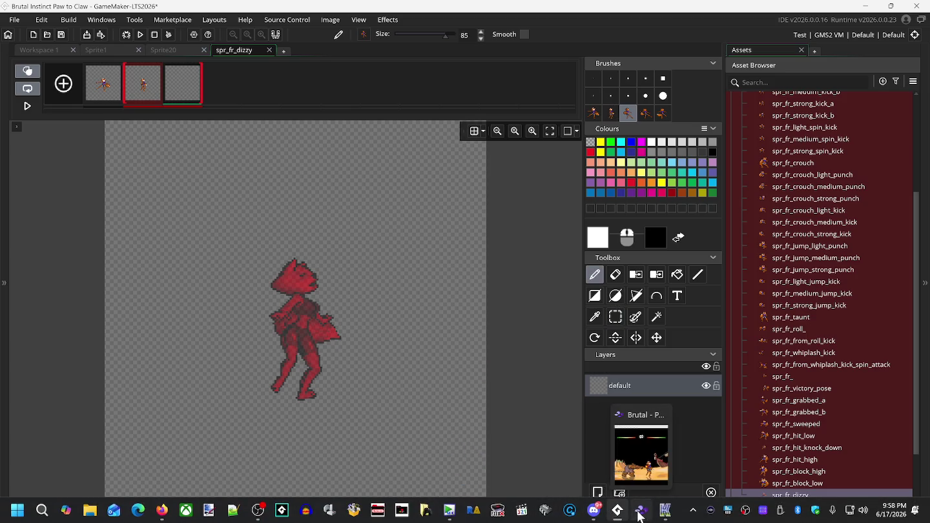
{"action": "left_click", "coordinate": [618, 510]}
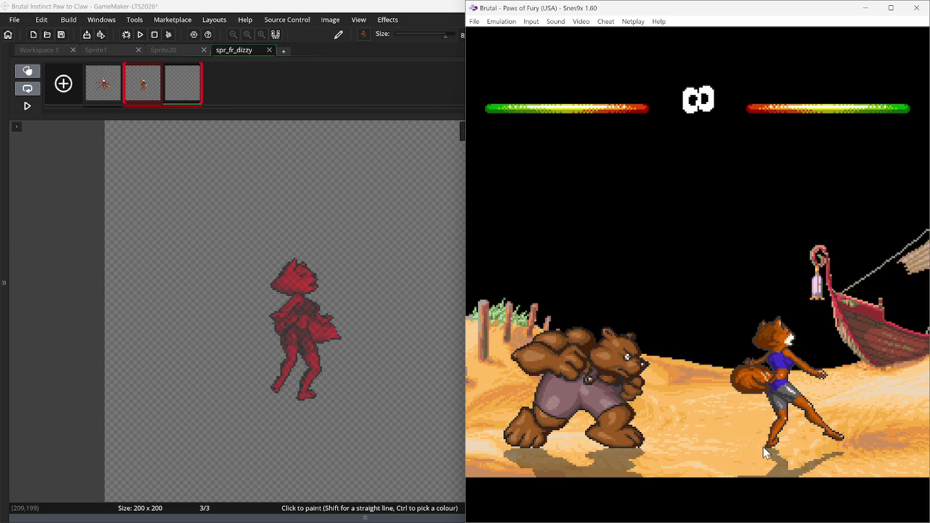
{"action": "key", "text": "BackSpace"}
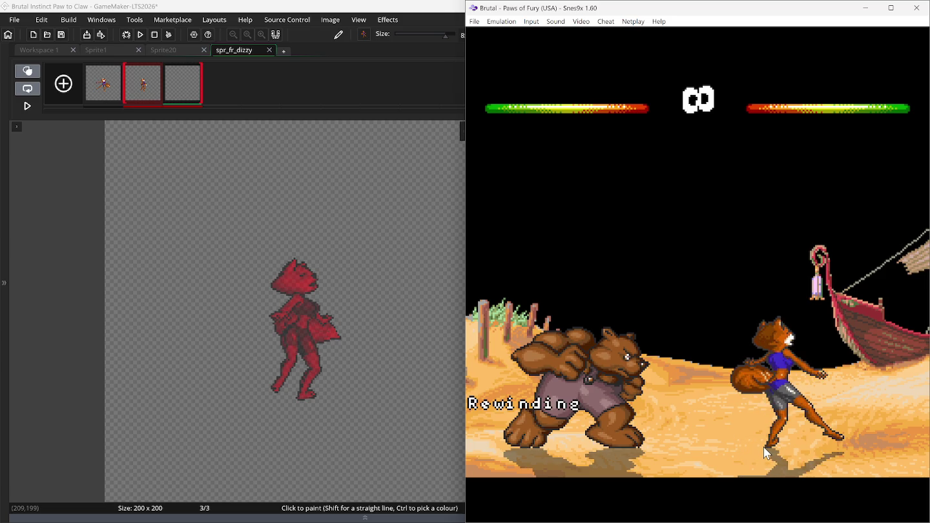
Step: Paste the captured fox pose into frame 3, redoing the paste once, and drop it on the canvas
{"action": "key", "text": "ctrl+v"}
{"action": "mouse_move", "coordinate": [383, 347]}
{"action": "left_mouse_down"}
{"action": "mouse_move", "coordinate": [326, 347]}
{"action": "mouse_move", "coordinate": [336, 346]}
{"action": "left_mouse_up"}
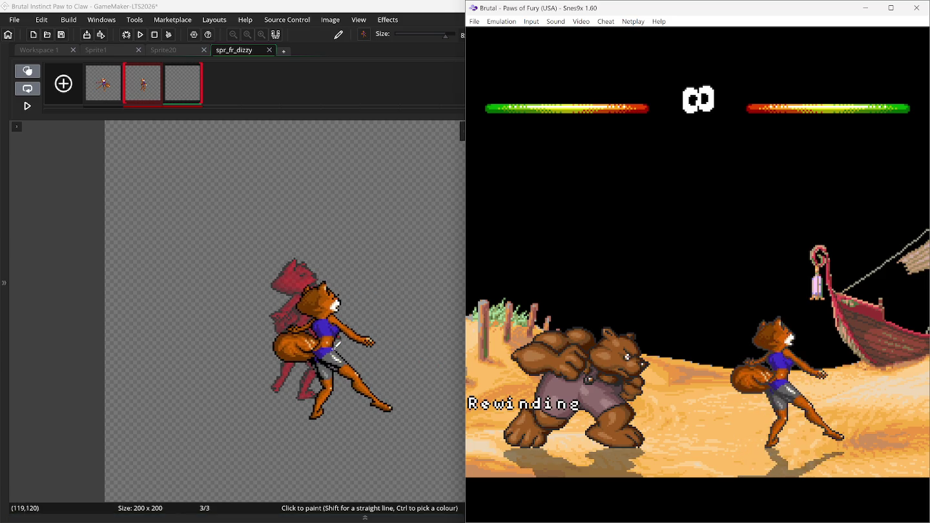
{"action": "key", "text": "ctrl+z"}
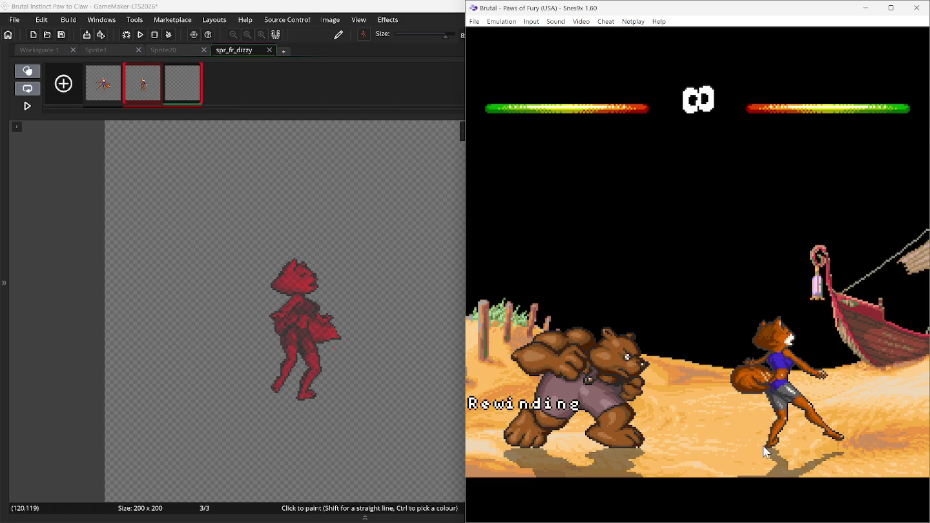
{"action": "key", "text": "ctrl+v"}
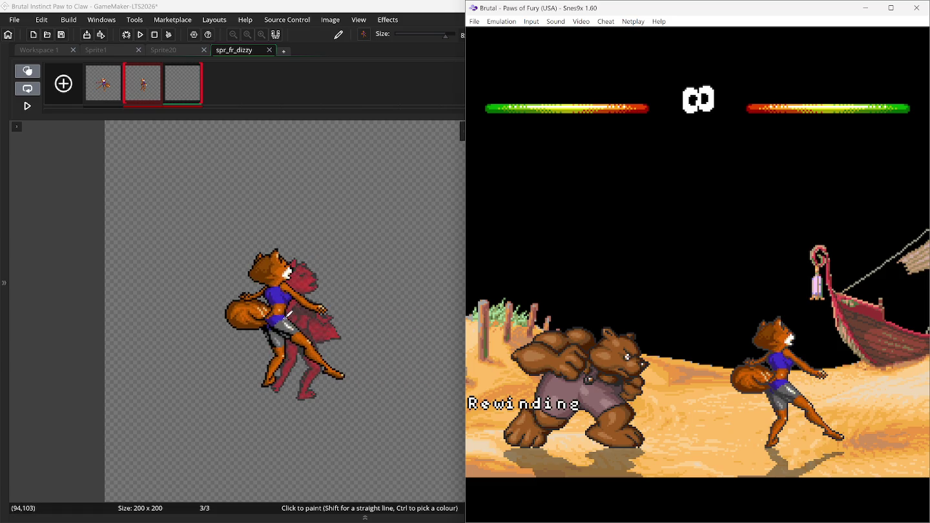
{"action": "key", "text": "super+Up"}
{"action": "left_click", "coordinate": [286, 262]}
Step: Marquee-select frame 3's fox and nudge it with arrow keys to sit over the ghost
{"action": "left_click_drag", "start_coordinate": [236, 246], "coordinate": [397, 421]}
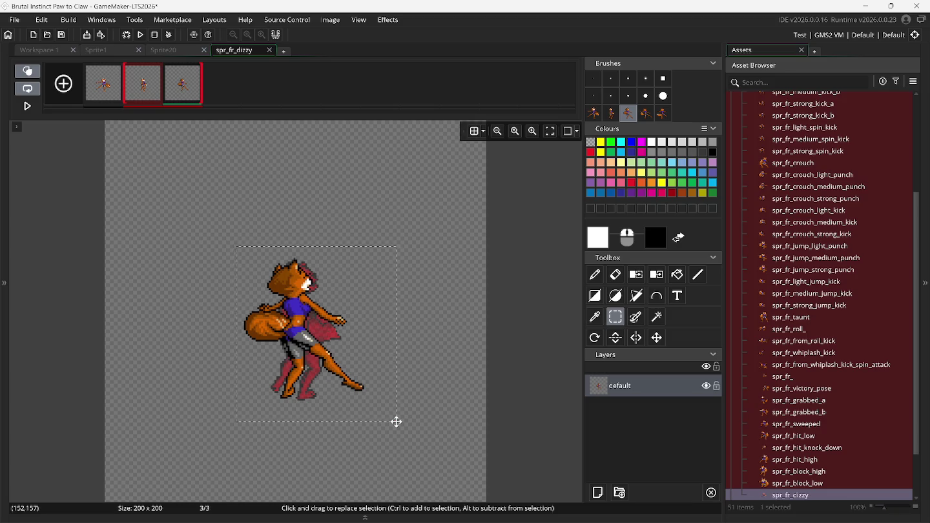
{"action": "key", "text": "Right"}
{"action": "key", "text": "Right"}
{"action": "key", "text": "Right"}
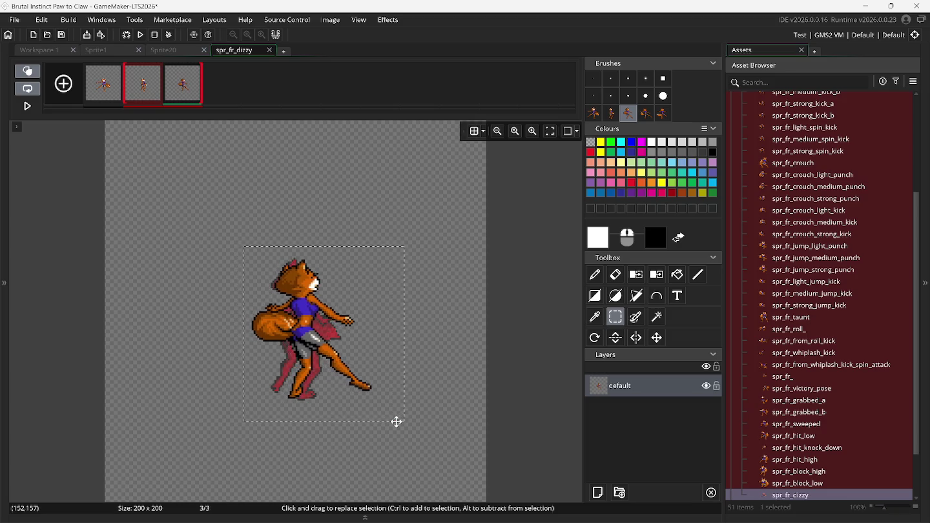
{"action": "key", "text": "Up"}
{"action": "key", "text": "Up"}
{"action": "key", "text": "Up"}
{"action": "key", "text": "Right"}
{"action": "key", "text": "Right"}
{"action": "key", "text": "Right"}
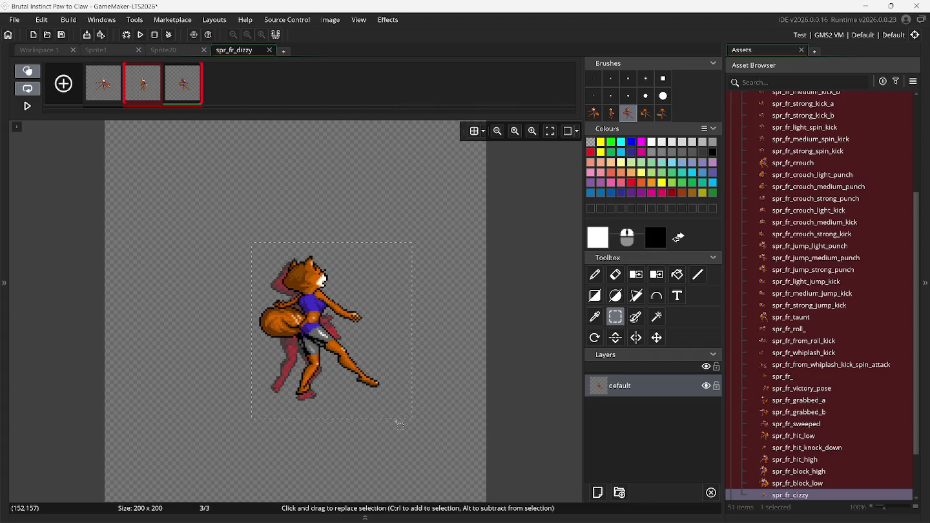
{"action": "key", "text": "Down"}
{"action": "key", "text": "Down"}
{"action": "key", "text": "Down"}
{"action": "key", "text": "Left"}
{"action": "key", "text": "Left"}
{"action": "key", "text": "Left"}
{"action": "key", "text": "Down"}
{"action": "key", "text": "Down"}
{"action": "key", "text": "Down"}
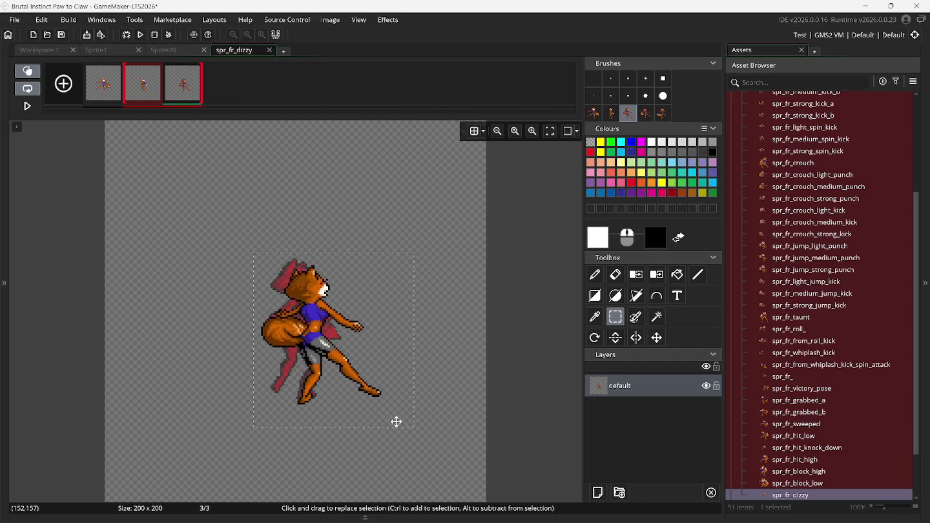
{"action": "key", "text": "Right"}
{"action": "key", "text": "Right"}
{"action": "key", "text": "Up"}
{"action": "key", "text": "Up"}
{"action": "left_click", "coordinate": [215, 319]}
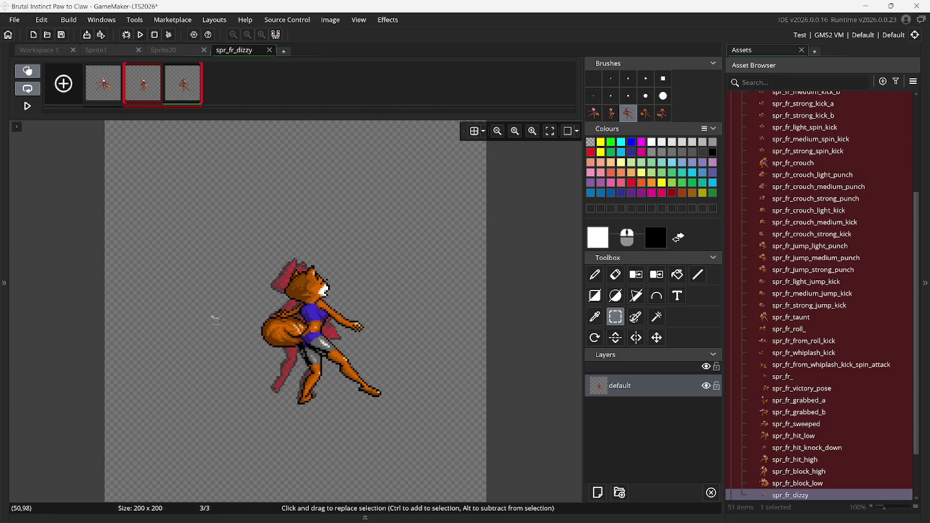
Step: Review frames 1–3 without onion skin, add empty frame 4, and re-enable onion skin
{"action": "left_click", "coordinate": [105, 89]}
{"action": "left_click", "coordinate": [32, 74]}
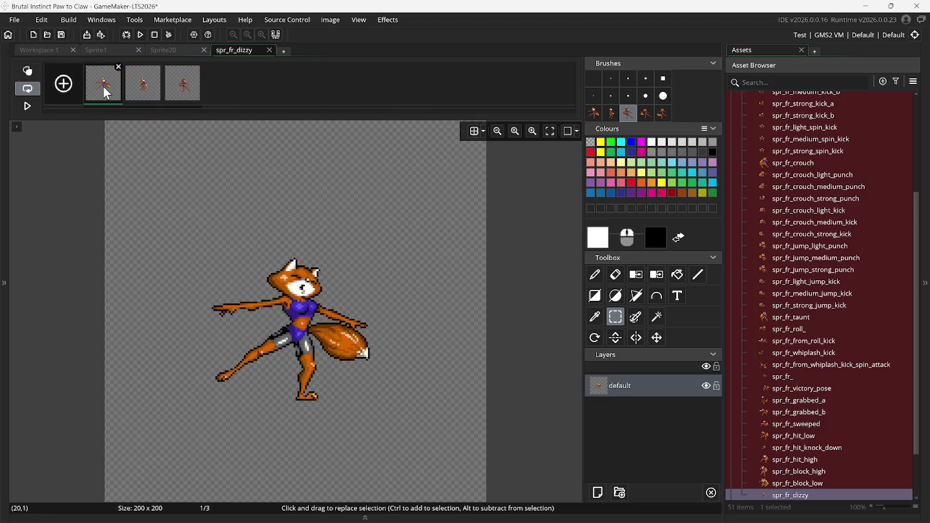
{"action": "left_click", "coordinate": [141, 95]}
{"action": "left_click", "coordinate": [182, 97]}
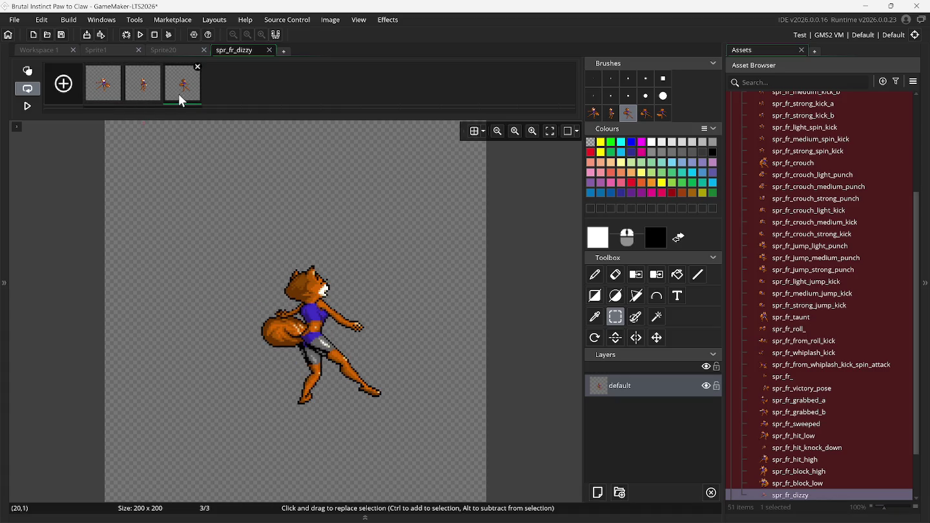
{"action": "left_click", "coordinate": [68, 95]}
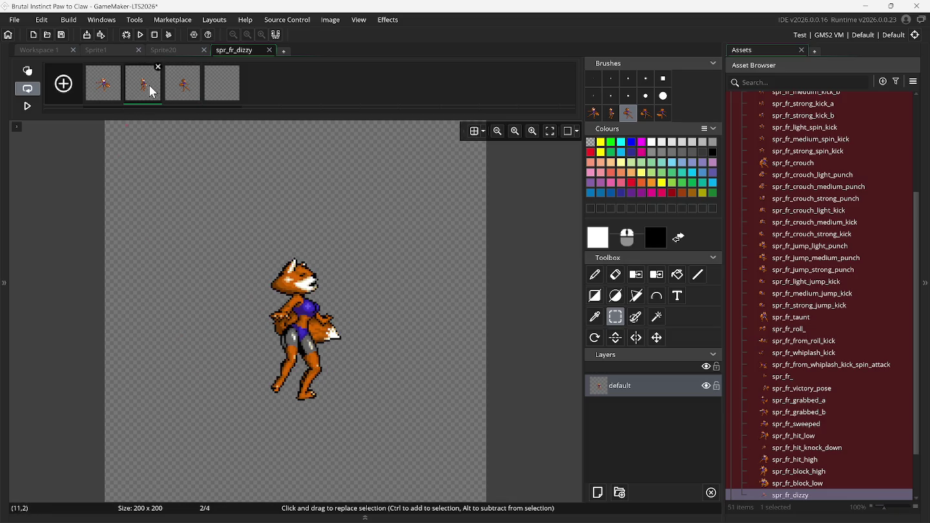
{"action": "left_click", "coordinate": [27, 70]}
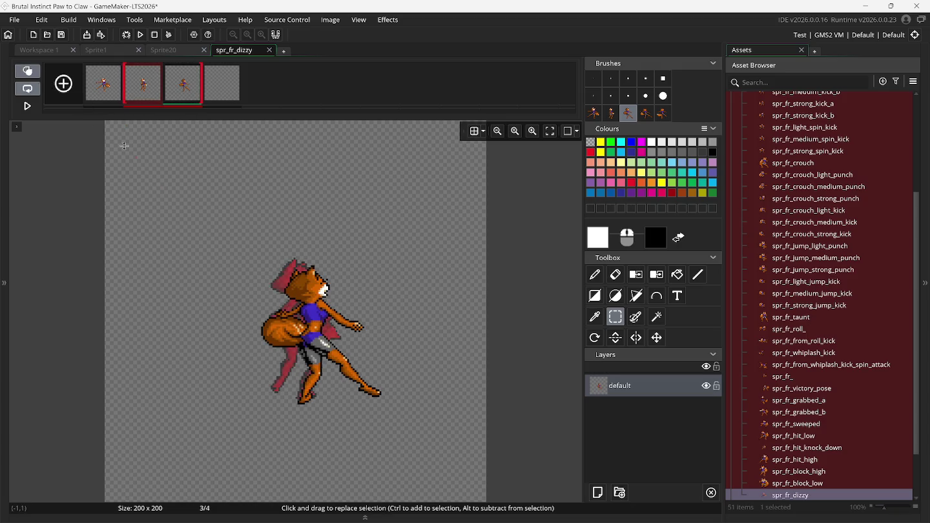
Step: Select frame 3's fox and step Snes9x back and forward to check the dizzy pose
{"action": "mouse_move", "coordinate": [221, 236]}
{"action": "left_mouse_down"}
{"action": "mouse_move", "coordinate": [433, 425]}
{"action": "mouse_move", "coordinate": [440, 443]}
{"action": "left_mouse_up"}
{"action": "left_click", "coordinate": [642, 510]}
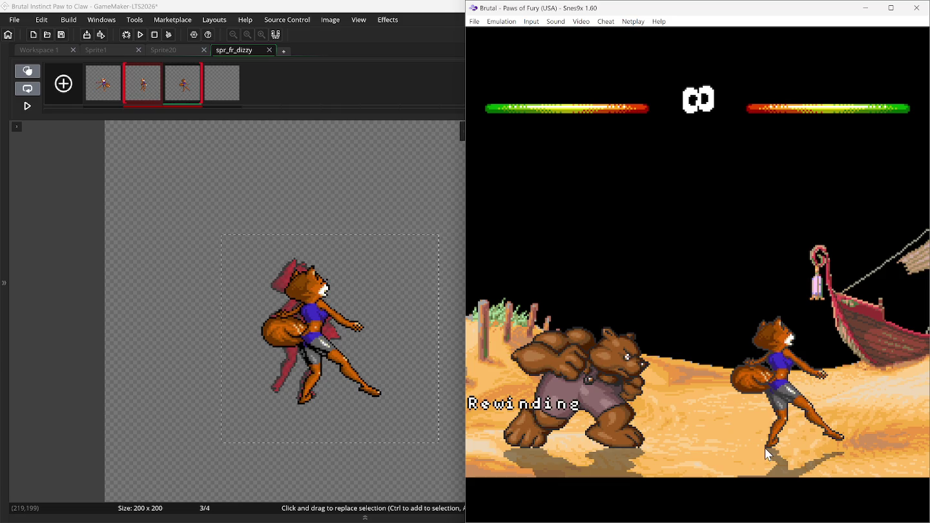
{"action": "key", "text": "BackSpace"}
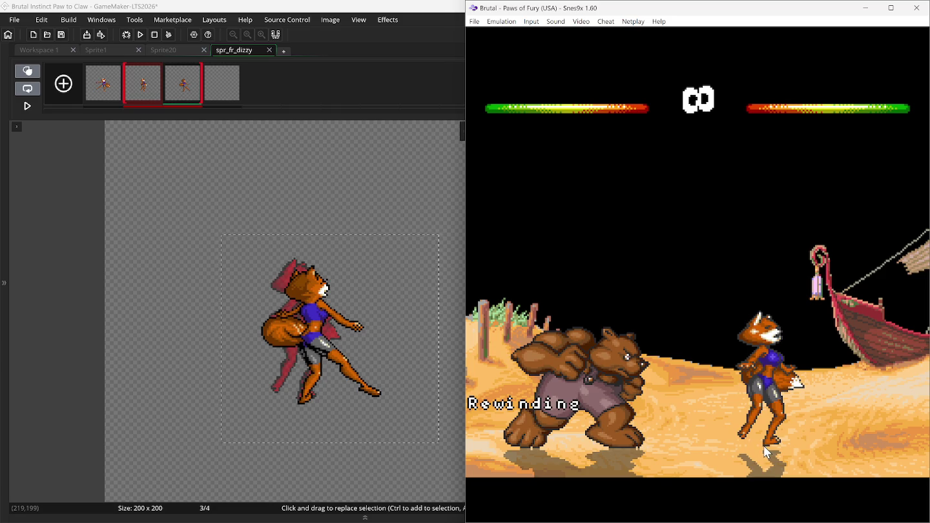
{"action": "key", "text": "backslash"}
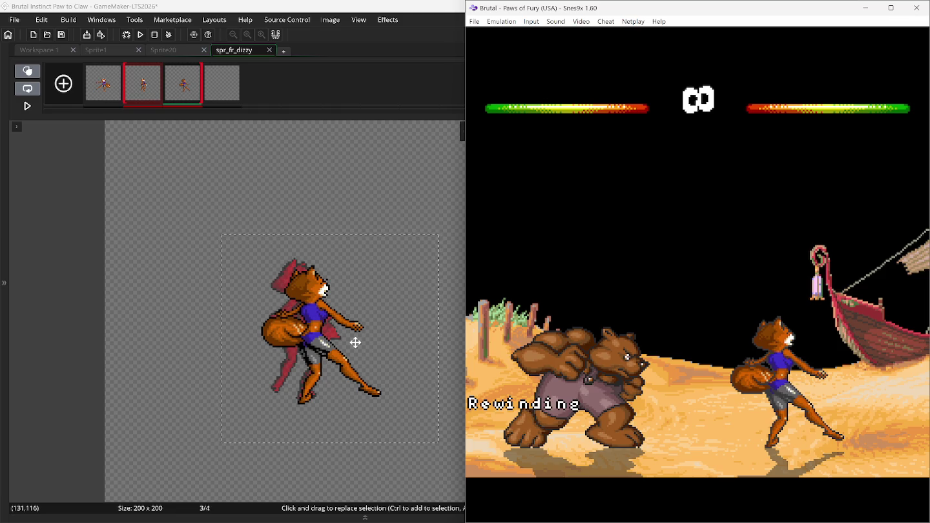
Step: Nudge frame 3's fox right, down and left to match, commit it, and move to frame 4
{"action": "left_click", "coordinate": [335, 343]}
{"action": "key", "text": "Right"}
{"action": "key", "text": "Right"}
{"action": "key", "text": "Right"}
{"action": "key", "text": "Down"}
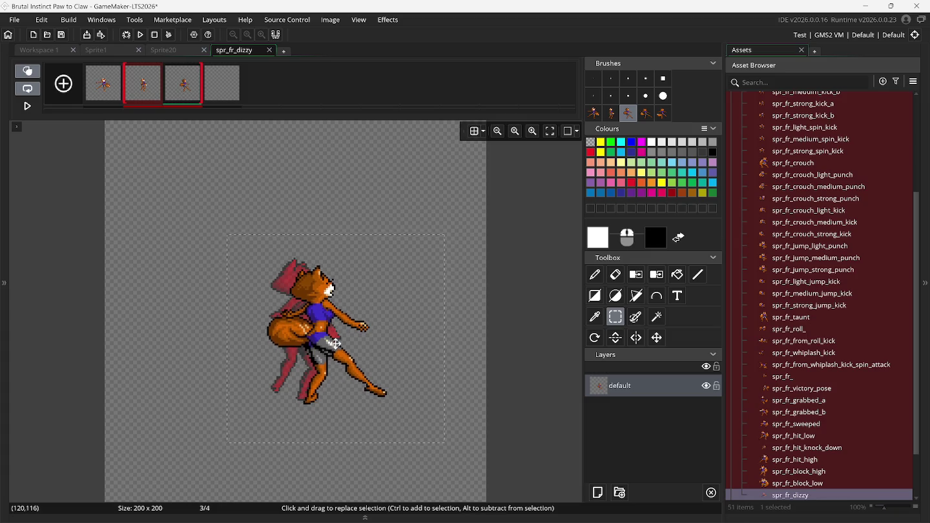
{"action": "key", "text": "Left"}
{"action": "key", "text": "Left"}
{"action": "key", "text": "Down"}
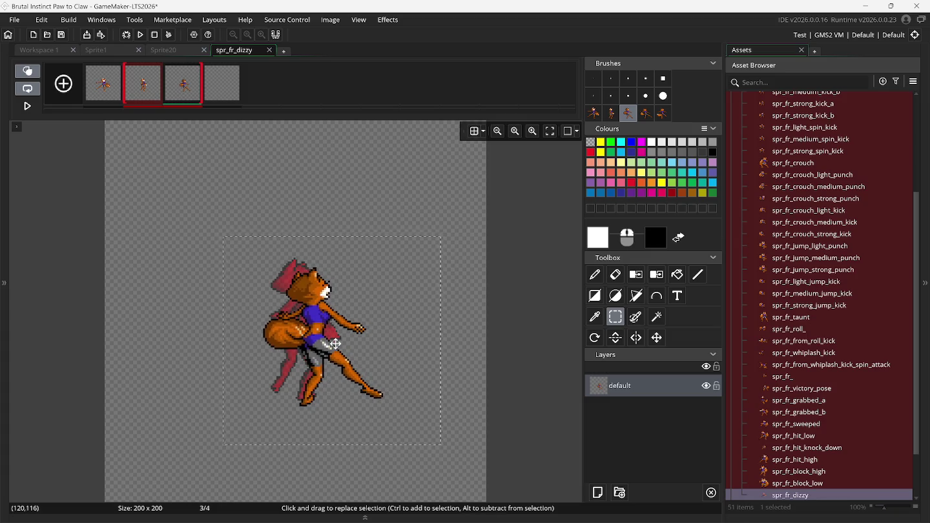
{"action": "key", "text": "Left"}
{"action": "key", "text": "Escape"}
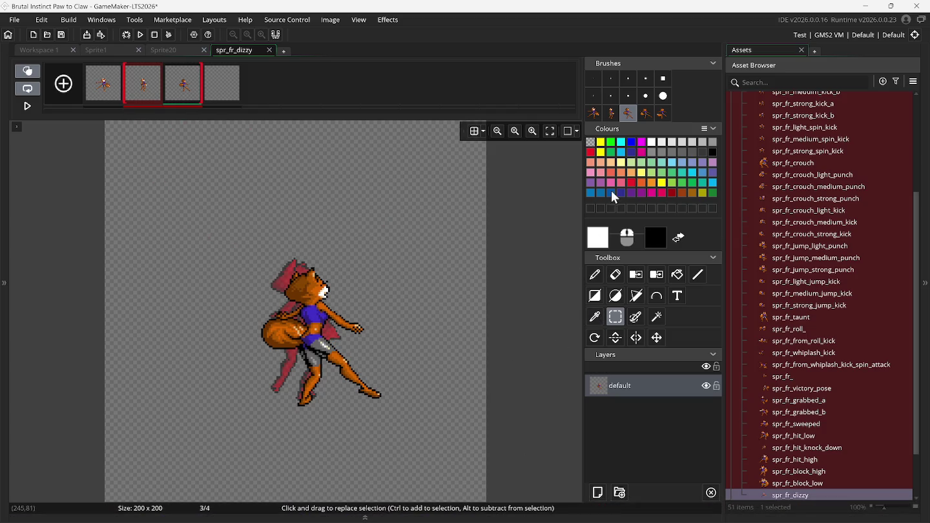
{"action": "left_click", "coordinate": [645, 113]}
{"action": "left_click", "coordinate": [224, 90]}
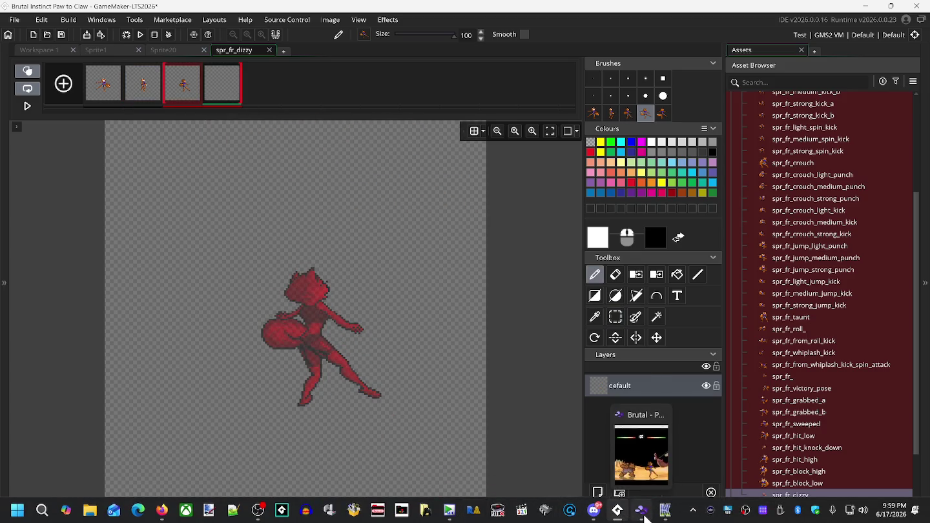
Step: Step Snes9x to the fox's arms-outstretched pose and paste it into frame 4
{"action": "left_click", "coordinate": [645, 519]}
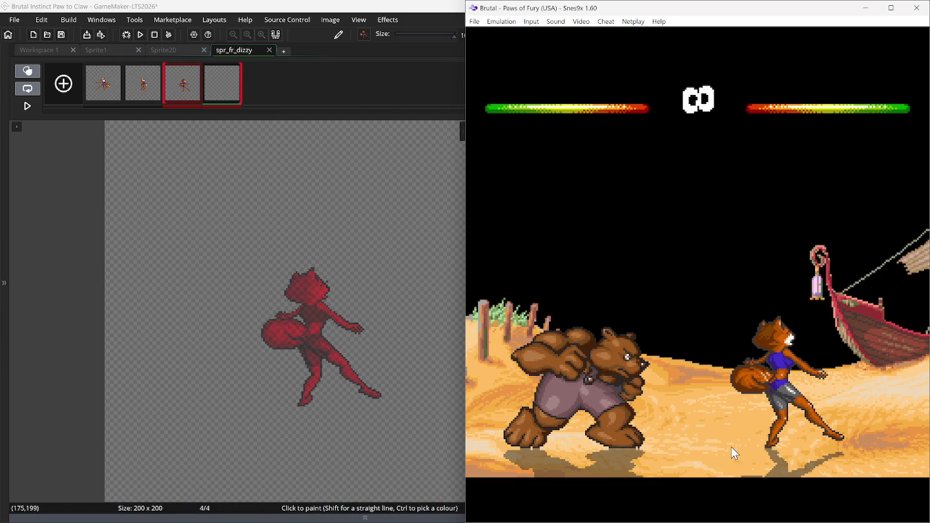
{"action": "key", "text": "backslash"}
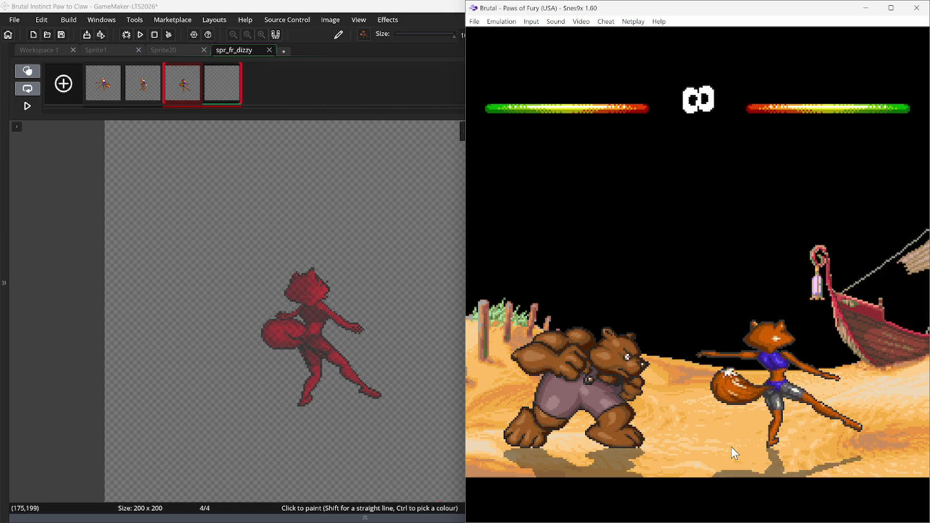
{"action": "key", "text": "BackSpace"}
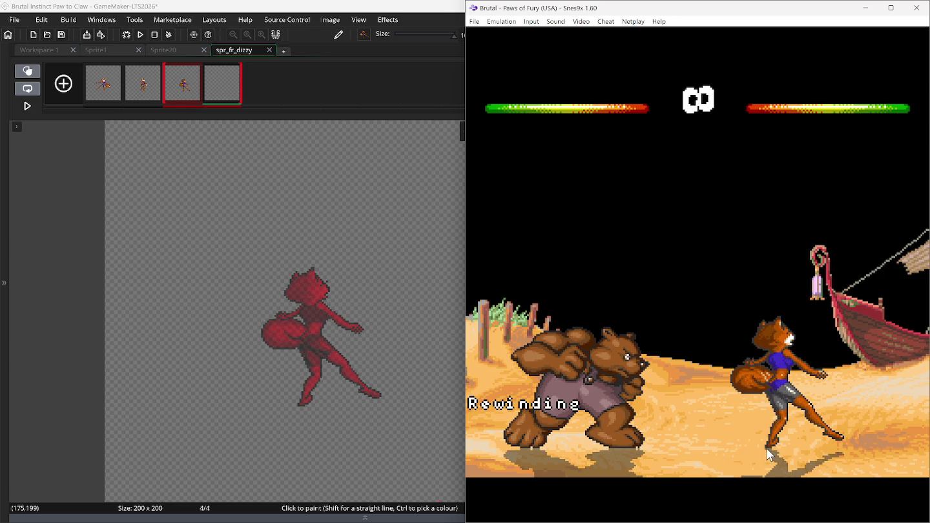
{"action": "key", "text": "BackSpace"}
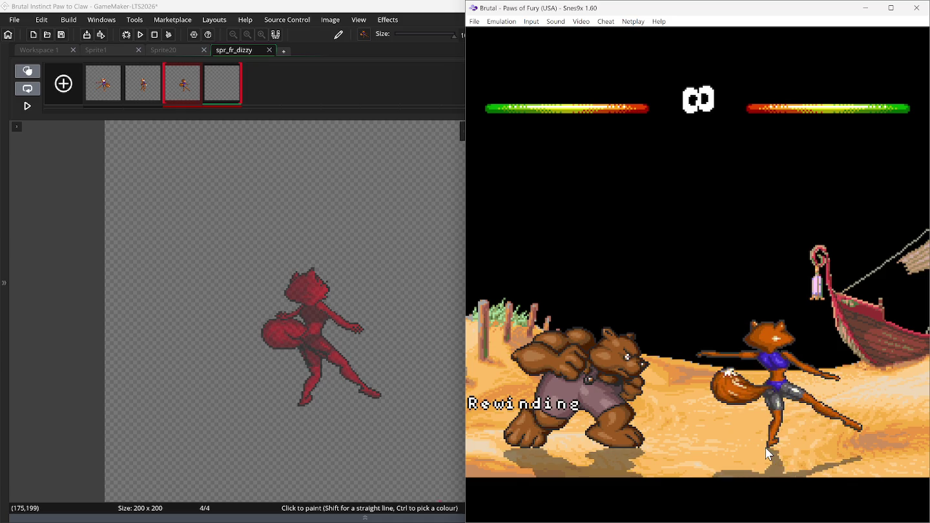
{"action": "key", "text": "ctrl+v"}
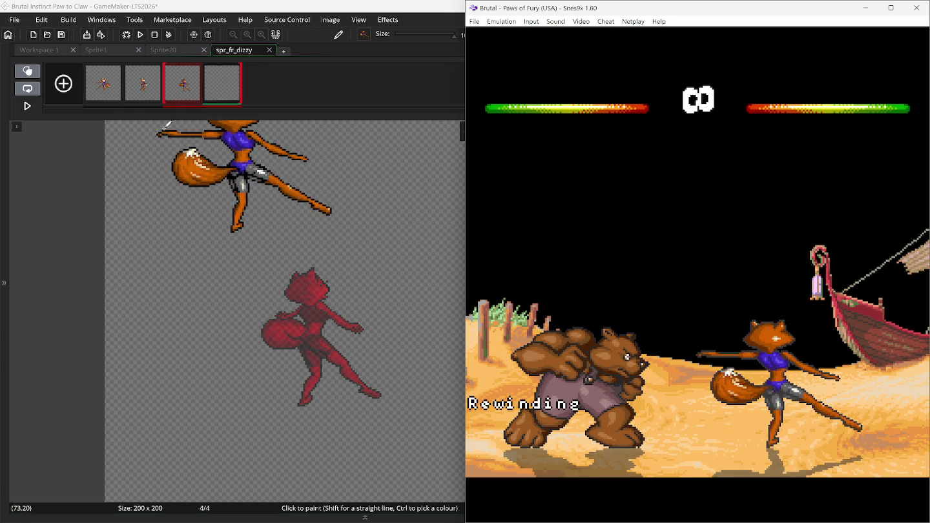